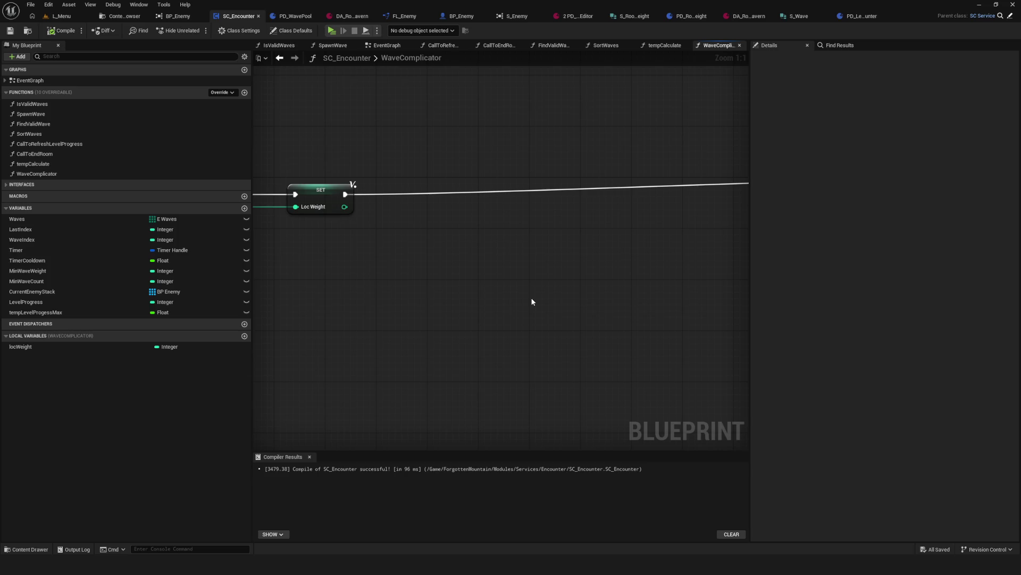
Step: Marquee-select the Make S Wave and Return nodes in SC_Encounter's graph
drag(532, 302, 616, 322)
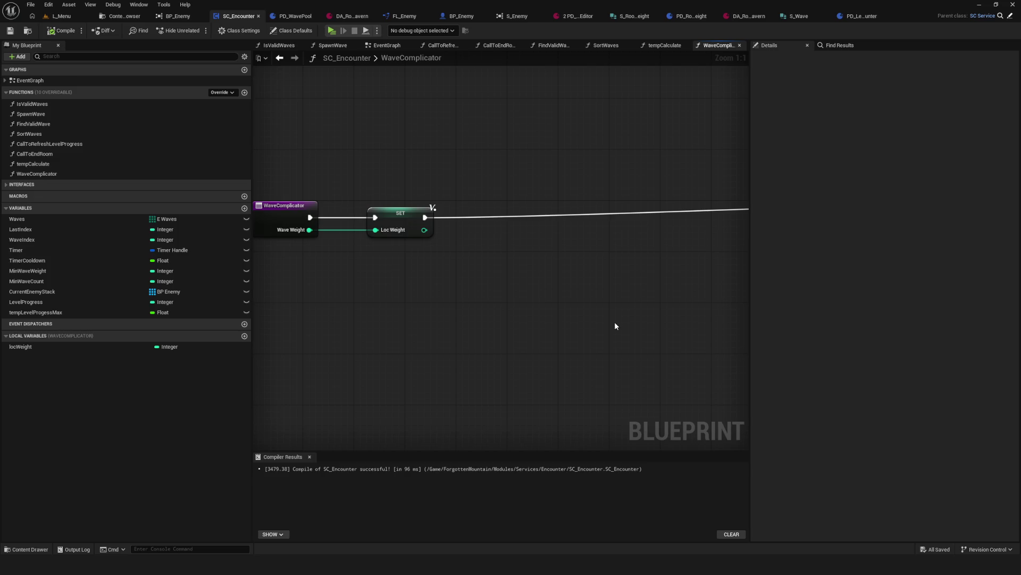
scroll(497, 278, down, 5)
scroll(536, 292, up, 3)
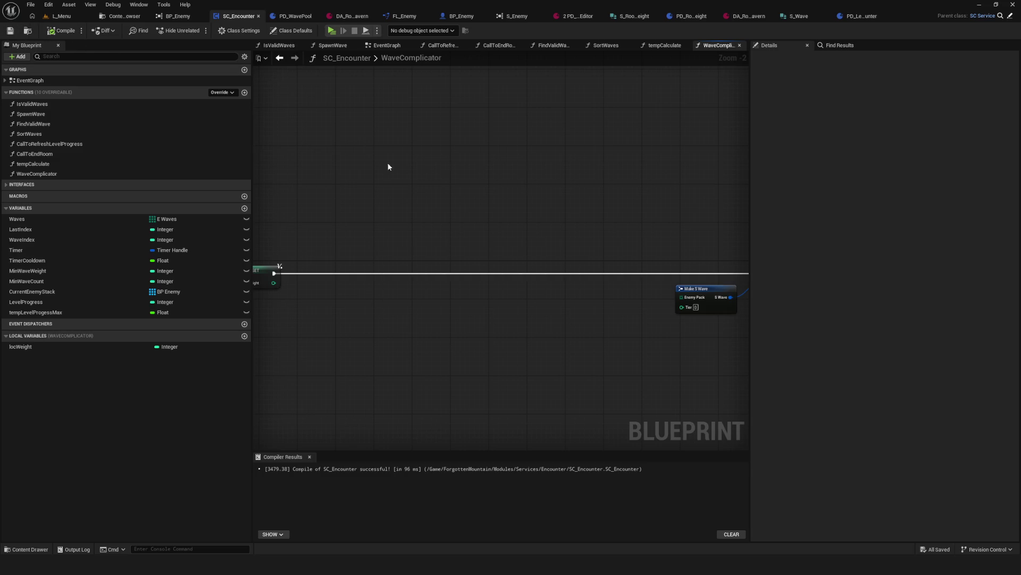
mouse_move(387, 162)
mouse_down()
mouse_move(514, 212)
mouse_move(459, 163)
mouse_up()
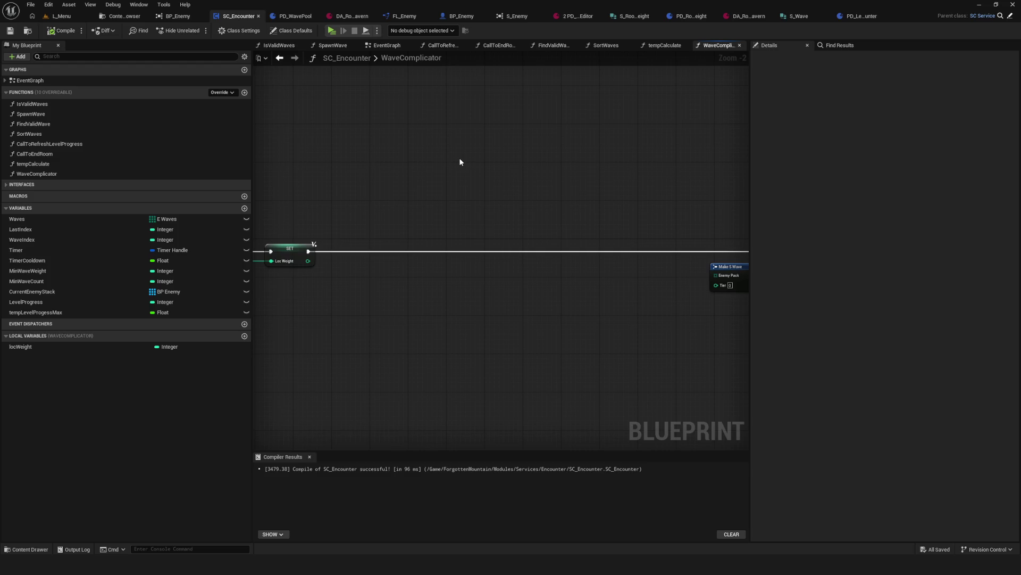
scroll(461, 162, down, 5)
scroll(544, 190, up, 4)
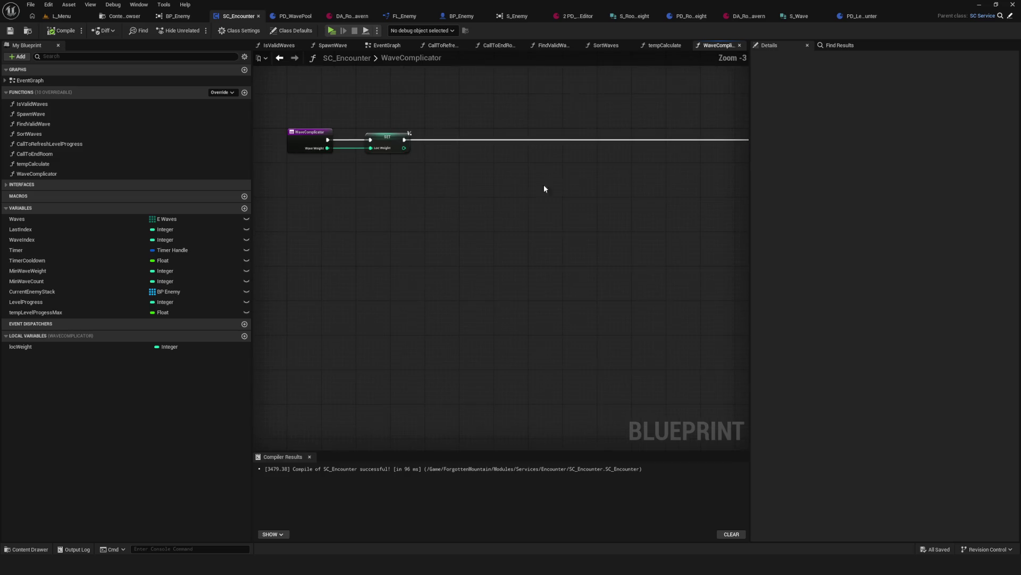
mouse_move(545, 189)
mouse_down()
mouse_move(370, 223)
mouse_move(387, 271)
mouse_up()
scroll(339, 261, up, 3)
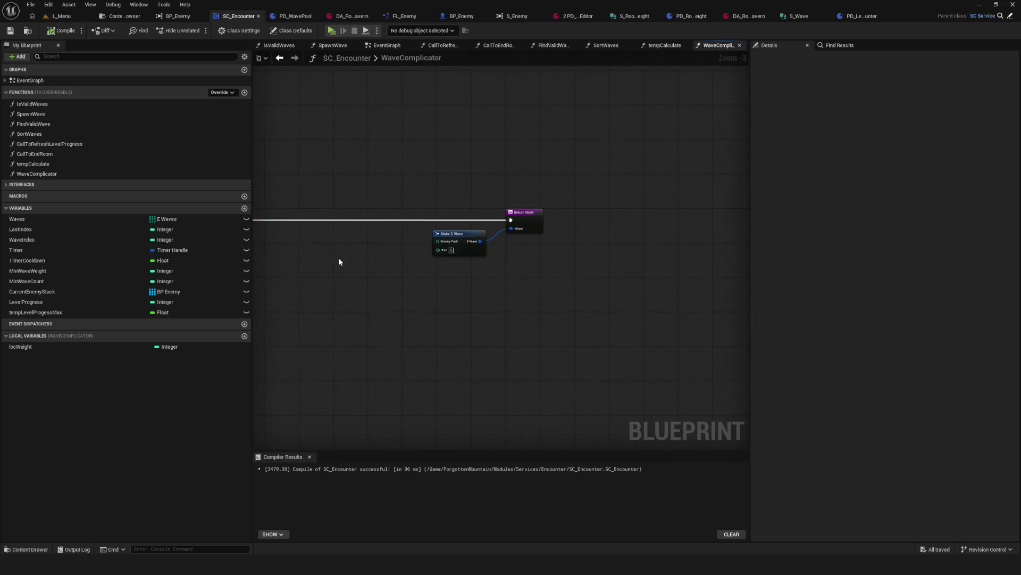
mouse_move(420, 186)
mouse_down()
mouse_move(437, 202)
mouse_move(698, 203)
mouse_up()
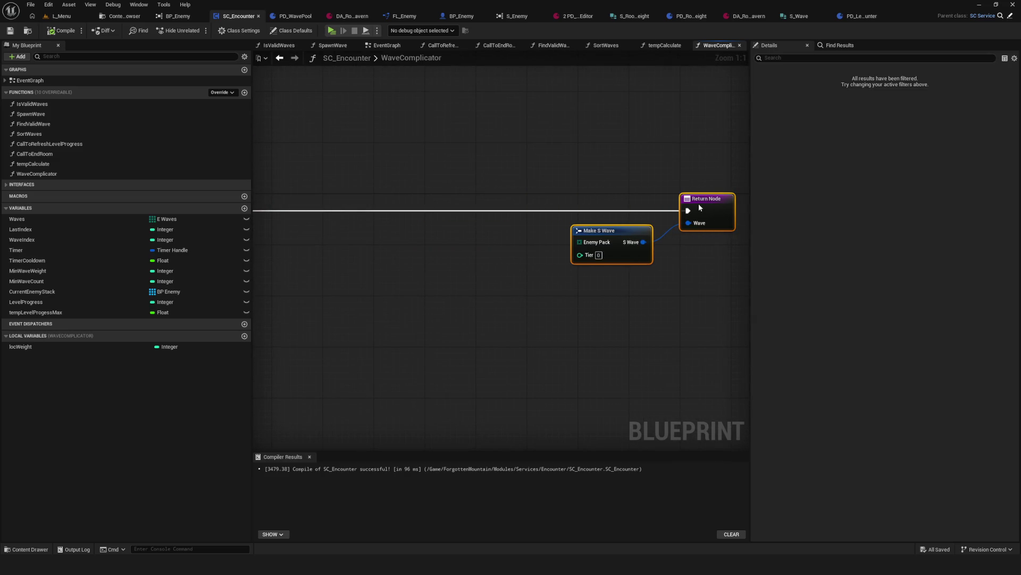
scroll(509, 276, down, 6)
scroll(494, 281, up, 6)
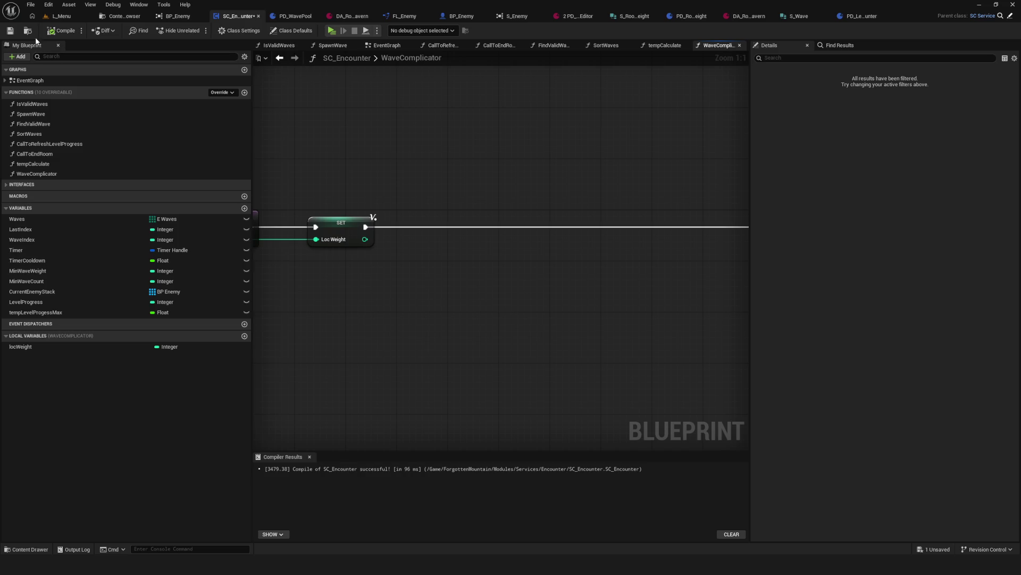
Step: Save SC_Encounter, nudge the selected nodes, and move to the FL_Enemy library
click(14, 33)
drag(496, 215, 446, 250)
scroll(479, 221, down, 5)
scroll(488, 250, up, 3)
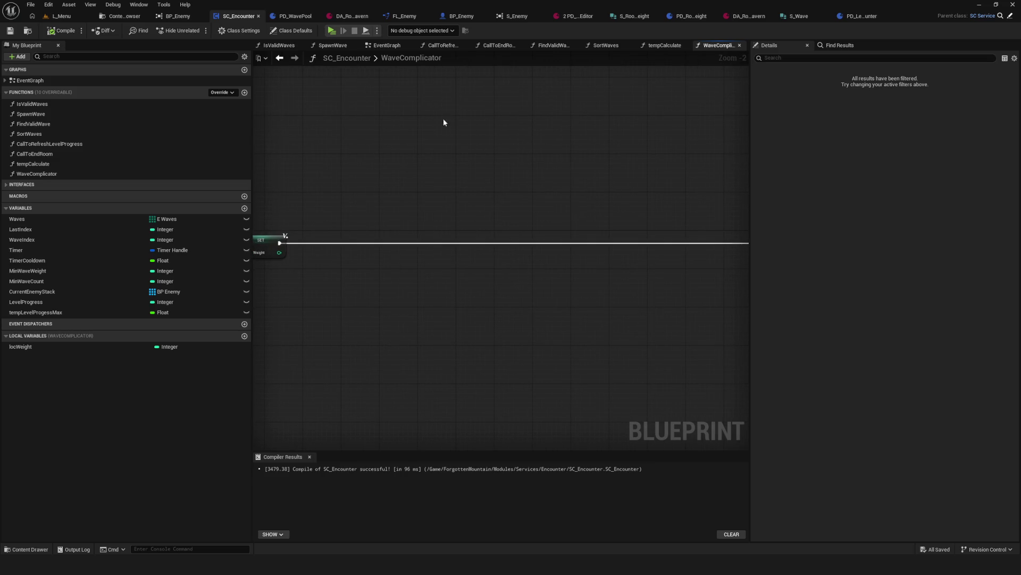
click(402, 16)
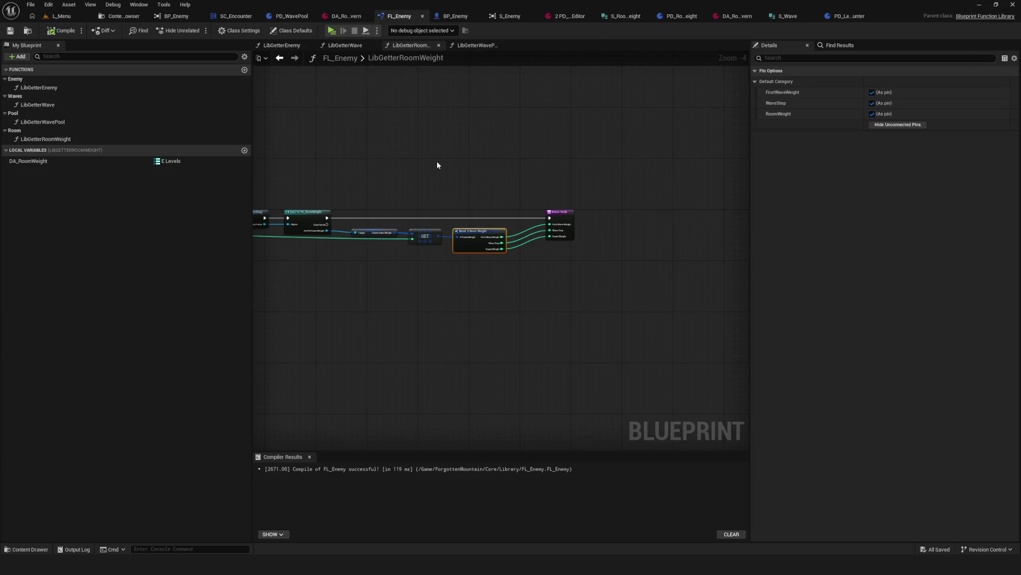
Step: Inspect LibGetterRoomWeight's inputs and outputs and the DA_RoomWeight variable's defaults
drag(414, 178, 643, 194)
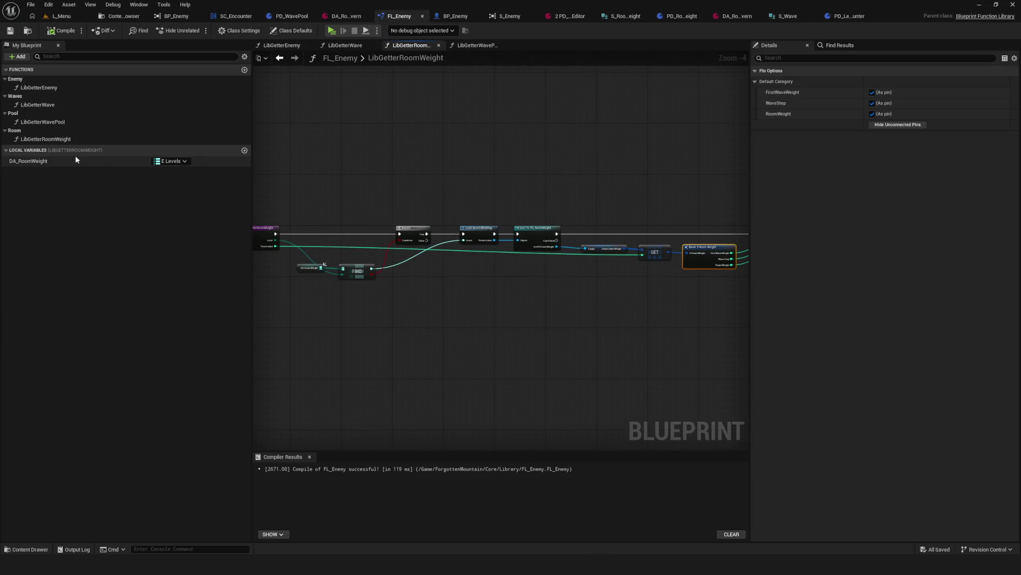
click(56, 140)
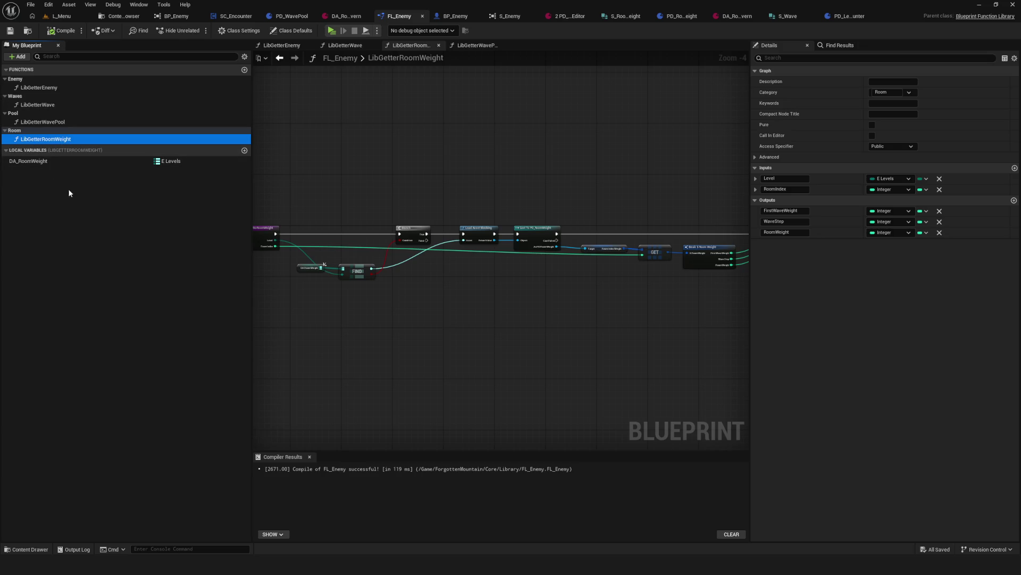
click(47, 162)
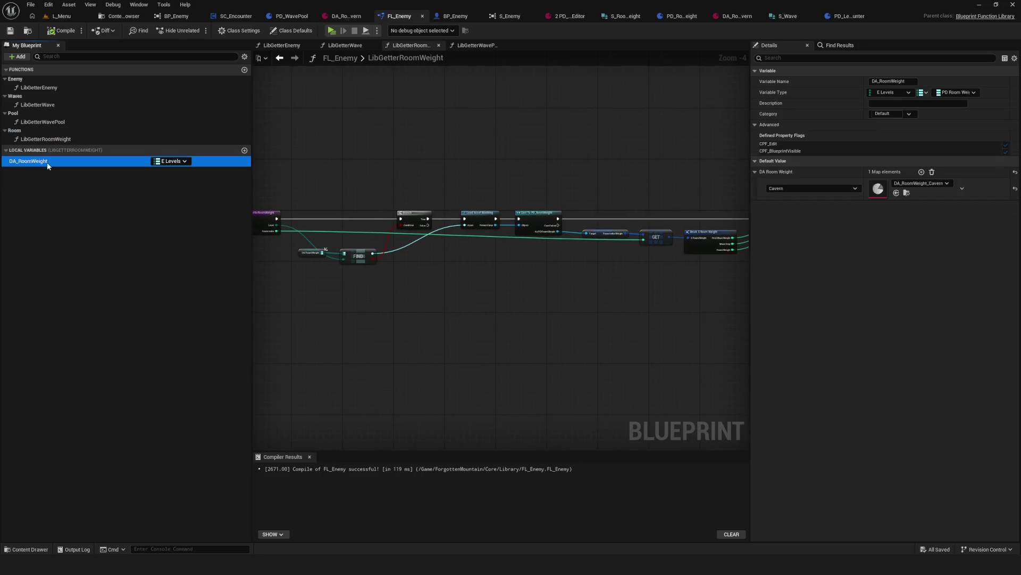
click(50, 139)
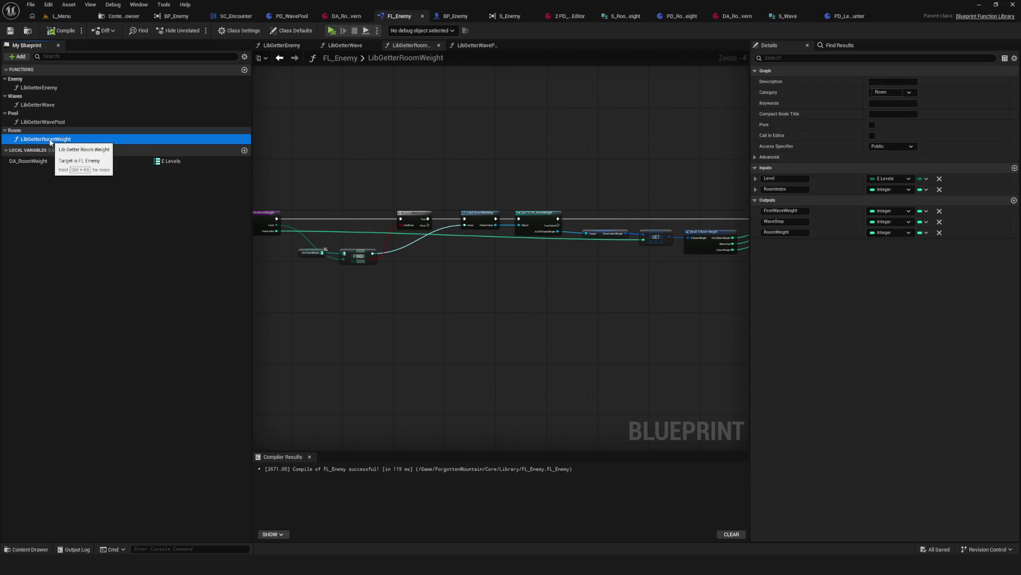
Step: Check LibGetterEnemy's Key input and PD_Enemy output, then open its graph
click(46, 88)
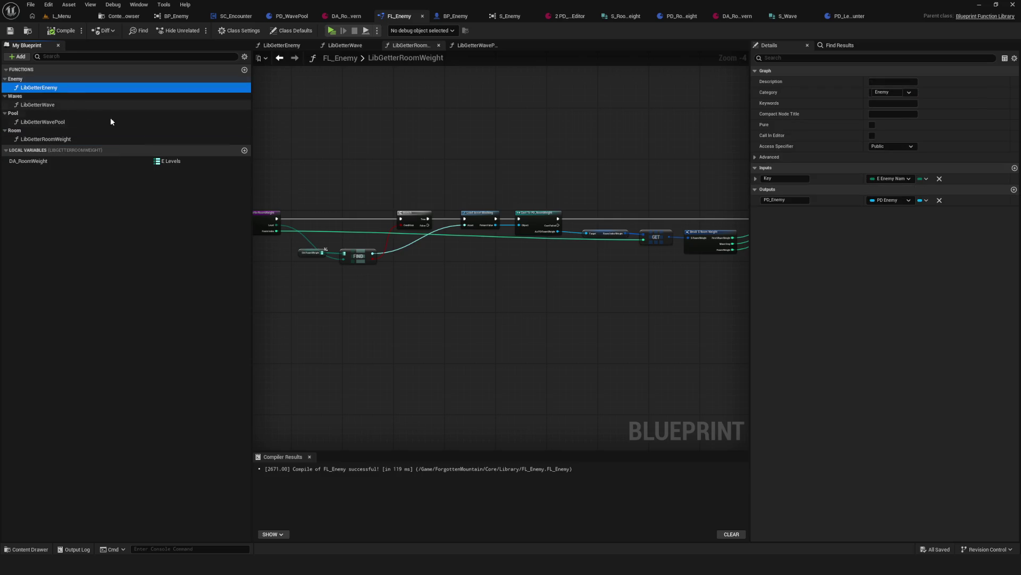
scroll(355, 202, down, 3)
scroll(432, 198, up, 7)
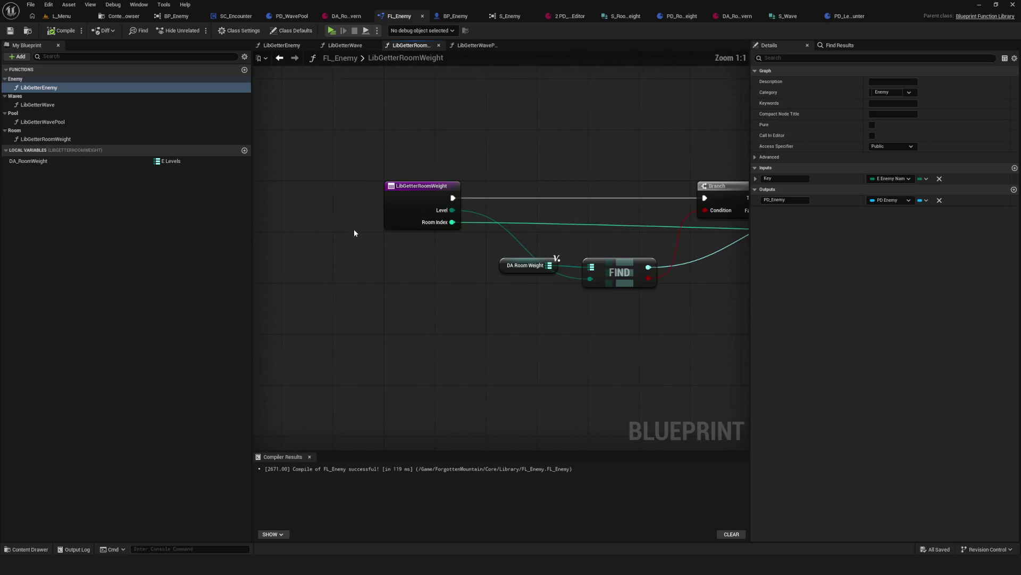
drag(458, 241, 362, 237)
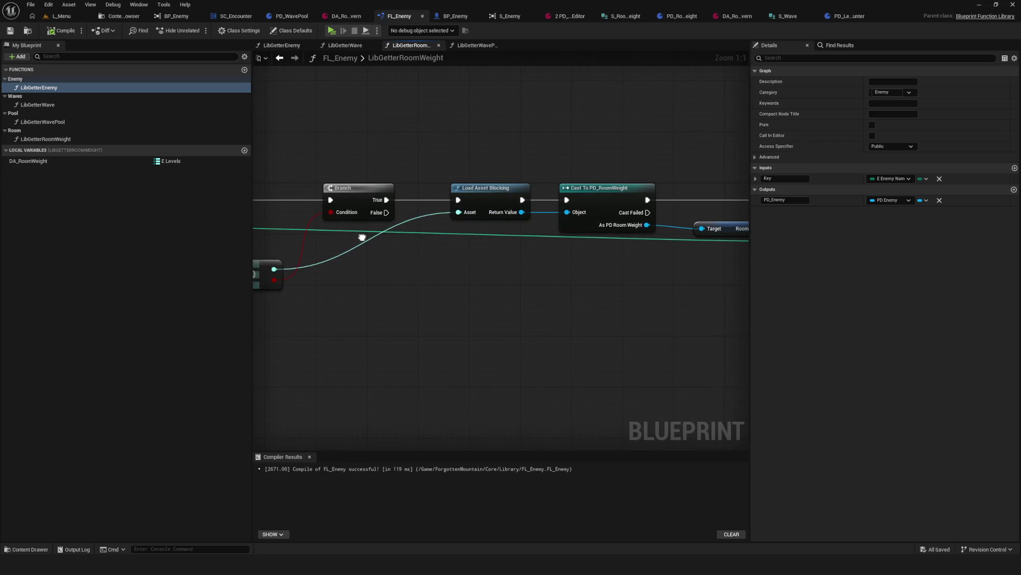
double_click(46, 87)
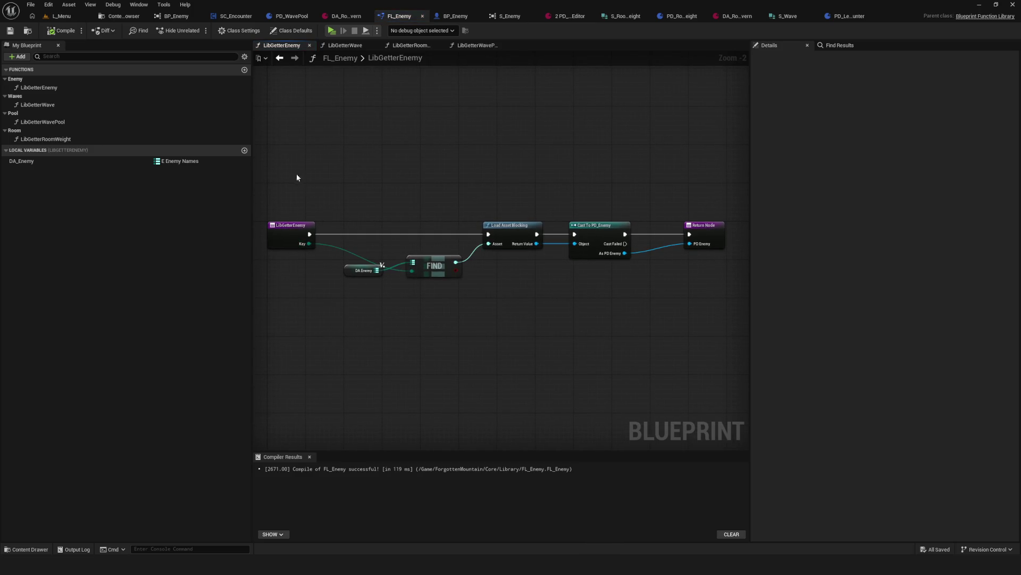
mouse_move(259, 171)
mouse_down()
mouse_move(730, 337)
mouse_move(744, 314)
mouse_move(711, 313)
mouse_up()
drag(508, 297, 569, 305)
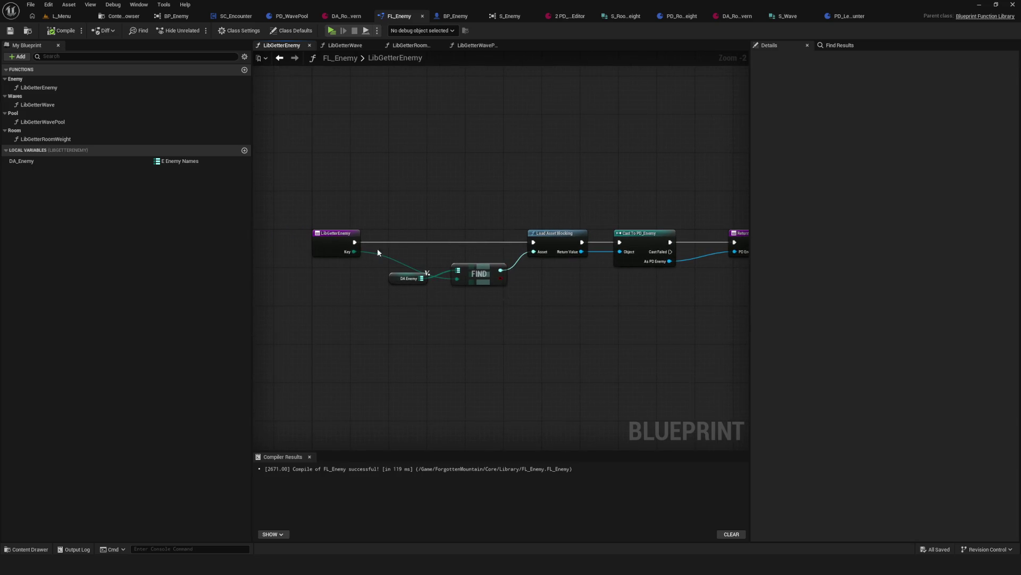
click(44, 161)
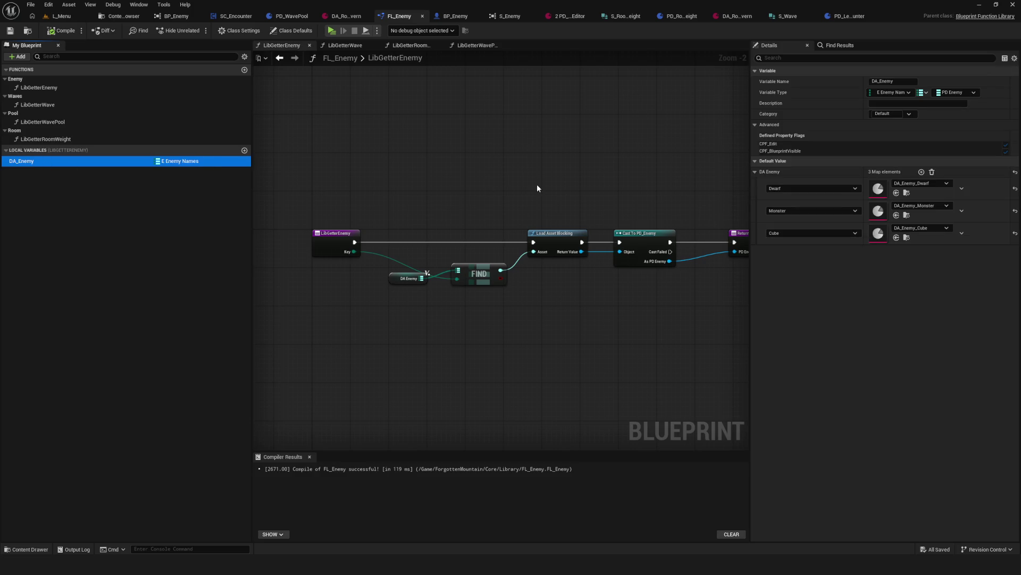
drag(538, 185, 528, 187)
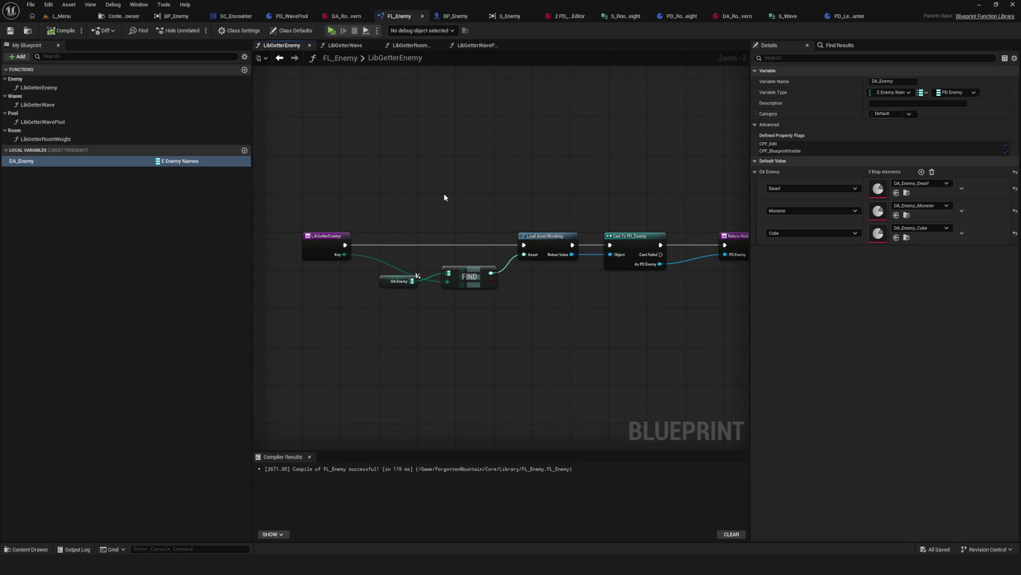
mouse_move(479, 204)
mouse_down()
mouse_move(414, 204)
mouse_move(390, 230)
mouse_move(408, 211)
mouse_move(427, 214)
mouse_up()
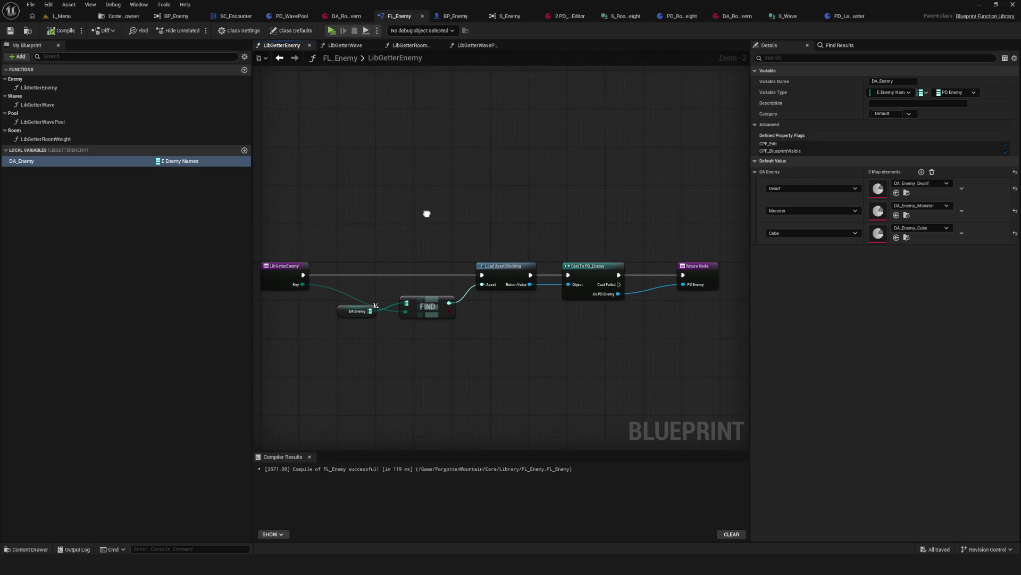
click(245, 69)
Step: Keep the default NewFunction name, then compile and save FL_Enemy
click(447, 232)
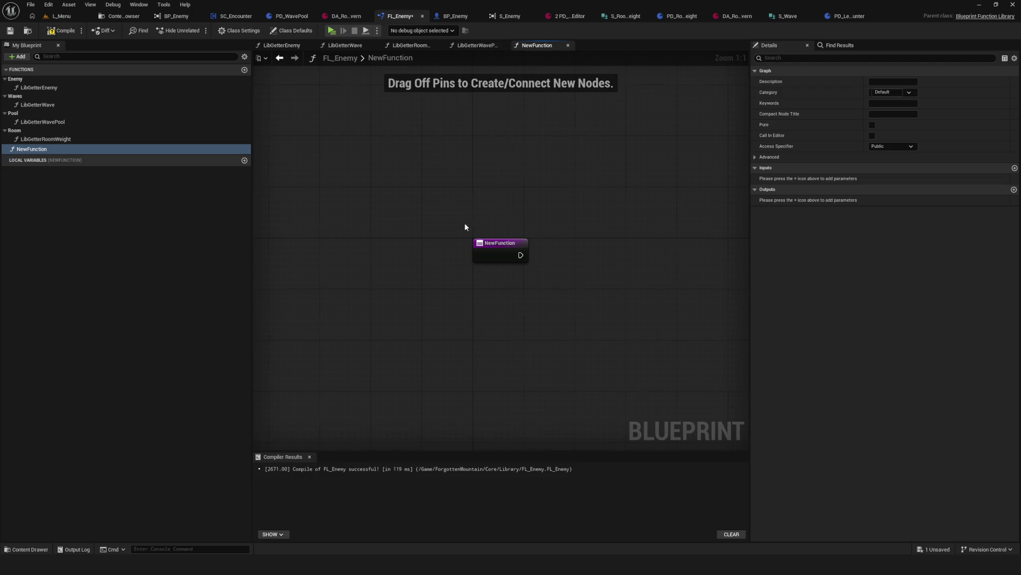
click(41, 148)
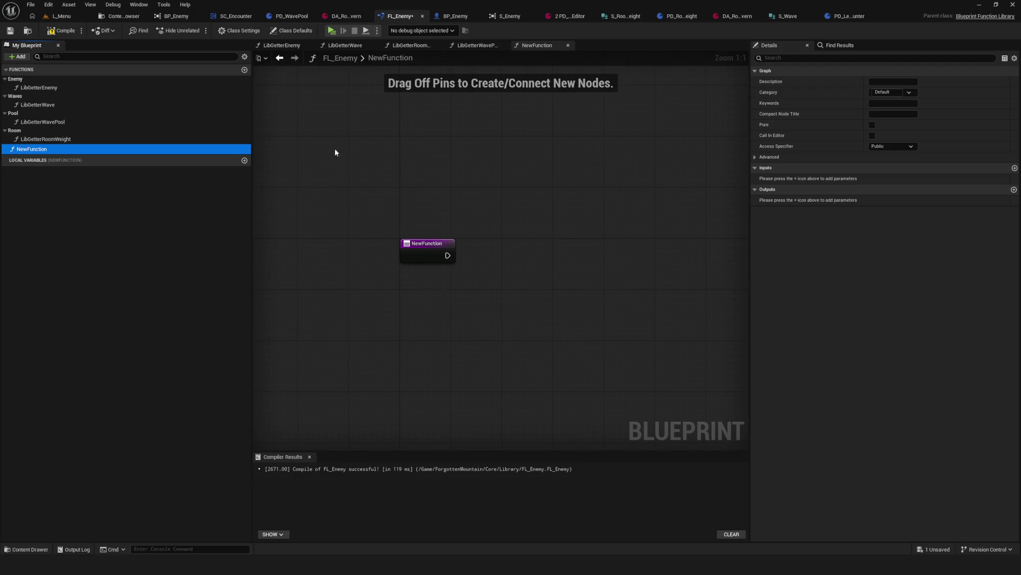
key(F7)
key(ctrl+s)
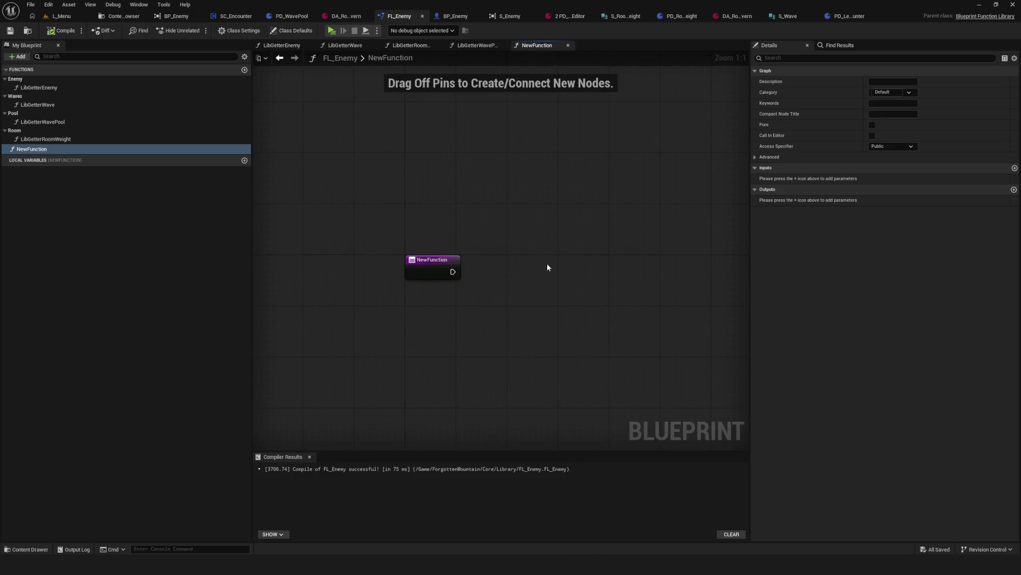
Step: Review the LibGetterEnemy graph's nodes and its DA_Enemy local variable settings
click(58, 90)
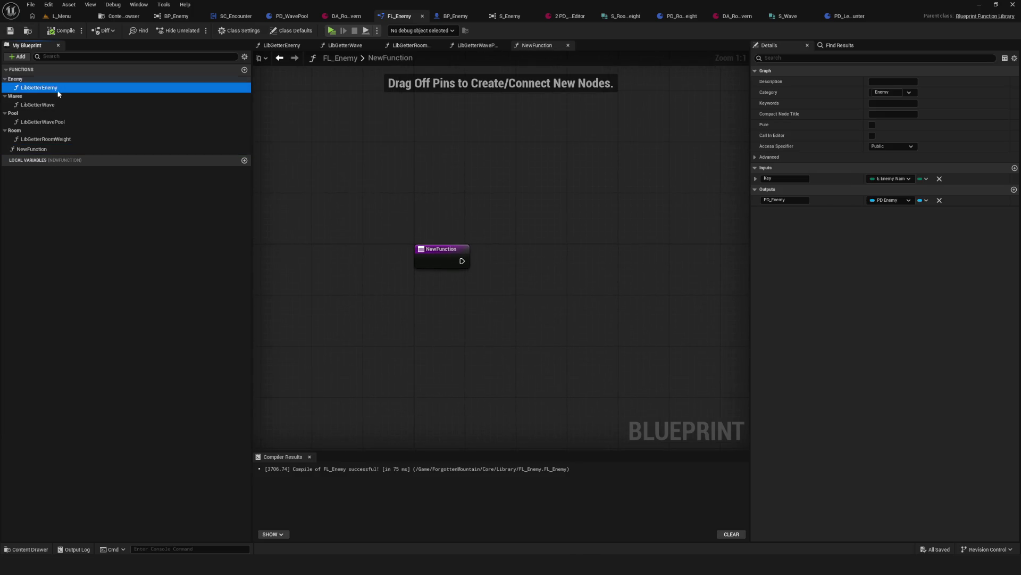
double_click(89, 89)
key(ctrl+a)
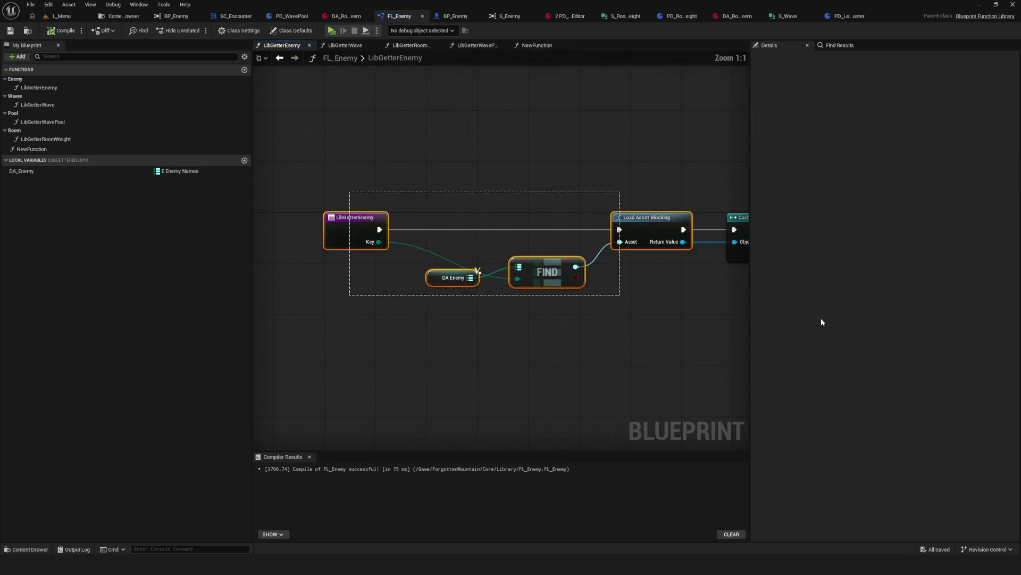
click(295, 209)
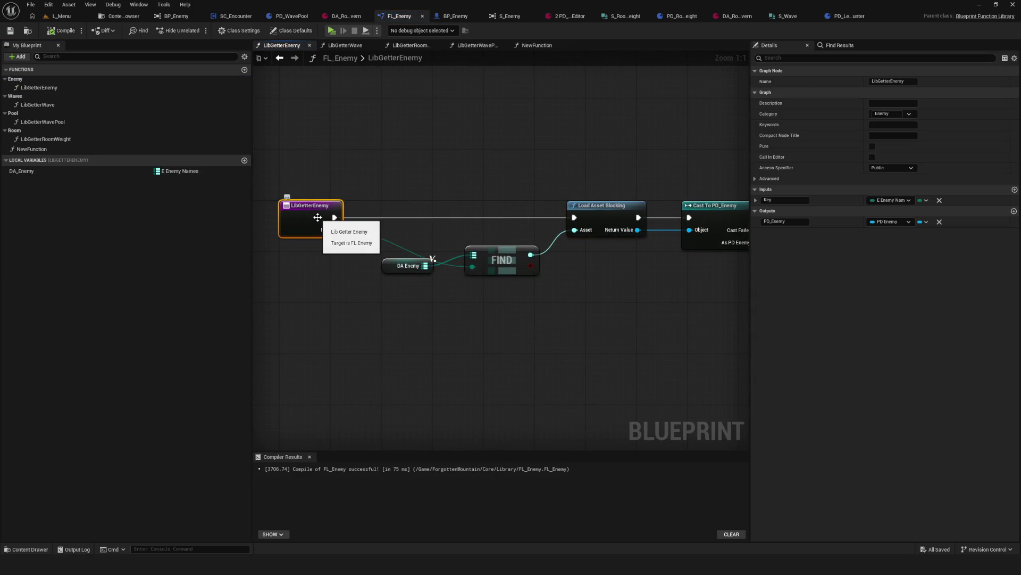
click(387, 269)
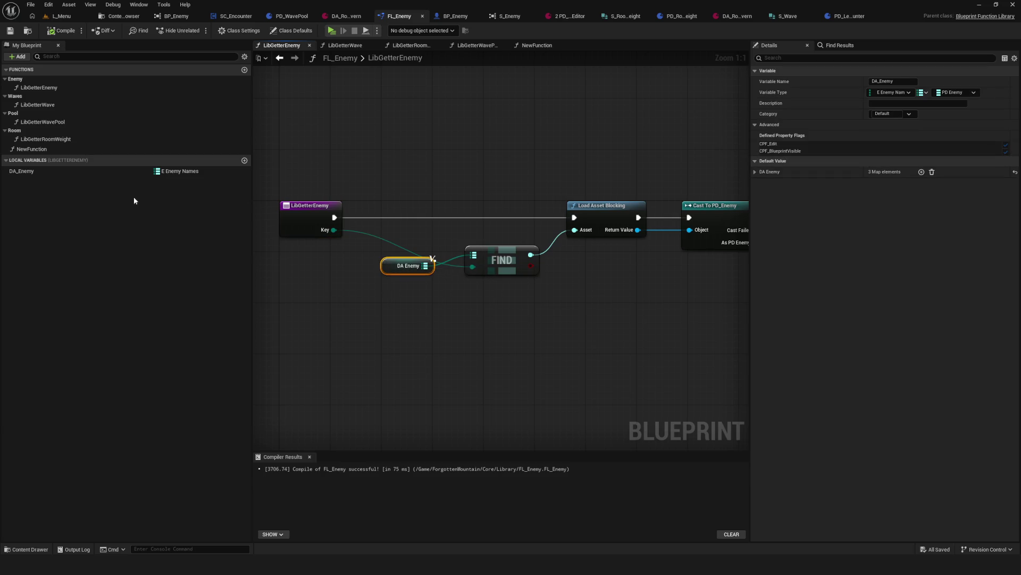
click(28, 171)
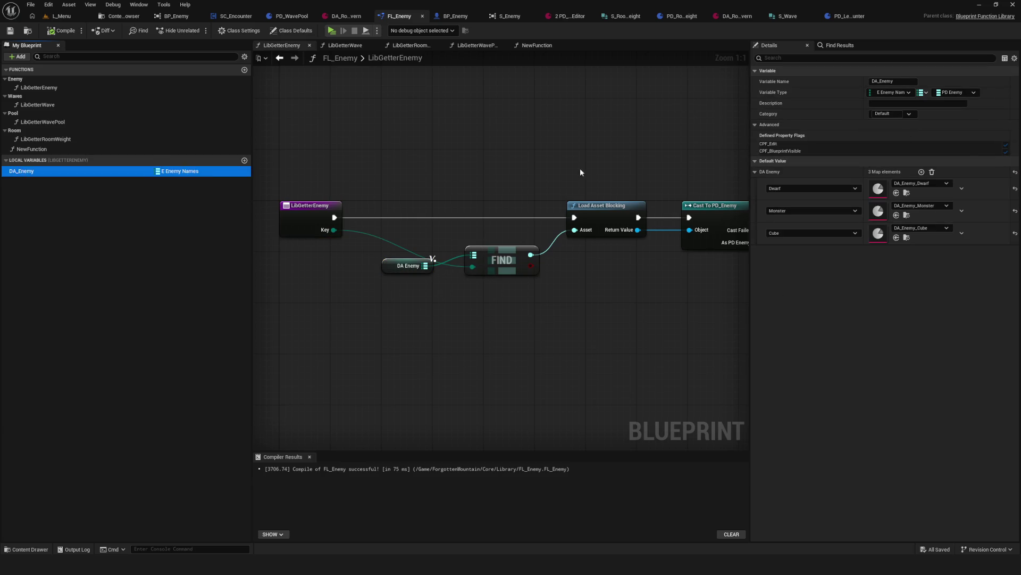
scroll(418, 213, down, 2)
scroll(418, 218, down, 2)
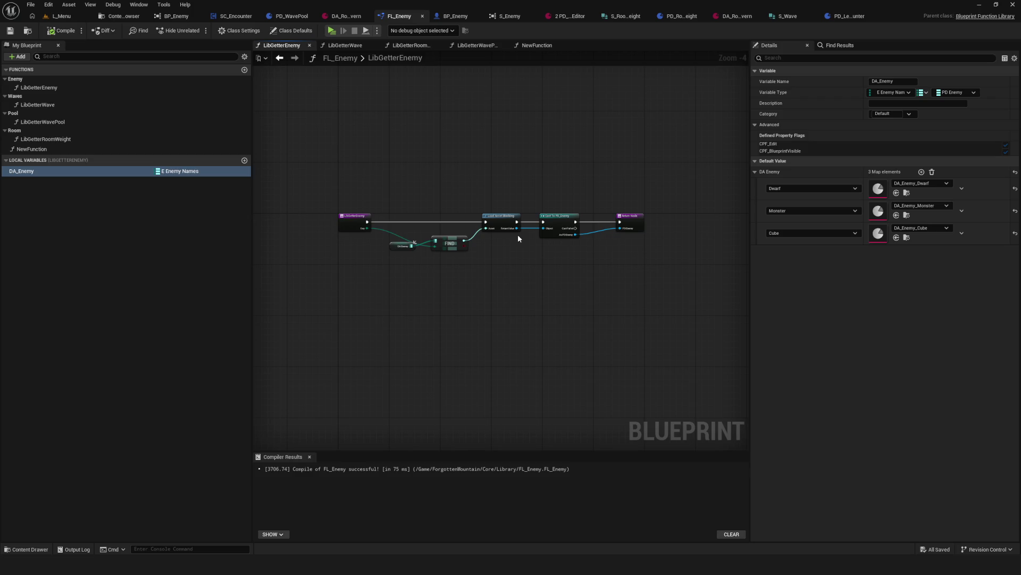
Step: Open NewFunction's graph and move its entry node up and left
click(59, 149)
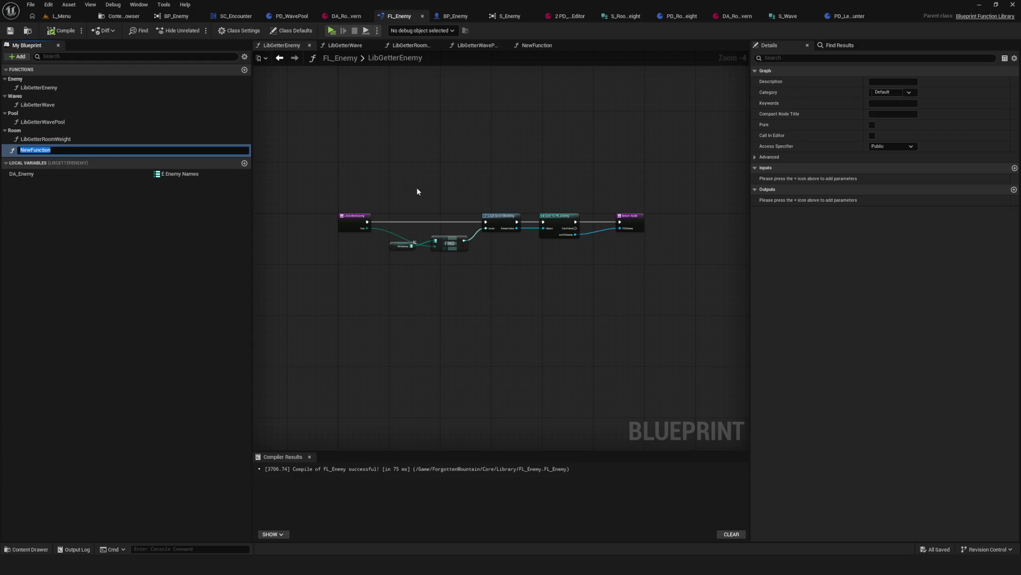
double_click(46, 149)
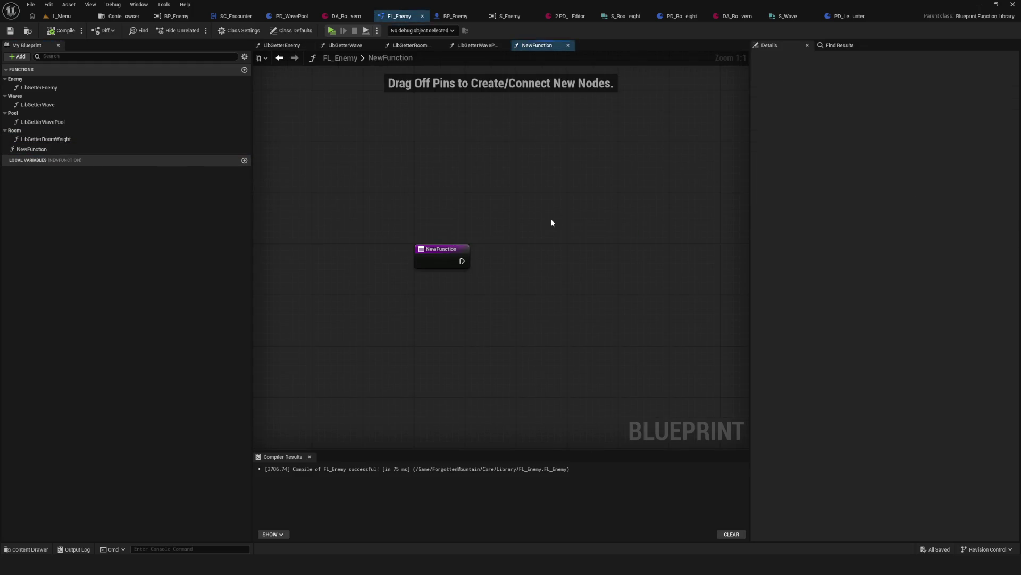
drag(458, 260, 405, 242)
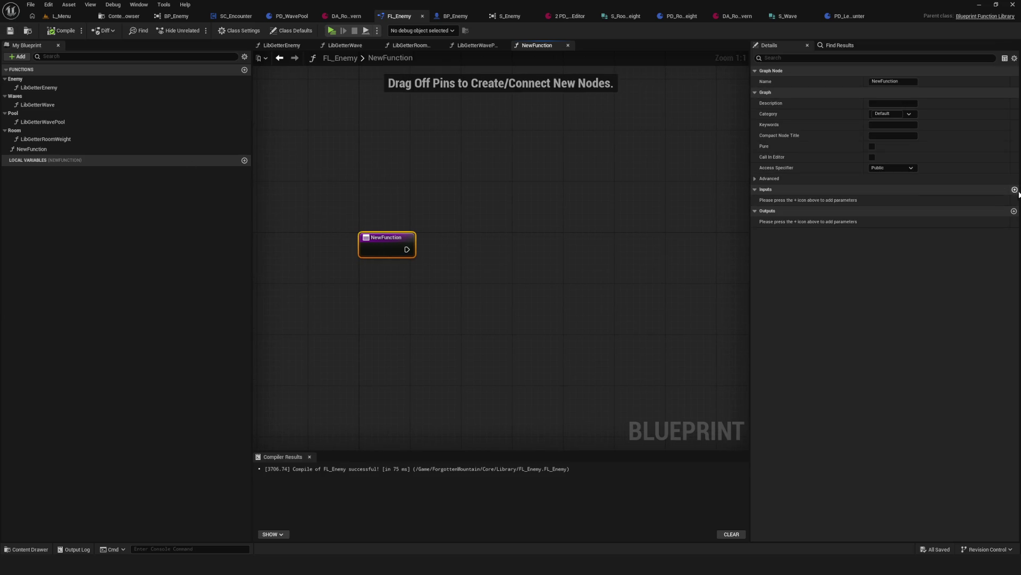
Step: Add an E Levels input parameter named Level to NewFunction
click(1014, 190)
click(898, 202)
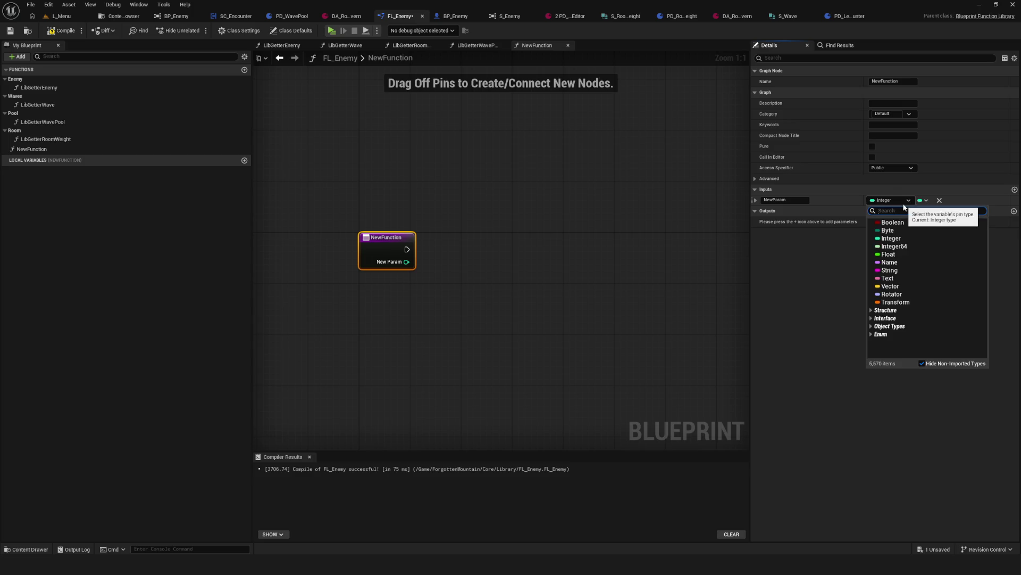
text(Level)
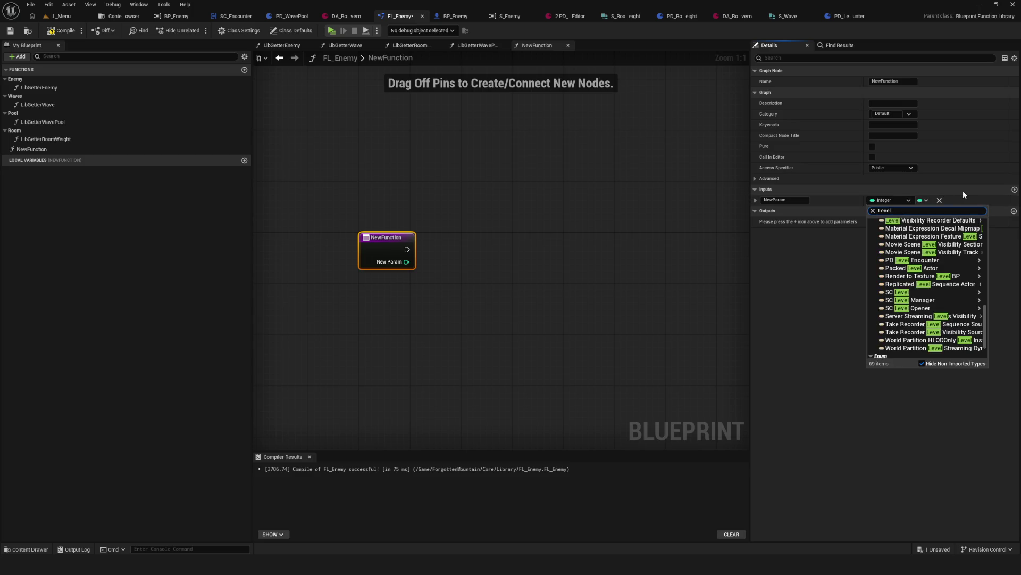
scroll(931, 287, down, 2)
click(909, 328)
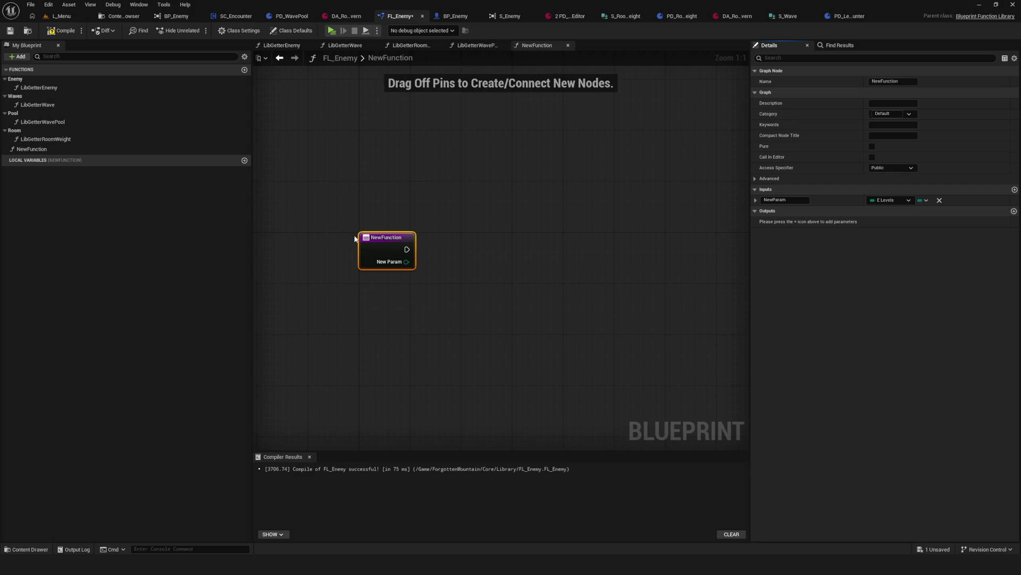
click(774, 200)
text(Lev)
text(el)
key(Return)
Step: Wire the Level pin into an expanded Switch on E_Levels node
mouse_move(407, 261)
mouse_down()
mouse_move(509, 254)
mouse_move(516, 266)
mouse_up()
text(sw)
key(Return)
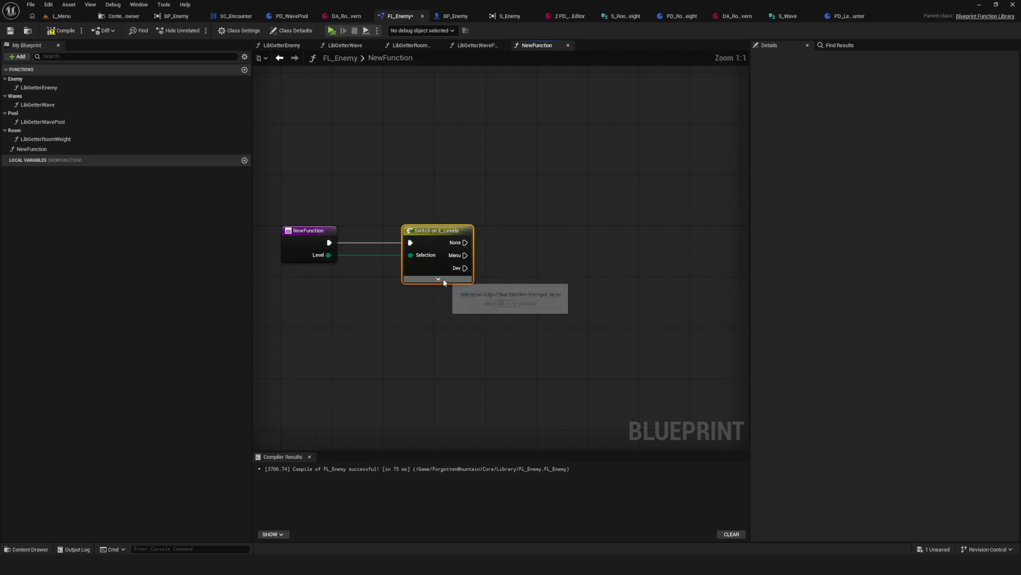
click(438, 278)
mouse_move(446, 259)
mouse_down()
mouse_move(554, 257)
mouse_move(500, 294)
mouse_up()
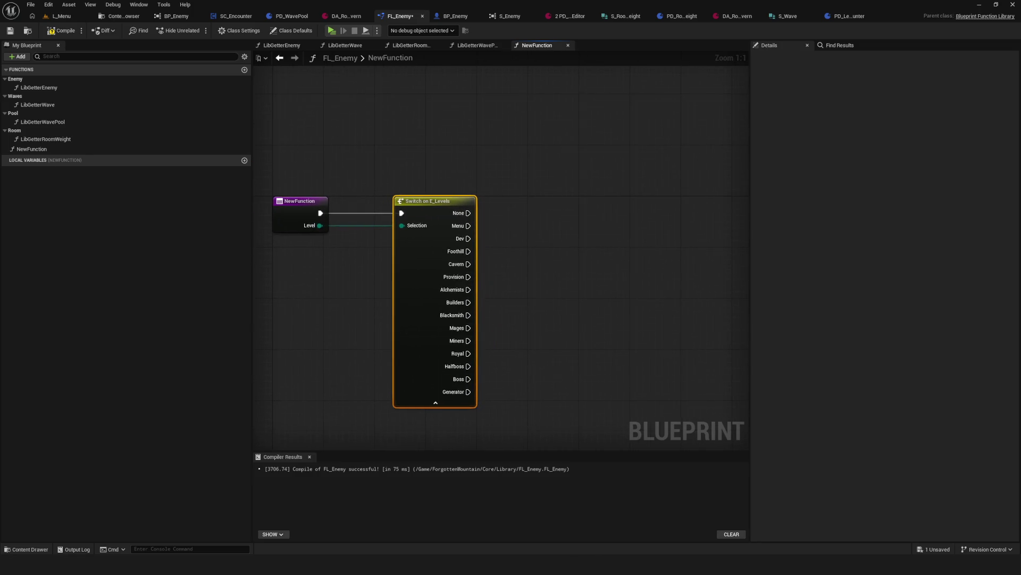
Step: Compile and save FL_Enemy, then place a Lib Getter Enemy call in the graph
click(62, 31)
click(10, 31)
drag(495, 259, 490, 271)
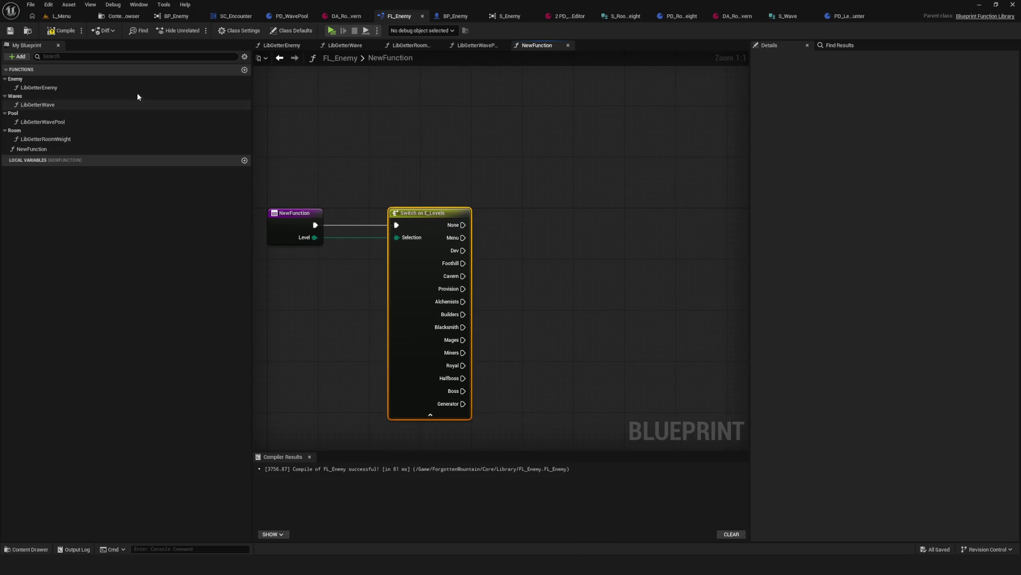
mouse_move(136, 88)
mouse_down()
mouse_move(239, 104)
mouse_move(569, 229)
mouse_up()
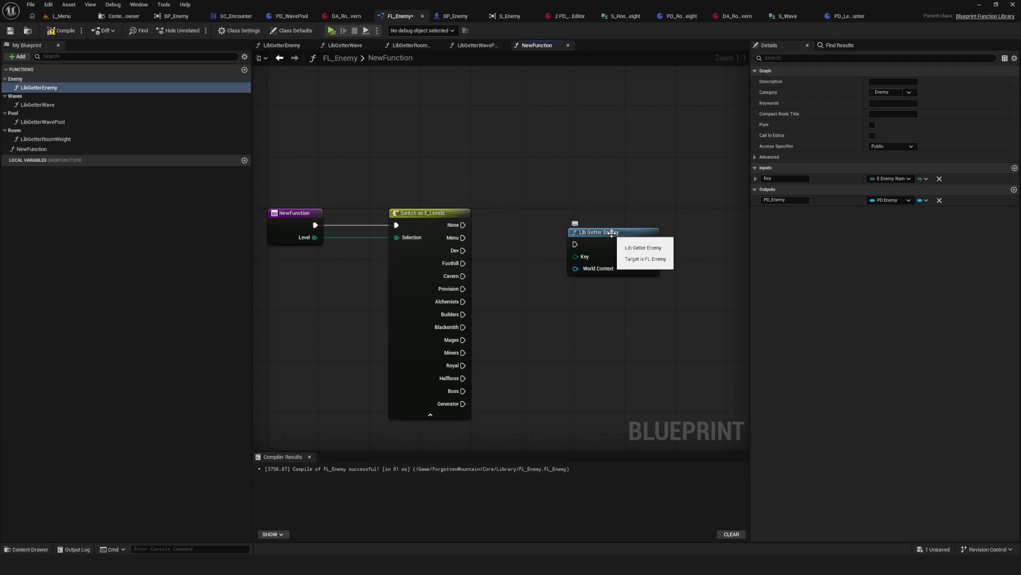
Step: Move the Lib Getter Enemy node aside, then select and delete it
drag(532, 166, 665, 327)
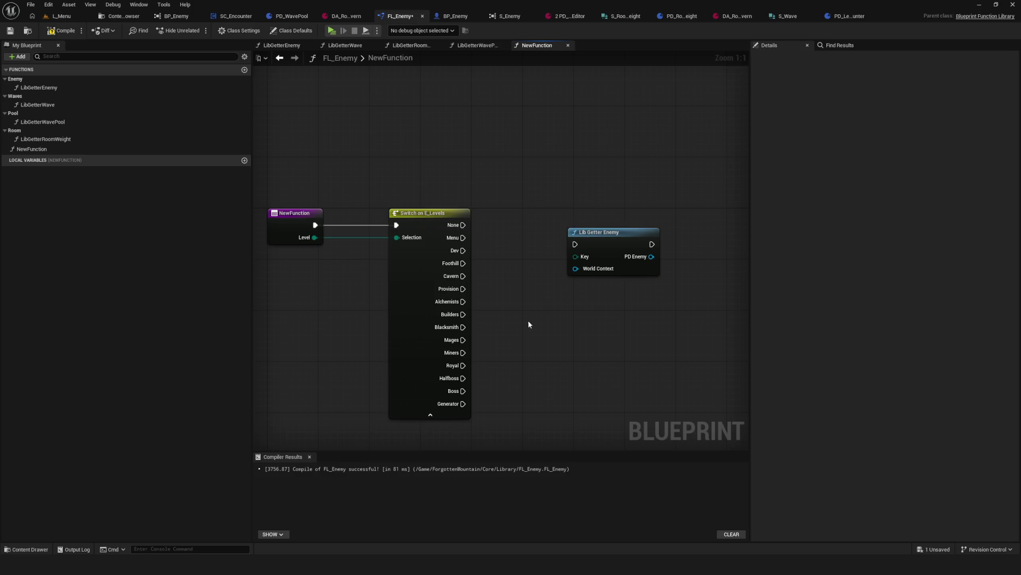
mouse_move(529, 321)
mouse_down()
mouse_move(591, 276)
mouse_move(564, 282)
mouse_move(574, 305)
mouse_move(515, 317)
mouse_move(550, 281)
mouse_move(538, 280)
mouse_move(548, 299)
mouse_move(520, 312)
mouse_move(568, 308)
mouse_up()
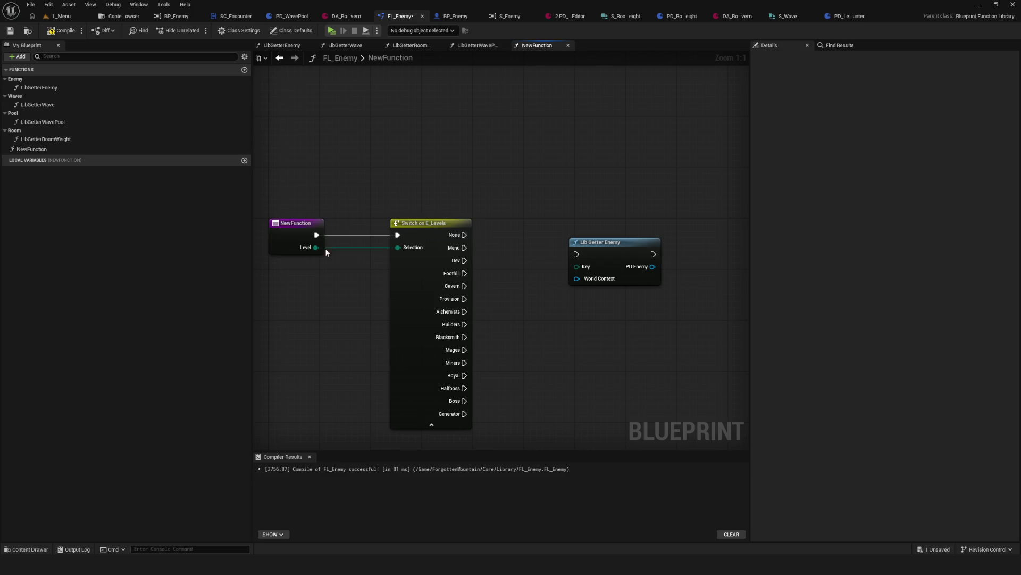
click(602, 248)
mouse_move(603, 248)
mouse_down()
mouse_move(703, 250)
mouse_move(690, 258)
mouse_up()
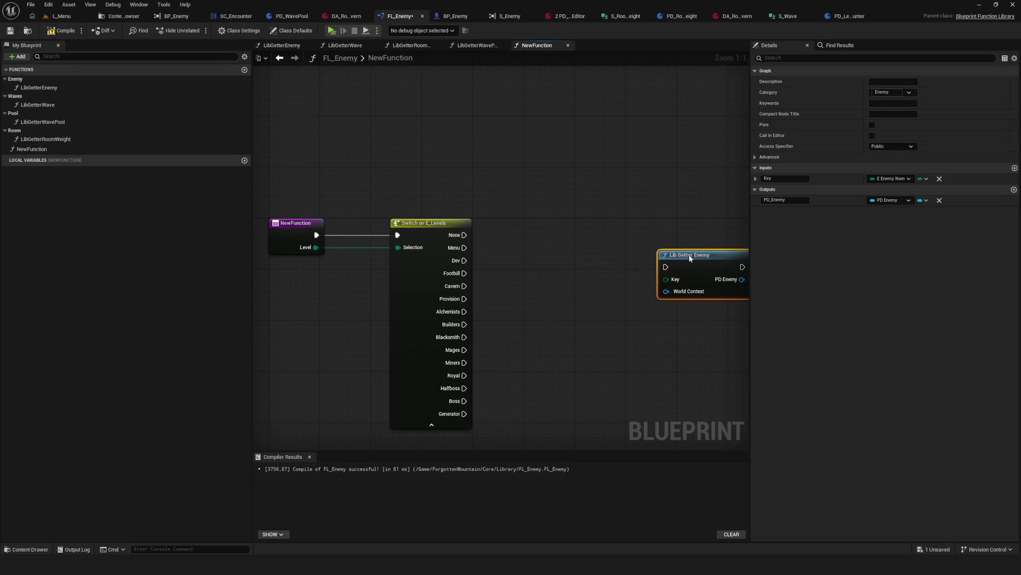
mouse_move(605, 246)
mouse_down()
mouse_move(538, 241)
mouse_move(542, 258)
mouse_up()
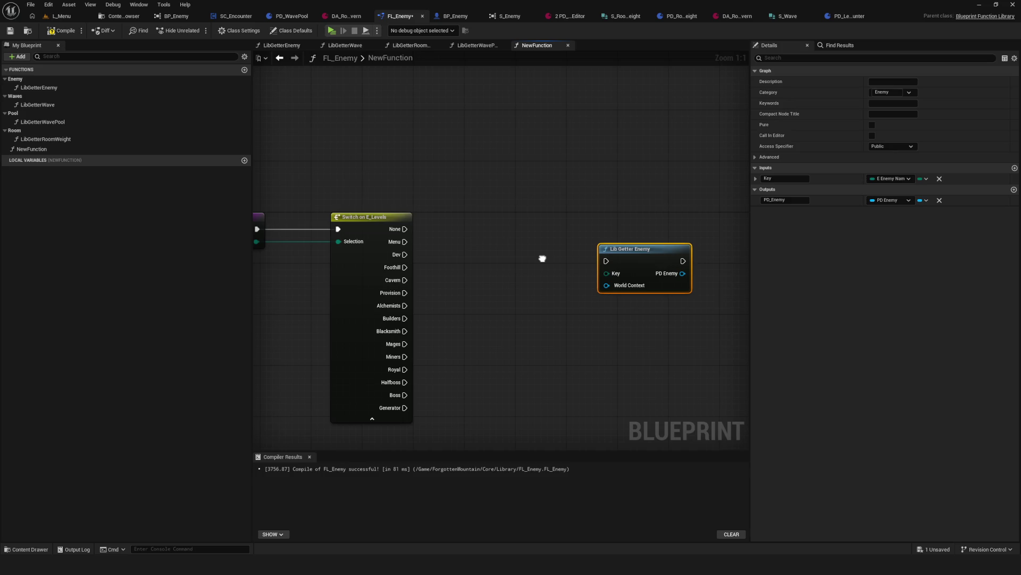
drag(542, 259, 542, 261)
drag(581, 193, 692, 363)
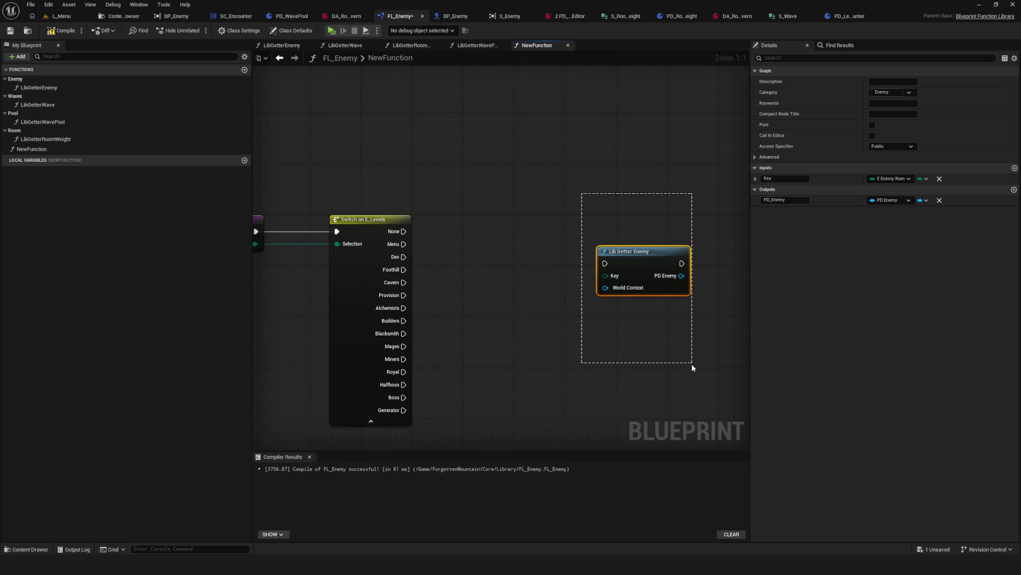
drag(693, 365, 693, 364)
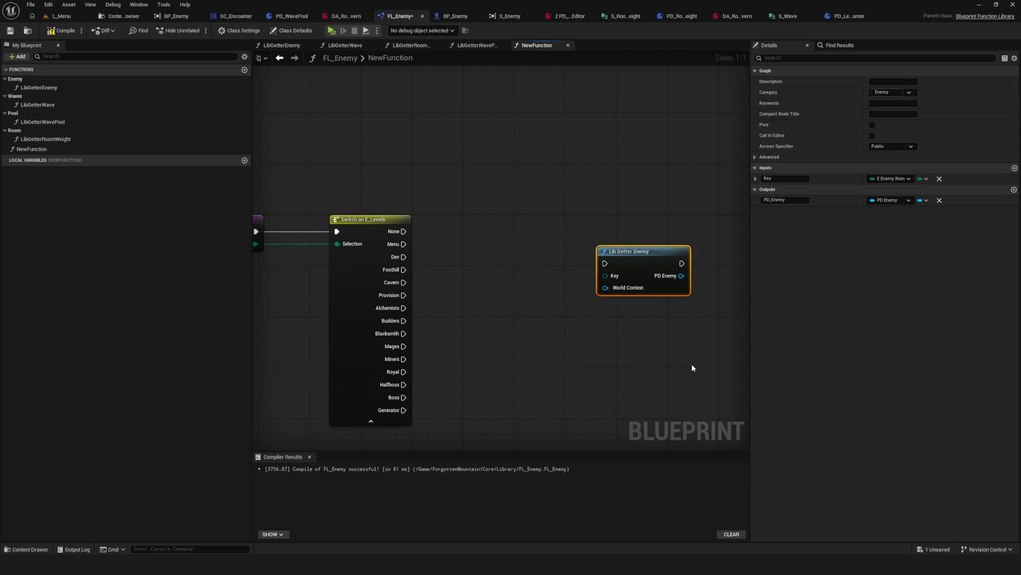
drag(611, 183, 678, 375)
key(Delete)
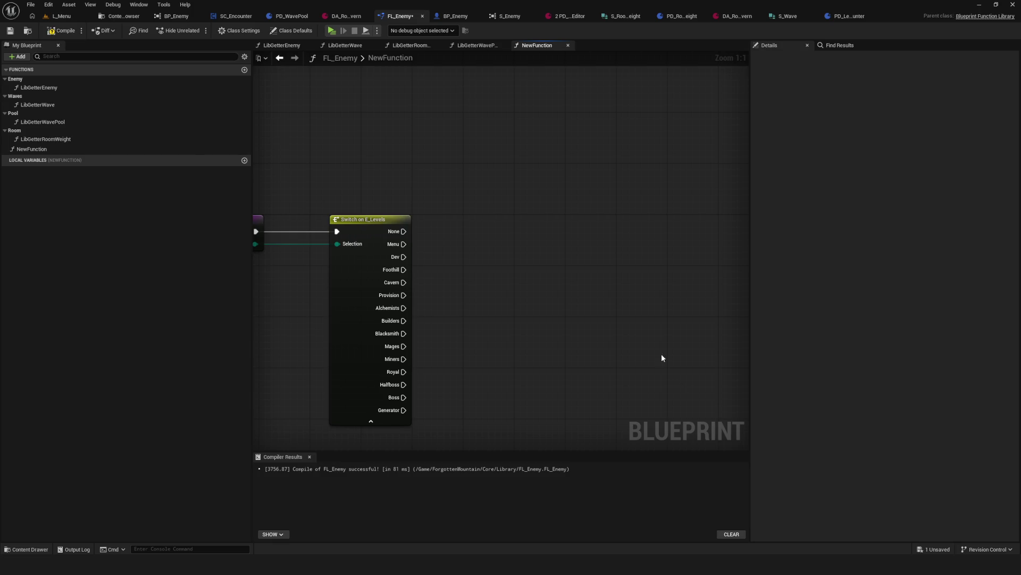
Step: Add a local variable NewLocalVar and delete the Switch on E_Levels node
click(245, 160)
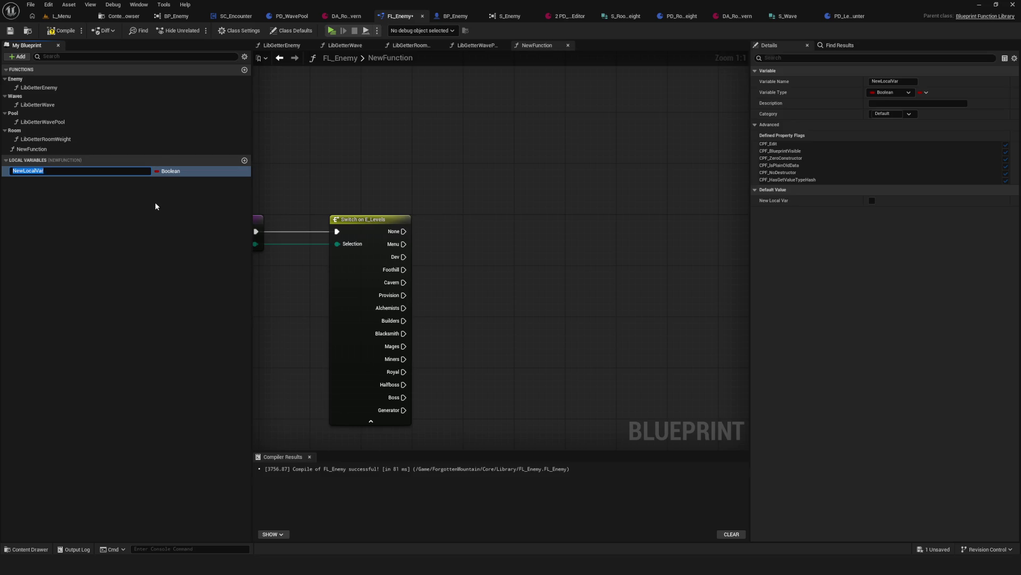
click(75, 171)
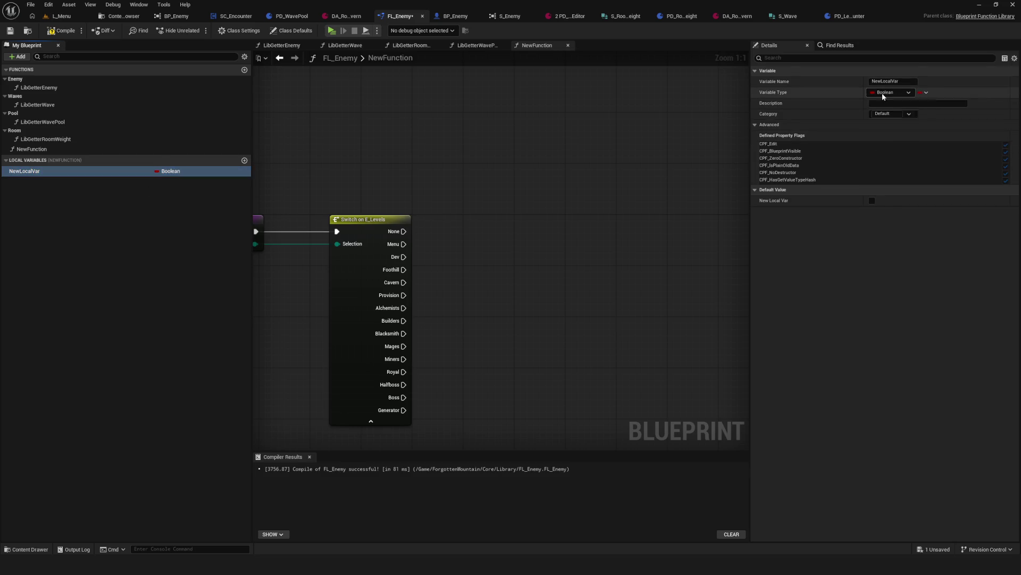
click(893, 93)
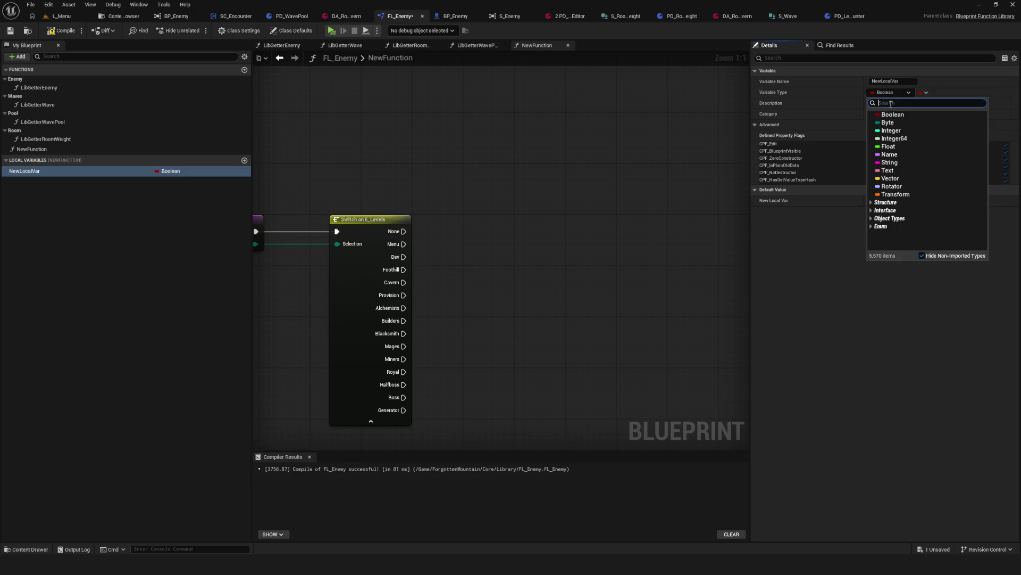
text(Level)
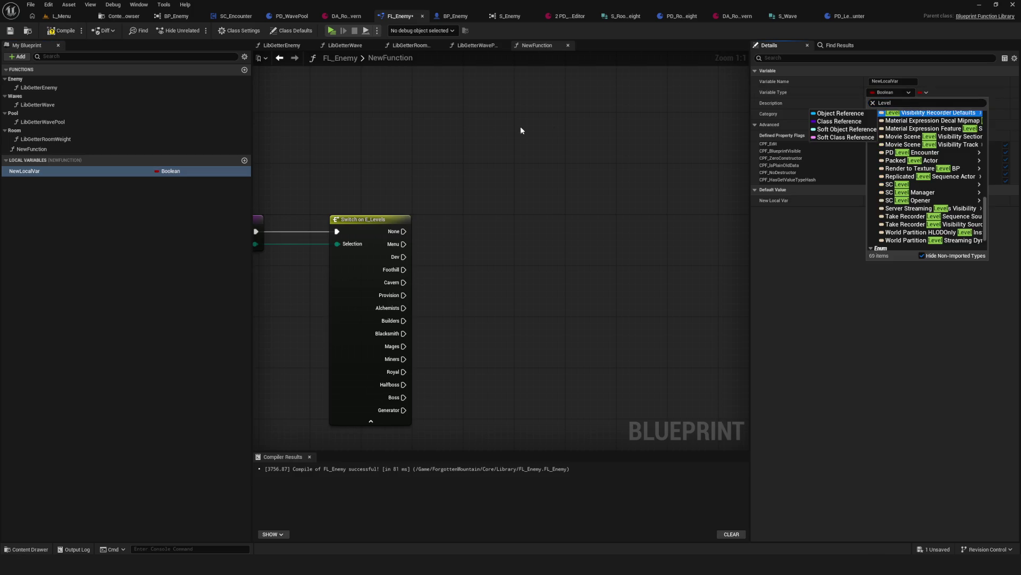
click(521, 130)
mouse_move(460, 127)
mouse_down()
mouse_move(357, 277)
mouse_move(341, 420)
mouse_up()
key(Delete)
Step: Set NewLocalVar's type to E Levels, then compile and save FL_Enemy
click(31, 149)
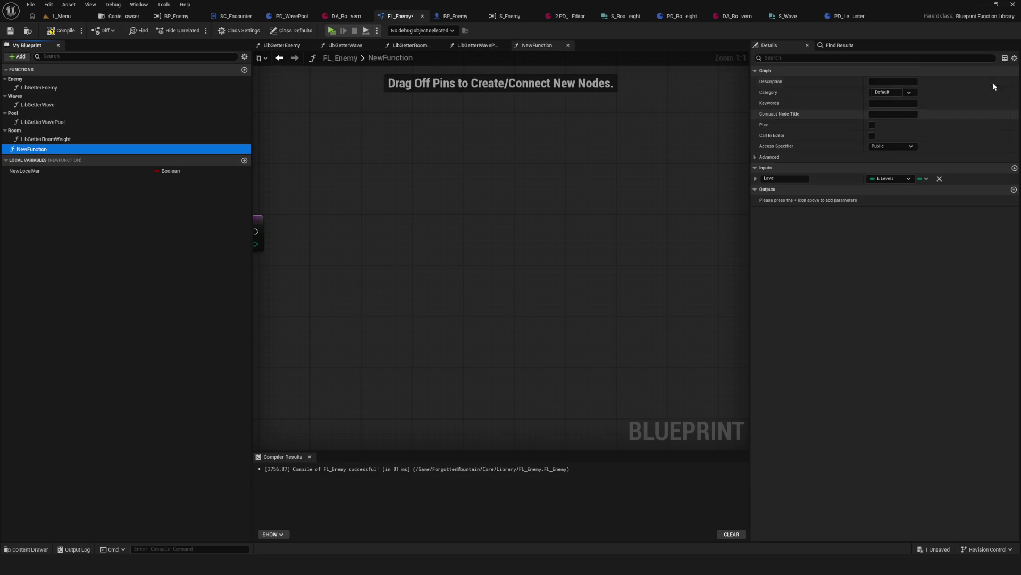
click(25, 170)
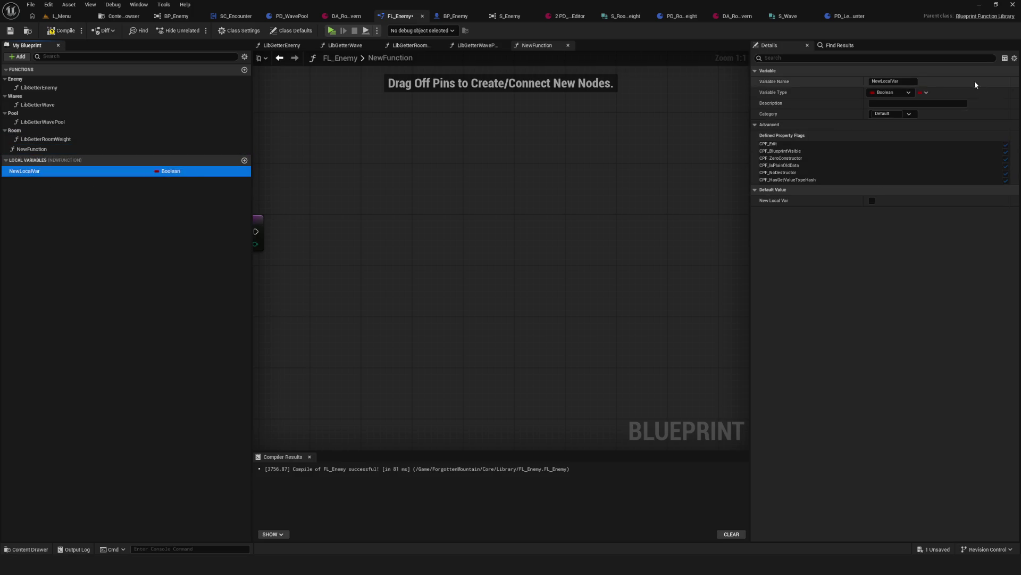
click(893, 92)
text(evel)
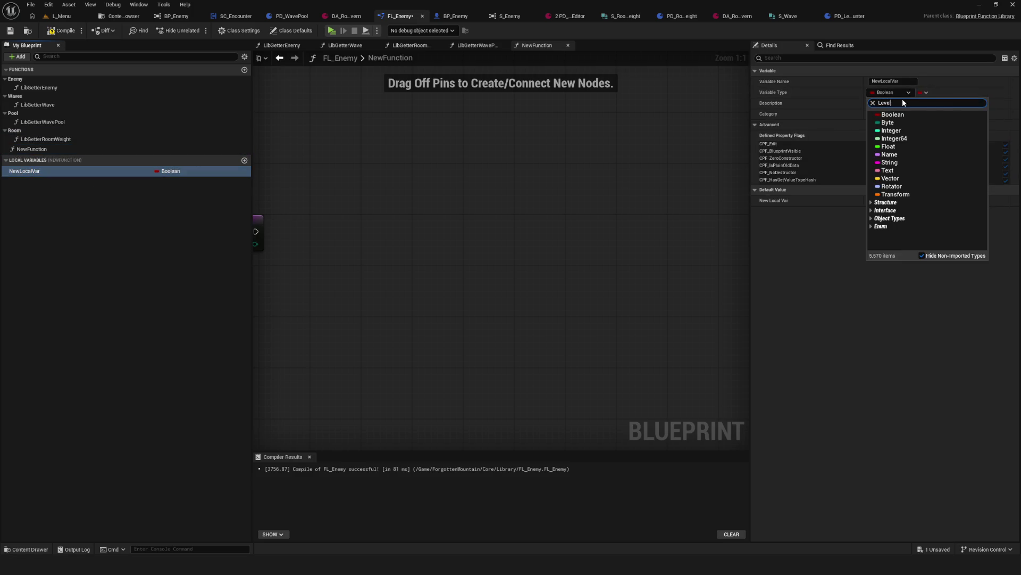
scroll(952, 152, down, 5)
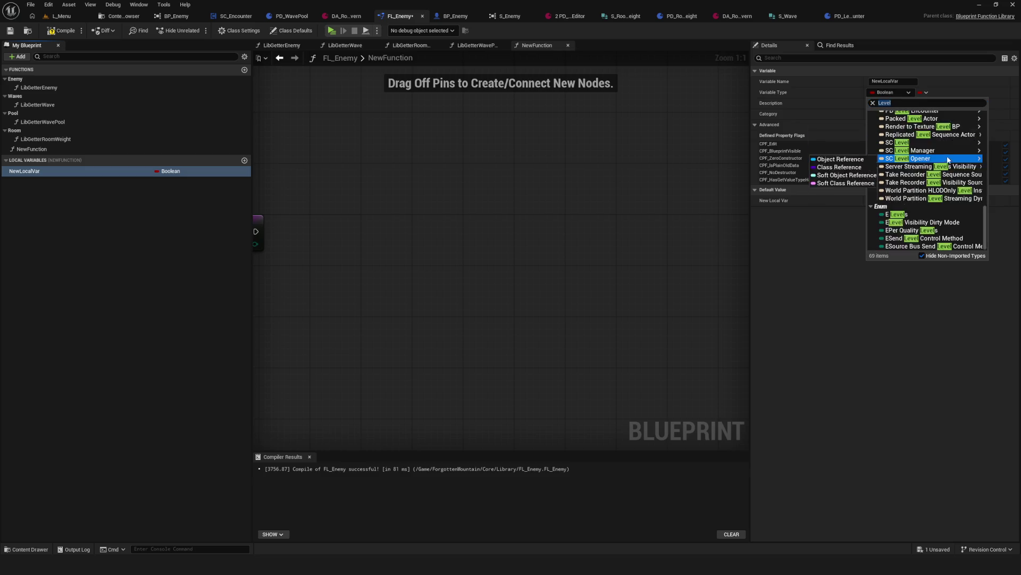
click(910, 214)
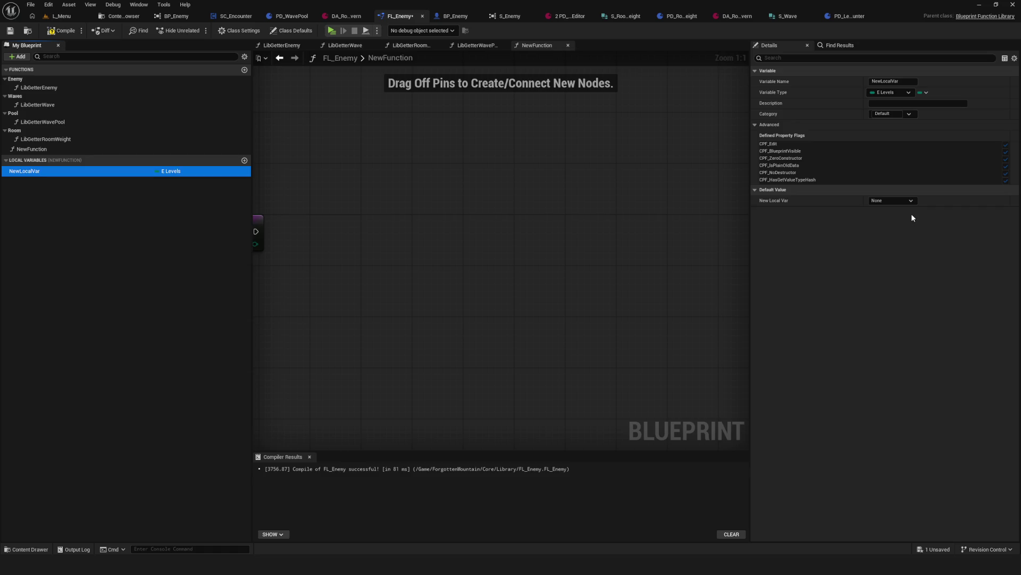
click(61, 30)
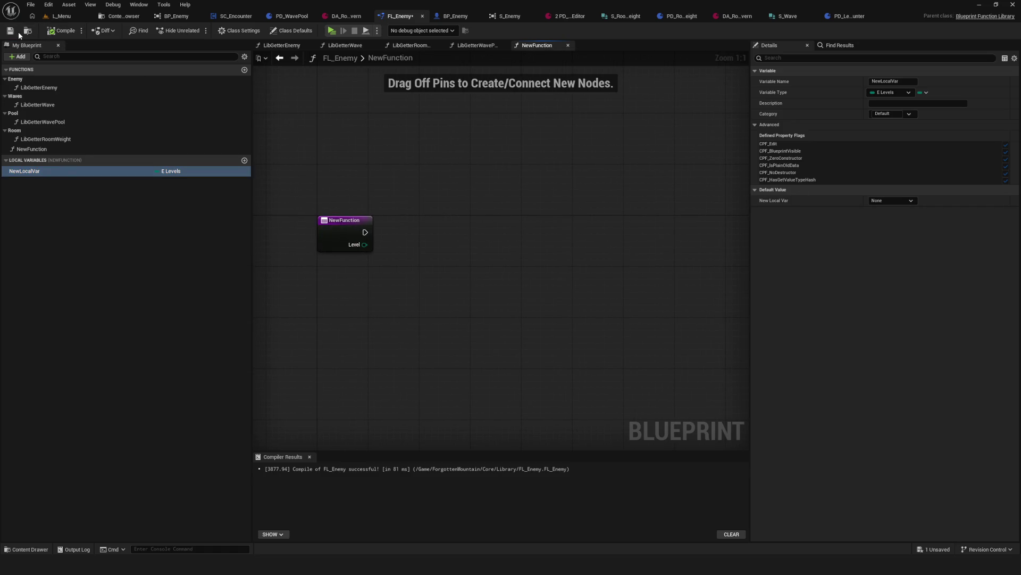
click(10, 31)
Step: Make NewLocalVar a map keyed by E Levels and save
click(925, 92)
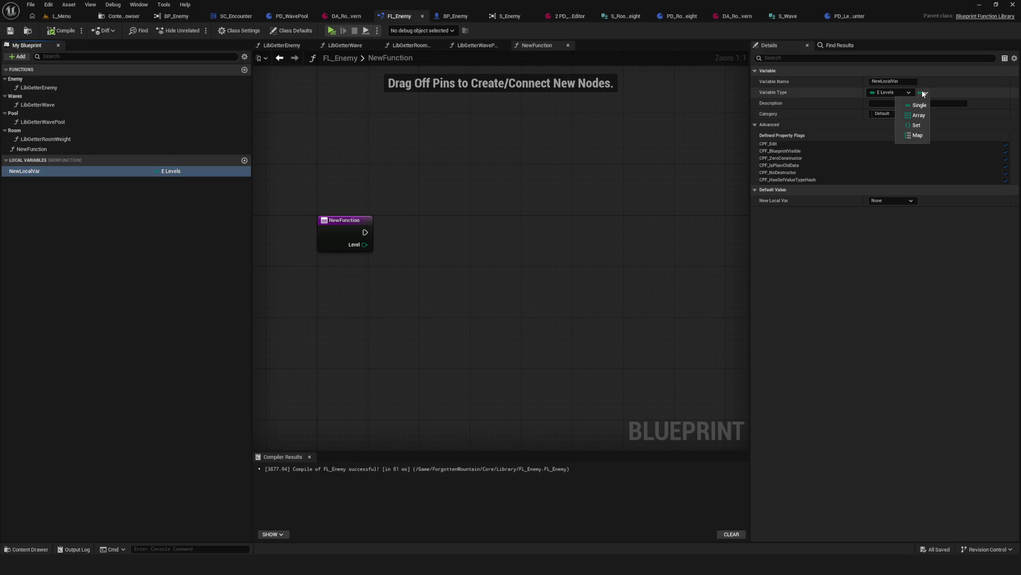
click(913, 135)
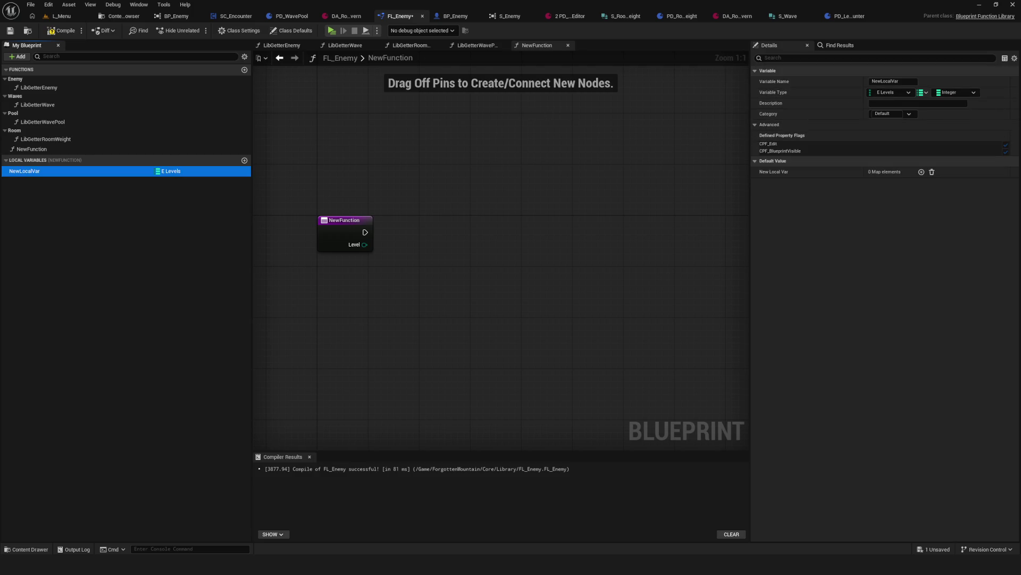
click(14, 33)
Step: Change NewLocalVar from a map to an array of E Levels, then go to the Content Browser
drag(416, 152, 417, 183)
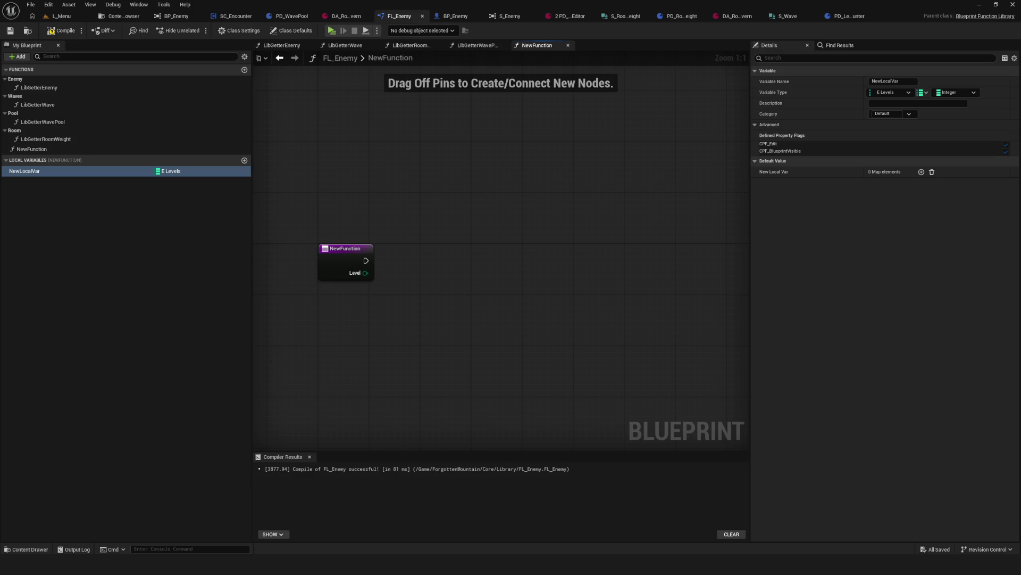
click(24, 171)
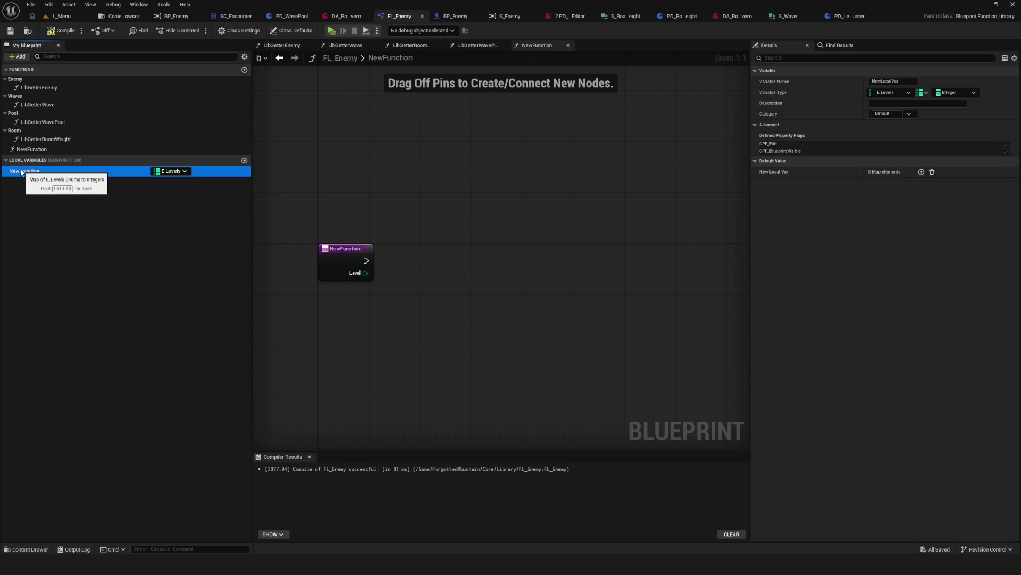
click(924, 93)
click(918, 115)
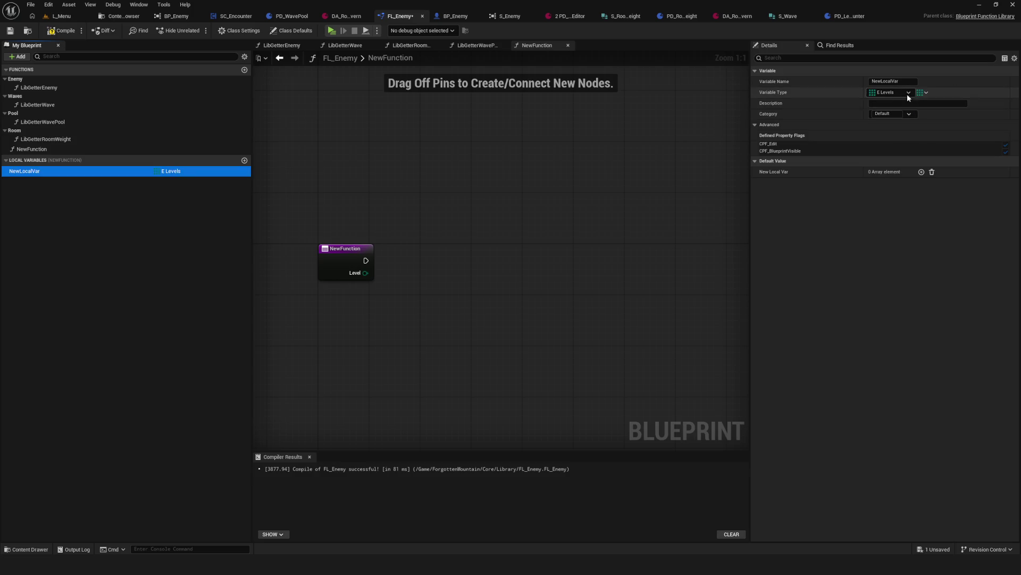
click(907, 94)
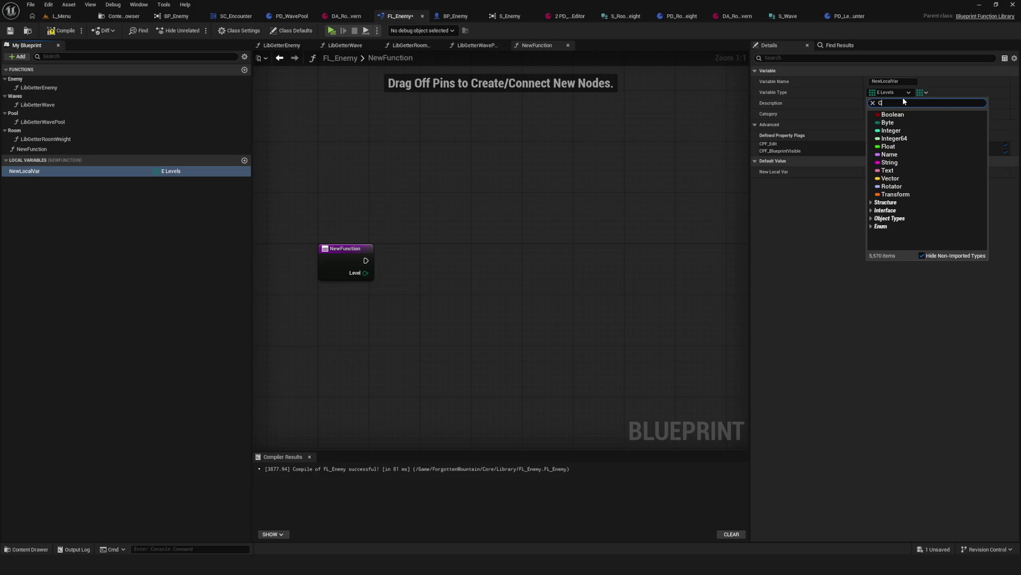
text(Ca)
click(121, 16)
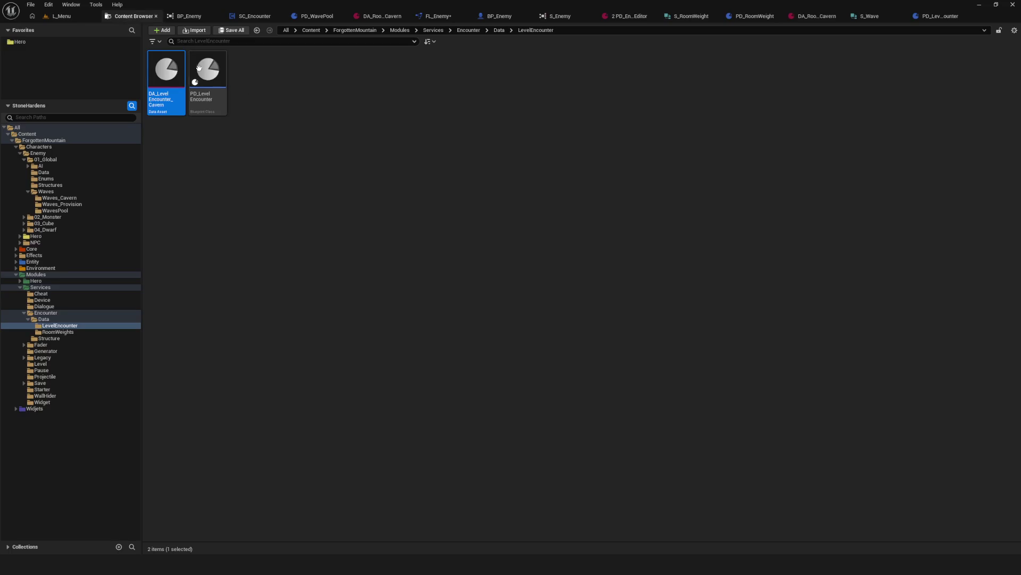
Step: Inspect the S_RoomWeight and S_Wave structures in the Structure folder
click(49, 338)
double_click(170, 77)
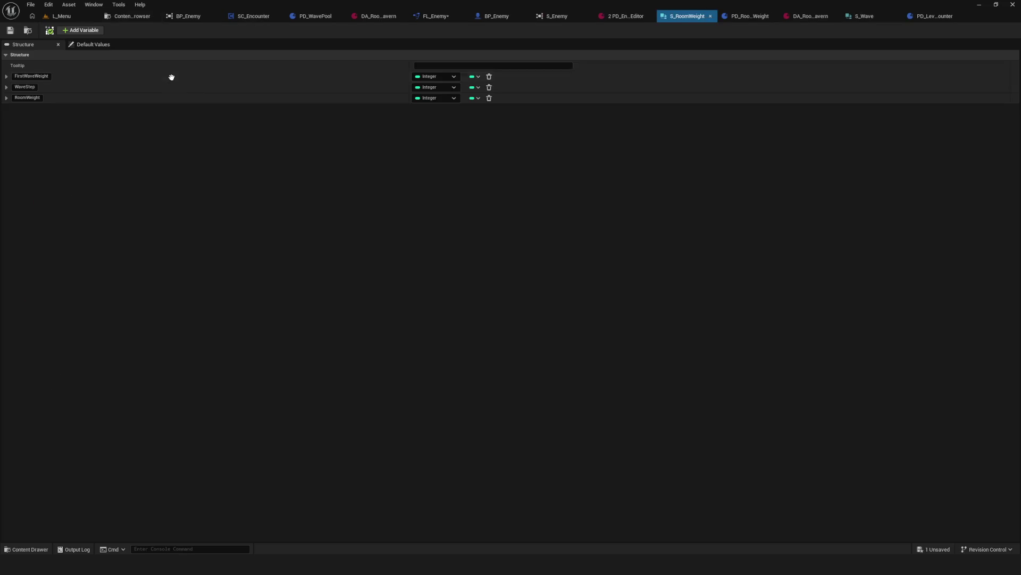
click(127, 15)
double_click(207, 69)
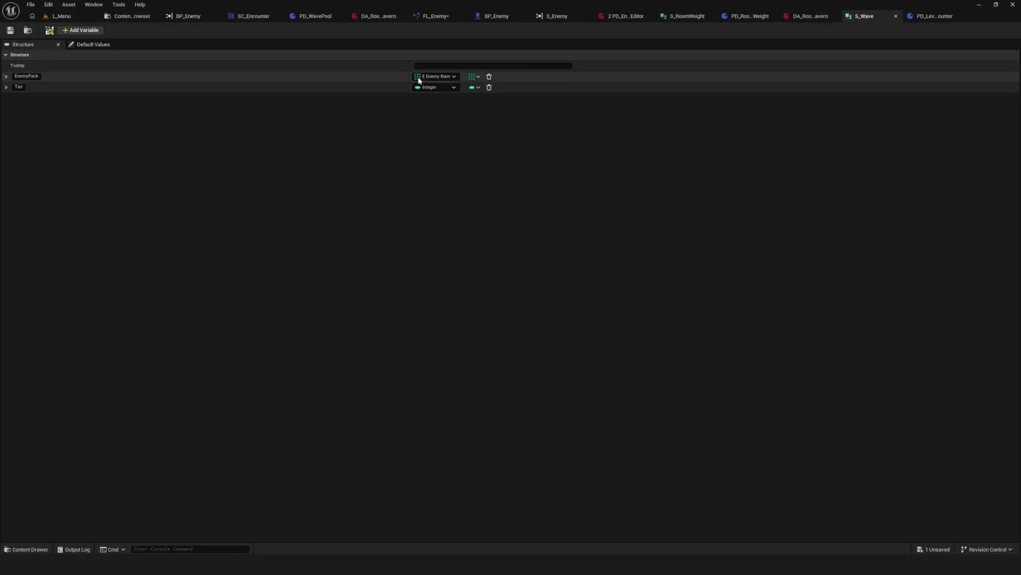
click(127, 16)
Step: Back in FL_Enemy, abandon renaming NewFunction and NewLocalVar, then compile and save
click(452, 18)
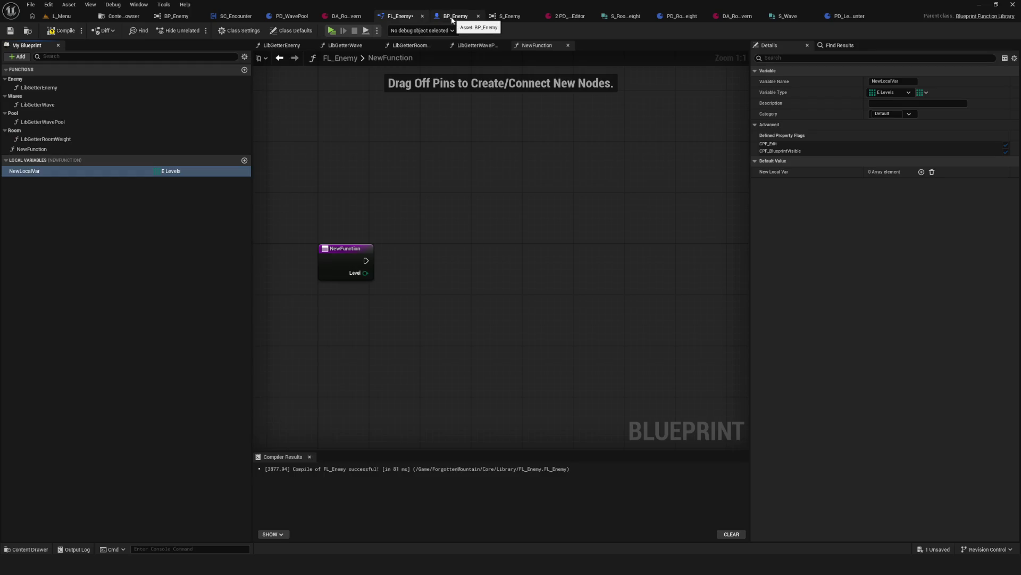
click(78, 153)
key(F2)
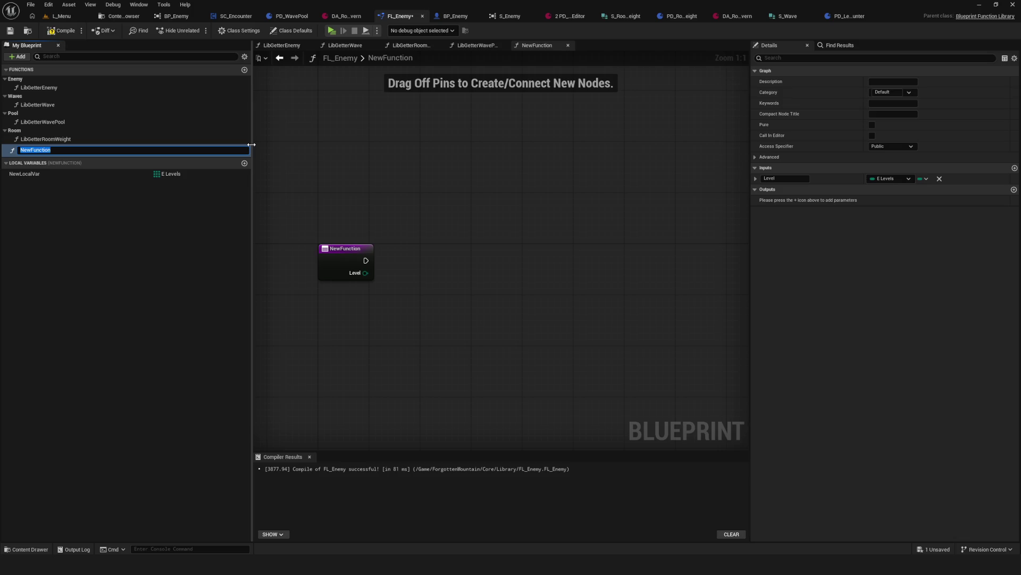
text(Level)
key(BackSpace)
key(BackSpace)
key(BackSpace)
key(Escape)
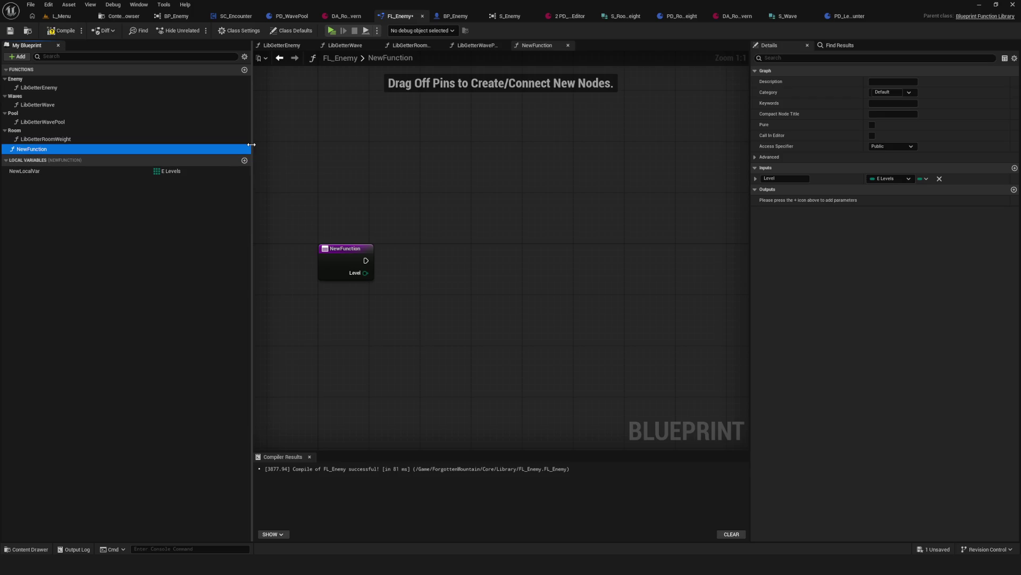
click(54, 171)
key(F2)
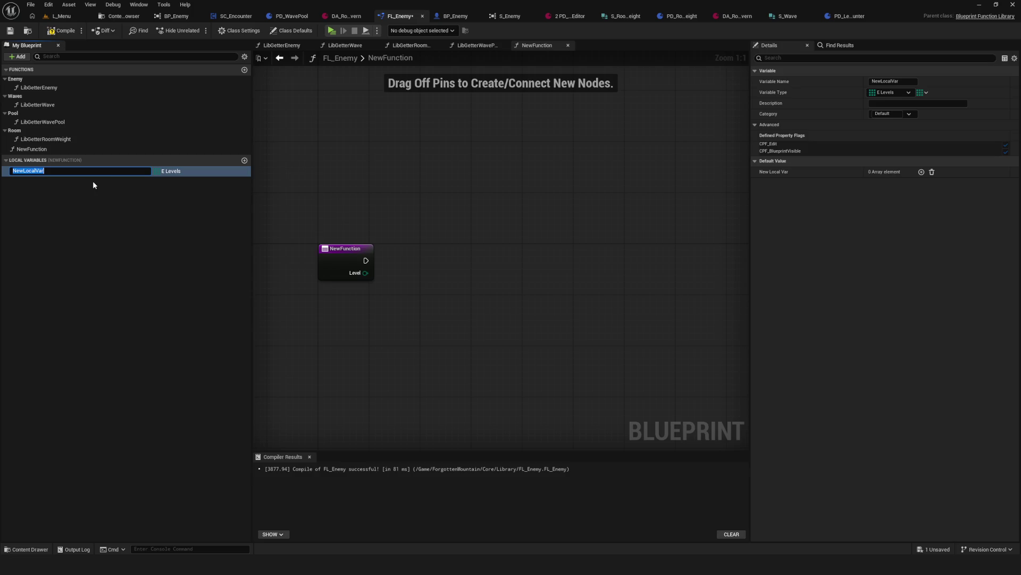
click(134, 403)
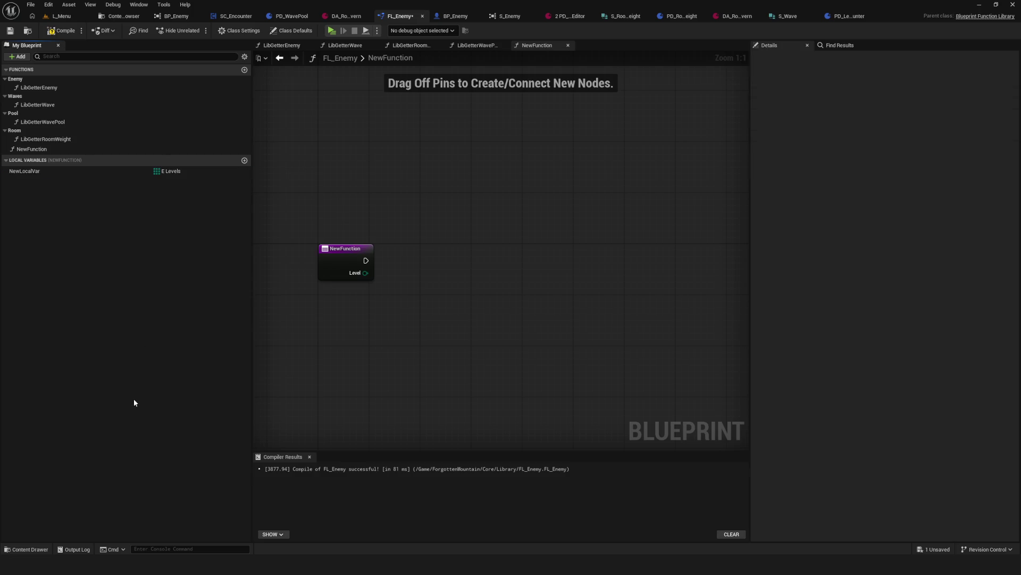
click(61, 31)
Step: Drag a connection from the Level pin, reselect NewLocalVar, and return to the Content Browser
drag(365, 273, 431, 305)
mouse_move(479, 231)
mouse_down()
mouse_move(569, 336)
mouse_move(500, 398)
mouse_move(534, 429)
mouse_up()
click(34, 171)
click(124, 16)
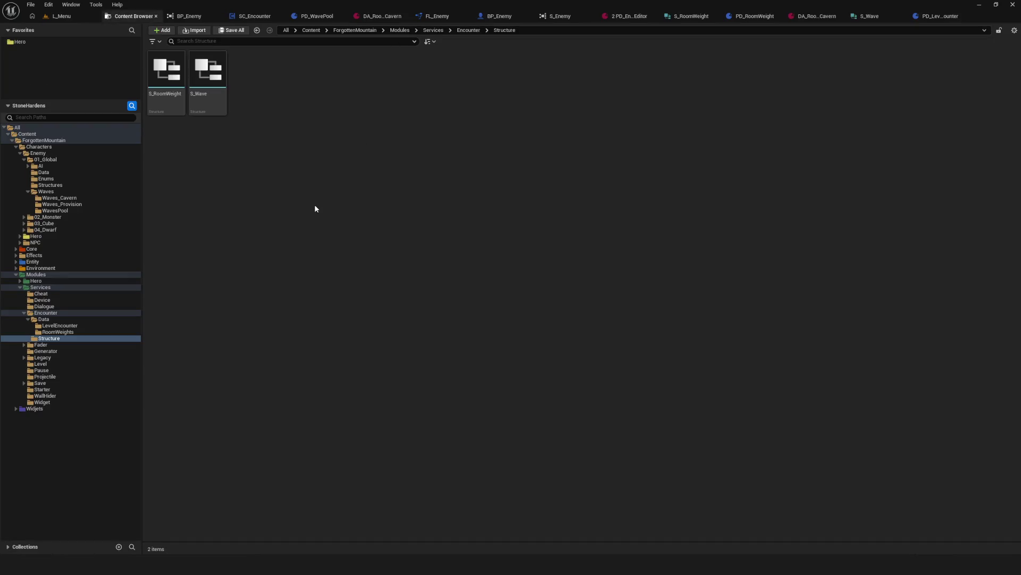
Step: Open the DA_LevelEncounter_Cavern data asset from the LevelEncounter folder
mouse_move(285, 192)
mouse_down()
mouse_move(171, 79)
mouse_move(373, 155)
mouse_up()
click(77, 332)
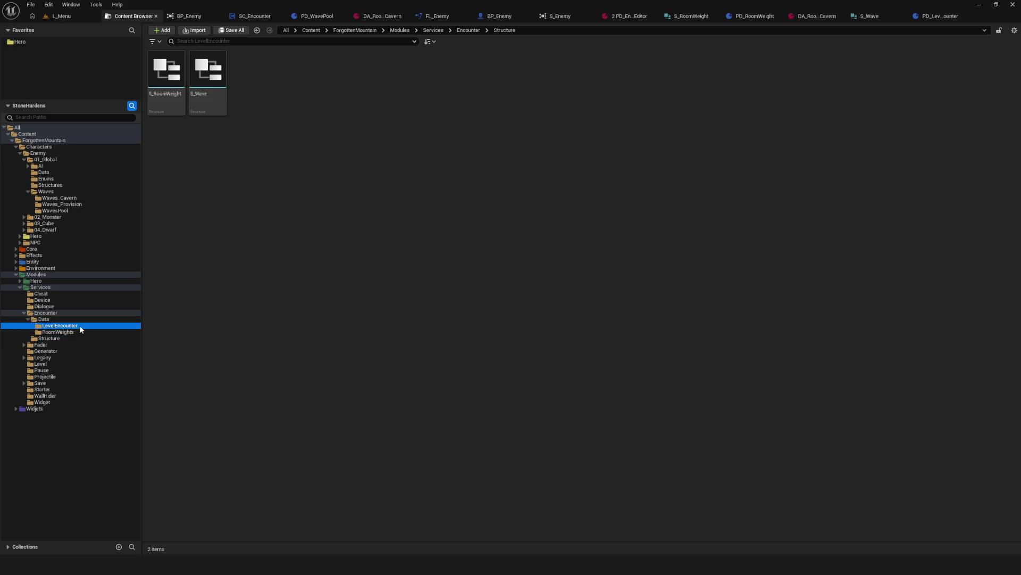
click(74, 325)
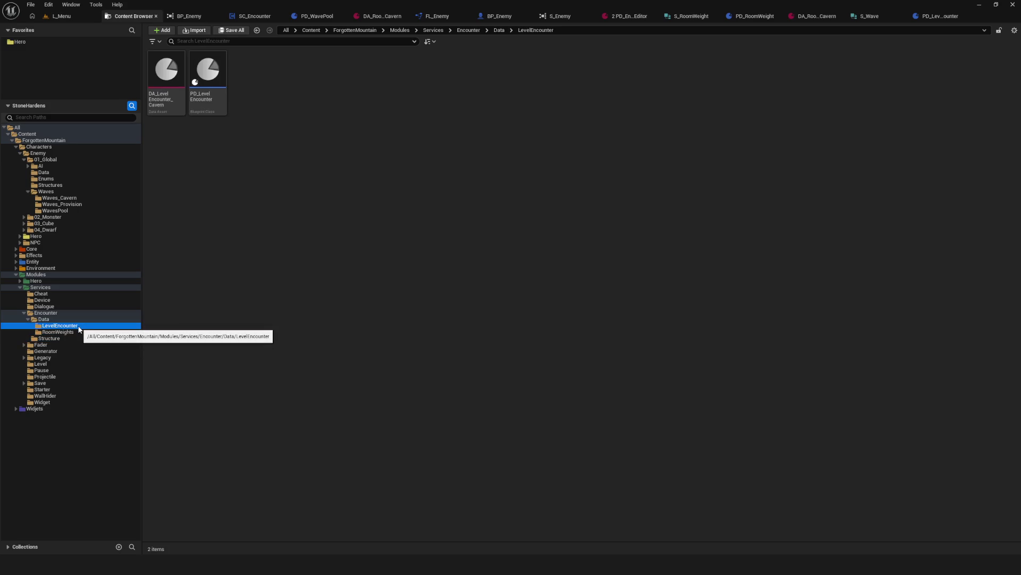
double_click(166, 72)
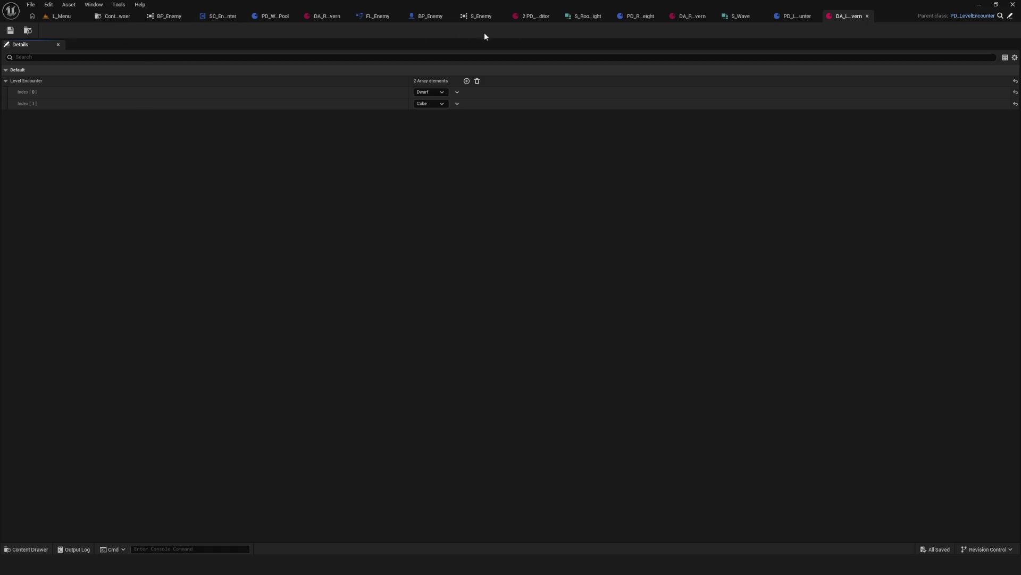
Step: Glance at the BP_Enemy and Content Browser tabs, ending back in FL_Enemy
click(371, 21)
click(111, 15)
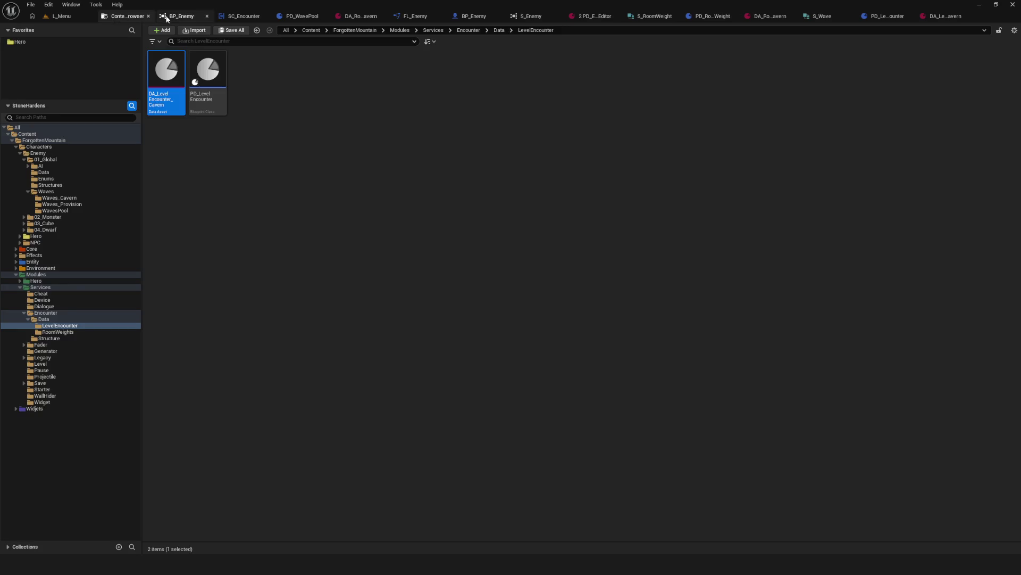
click(169, 19)
click(117, 17)
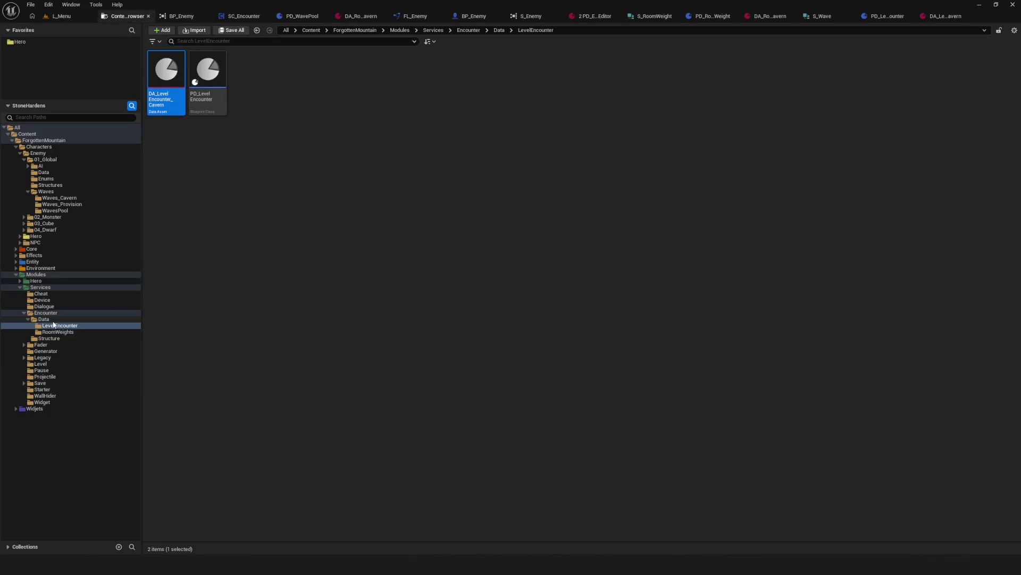
click(415, 16)
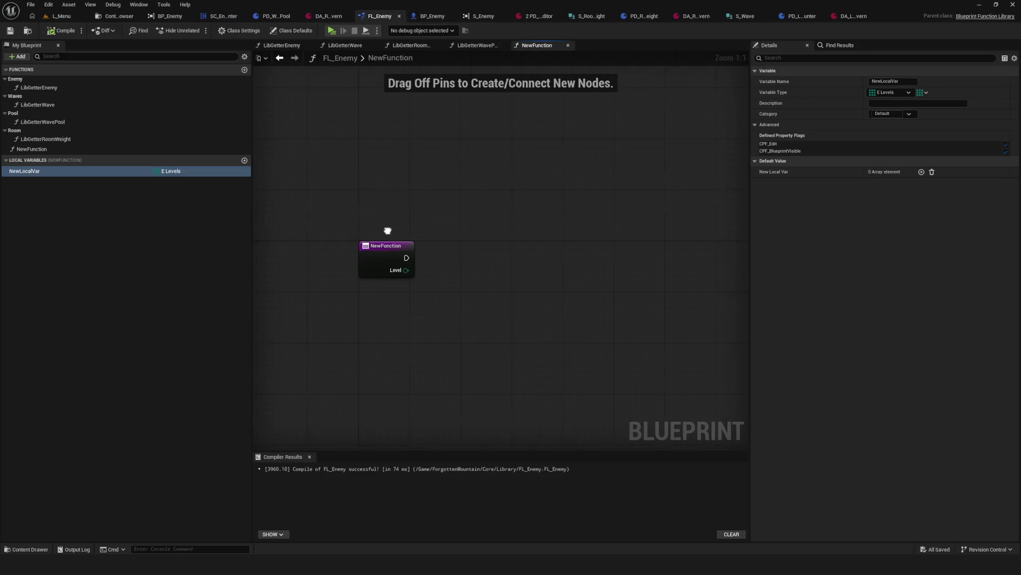
Step: Make NewLocalVar a map of E Levels to PD Level Encounter references, then compile and save
click(36, 173)
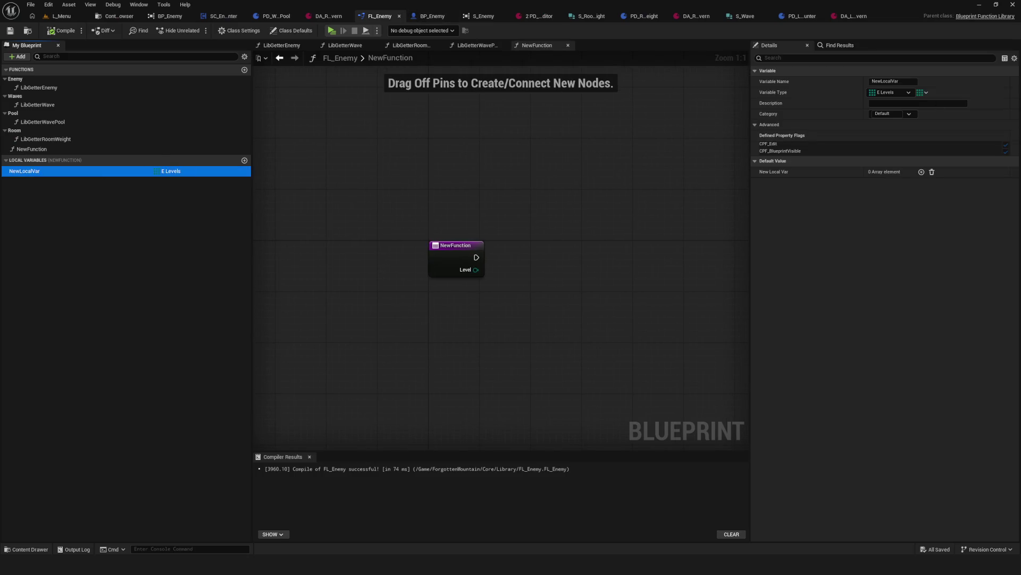
click(926, 93)
click(913, 138)
click(954, 93)
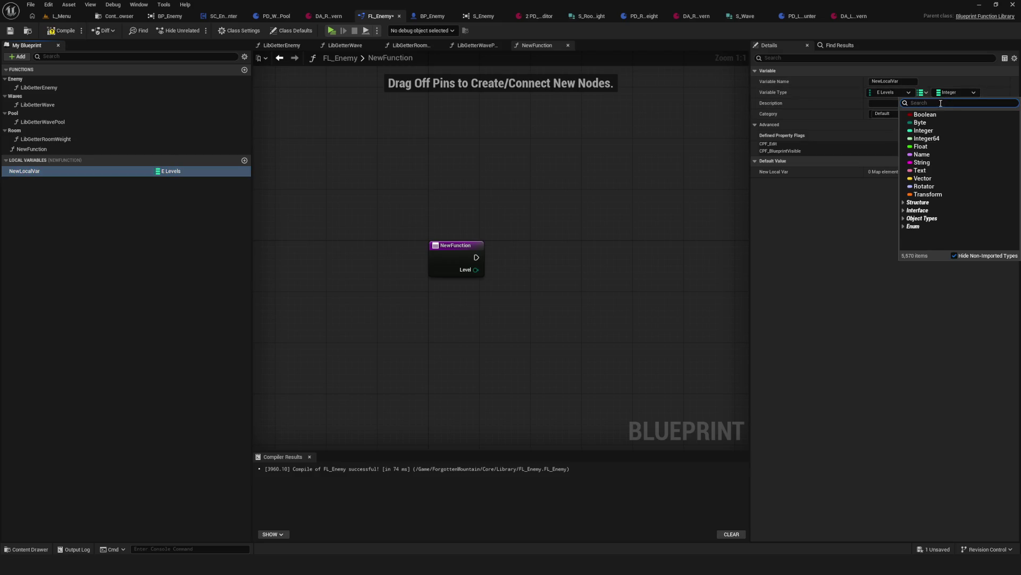
text(PD_)
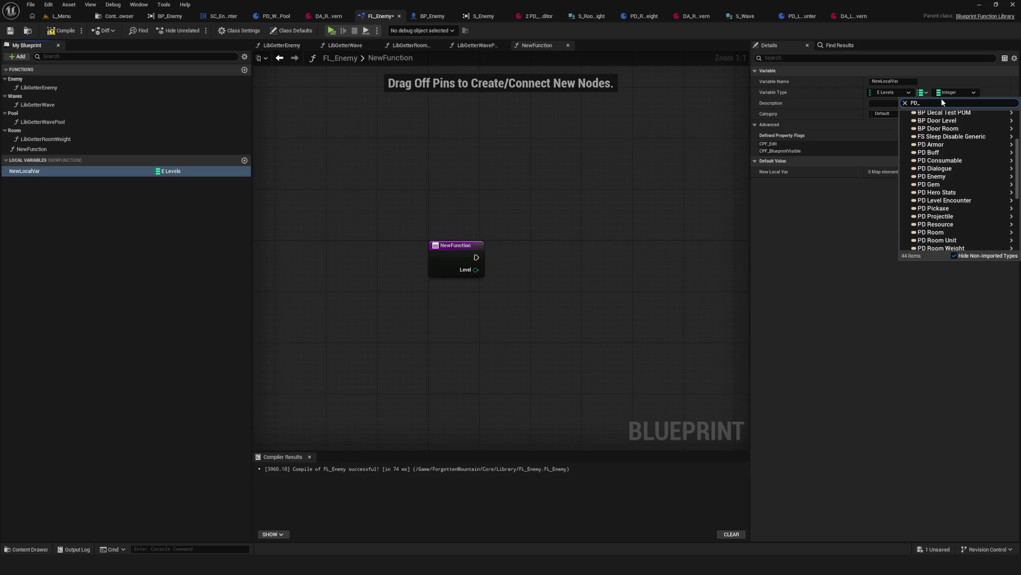
text(LevelEnc)
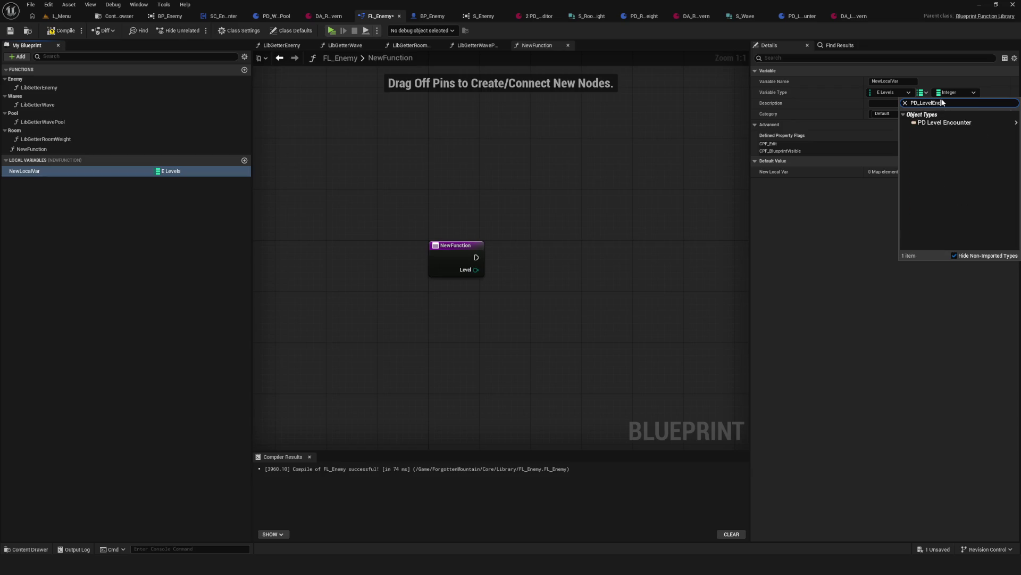
text(ounter)
mouse_move(957, 126)
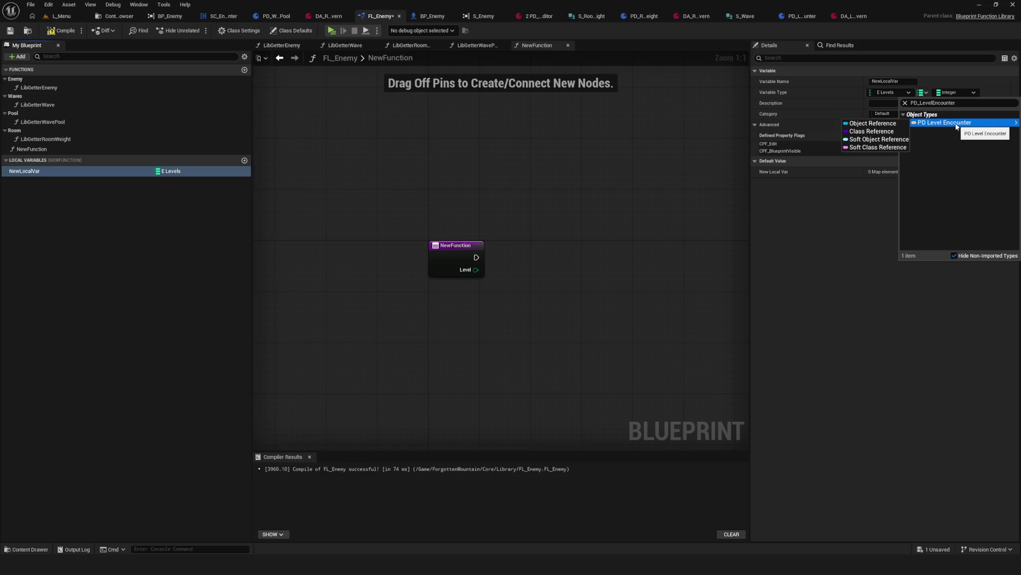
click(877, 138)
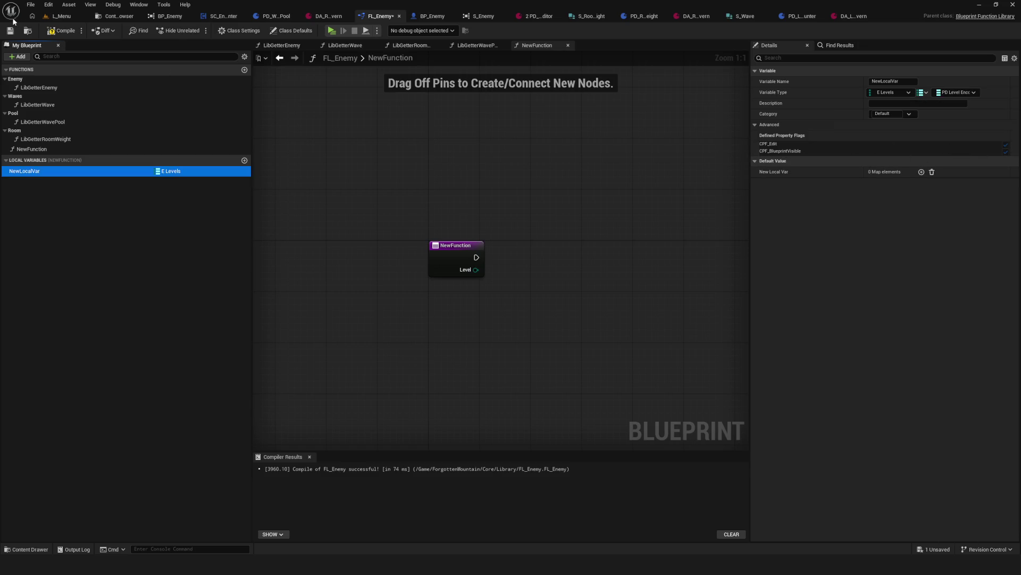
click(61, 30)
click(10, 30)
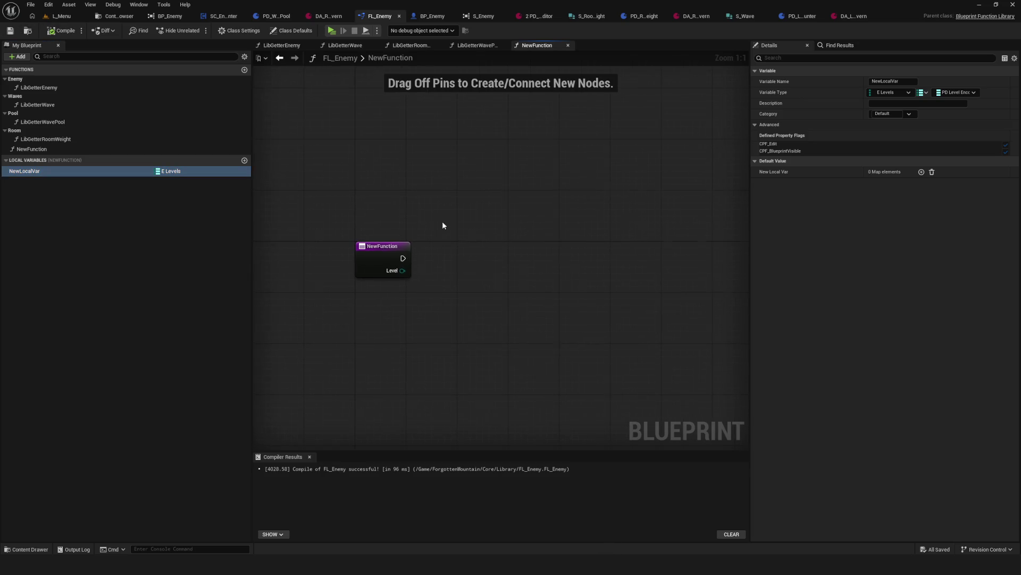
Step: Rename the local variable to DA_LevelEncounter and place its getter in the graph
mouse_move(442, 225)
mouse_down()
mouse_move(458, 212)
mouse_move(433, 223)
mouse_up()
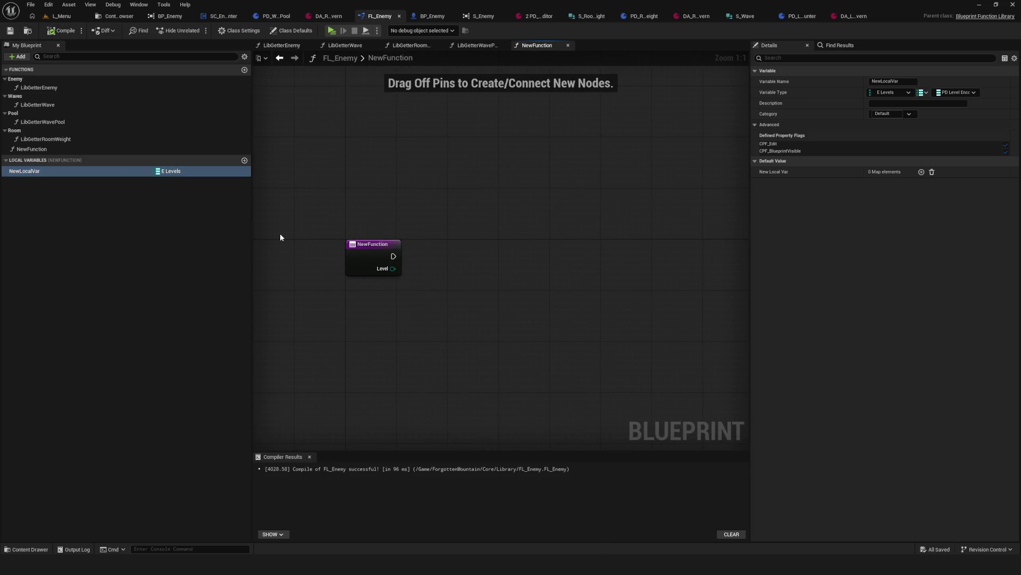
double_click(34, 172)
text(DA_LevelEnc)
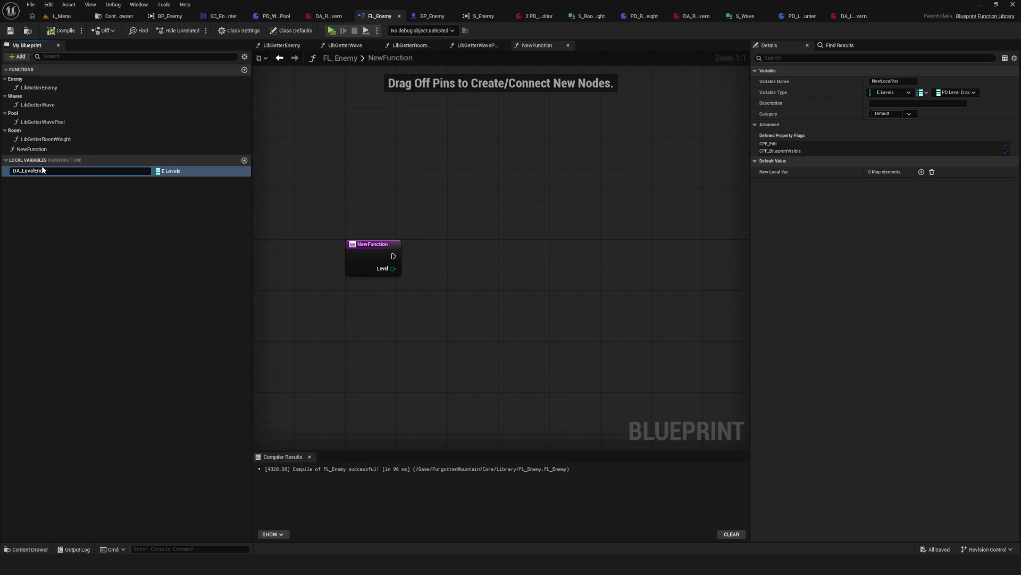
text(ounter)
key(Return)
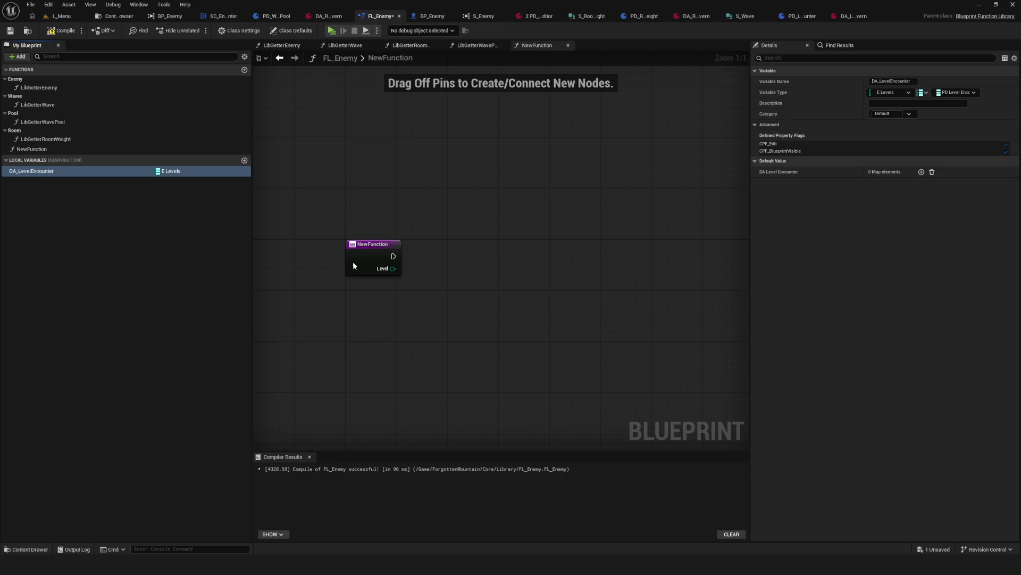
drag(32, 171, 337, 314)
Step: Add a Map Find node on DA_LevelEncounter with the Level input wired to its key
drag(401, 316, 439, 283)
text(find)
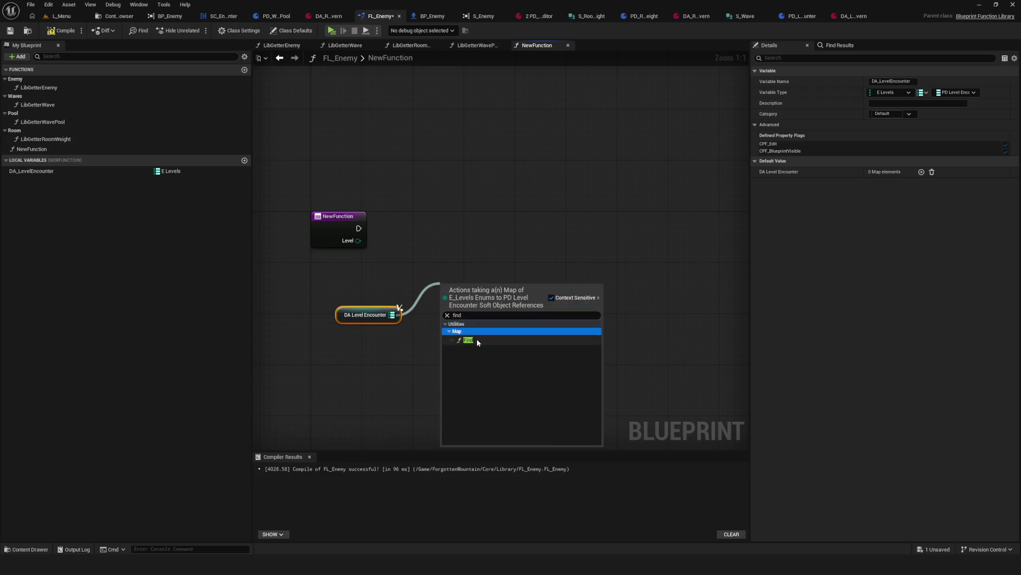
click(476, 339)
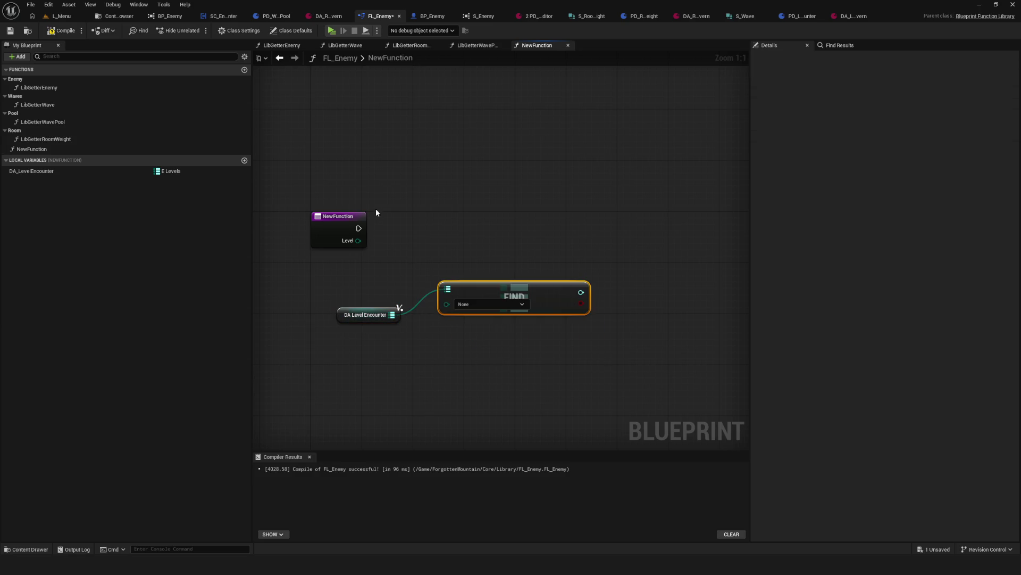
mouse_move(359, 241)
mouse_down()
mouse_move(416, 262)
mouse_move(446, 304)
mouse_up()
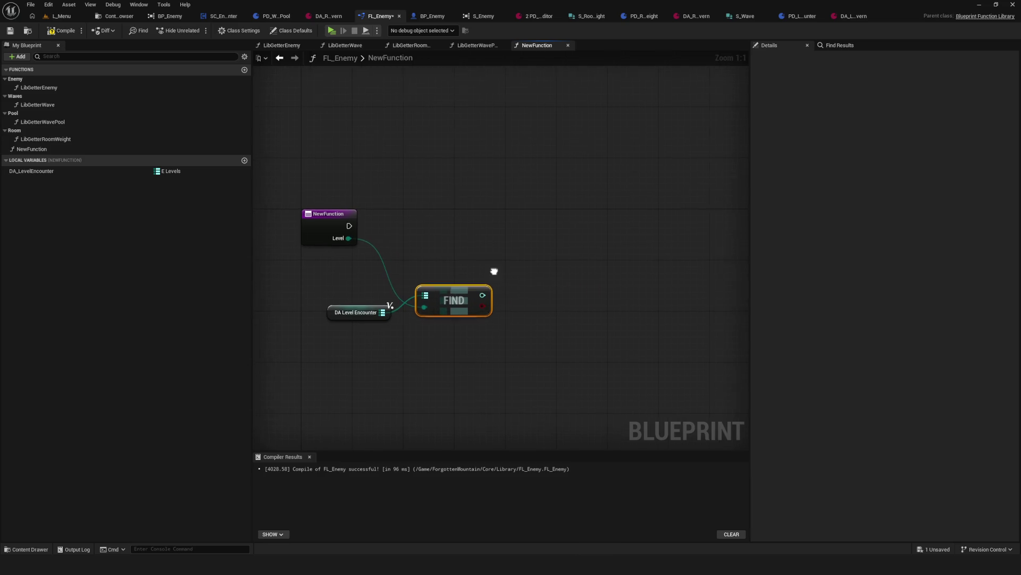
mouse_move(352, 314)
mouse_down()
mouse_move(369, 292)
mouse_move(364, 301)
mouse_up()
Step: Add Load Asset Blocking from Find's result and run it after the function entry
mouse_move(482, 294)
mouse_down()
mouse_move(513, 253)
mouse_move(556, 234)
mouse_up()
text(load asset blocking)
key(Return)
mouse_move(349, 225)
mouse_down()
mouse_move(528, 226)
mouse_move(519, 246)
mouse_move(608, 280)
mouse_move(596, 254)
mouse_up()
text(cast)
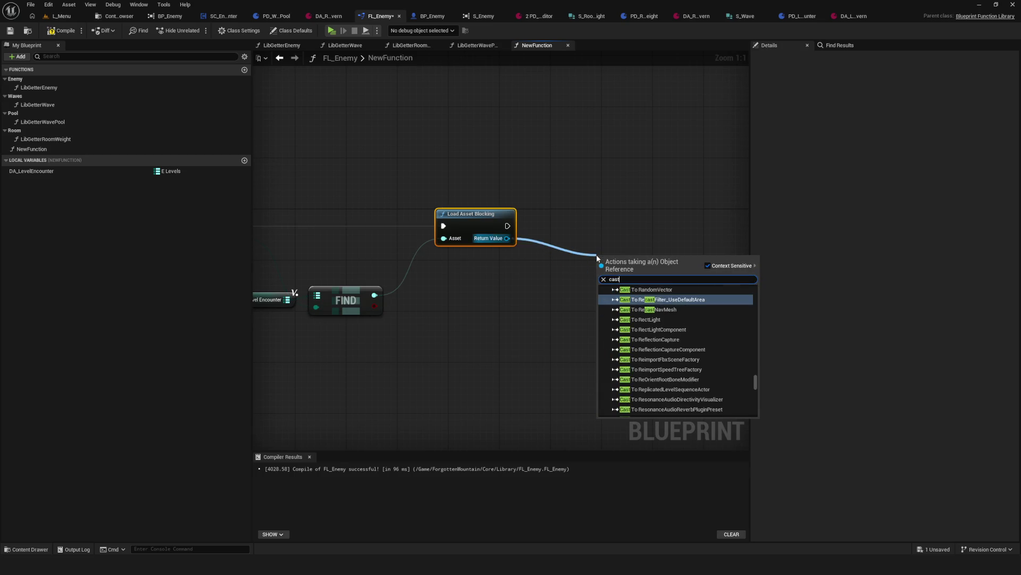
text( pd)
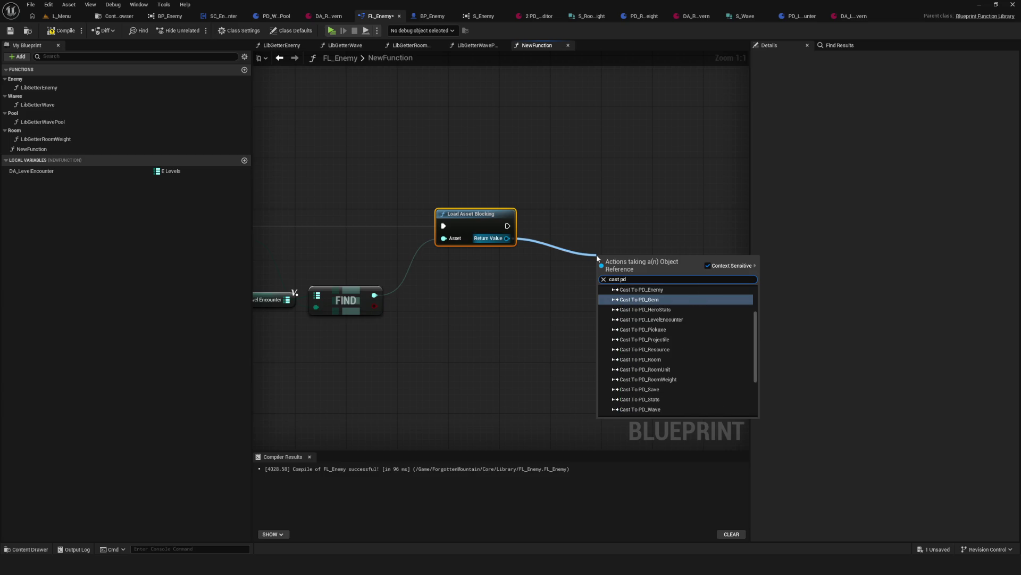
text(_Level)
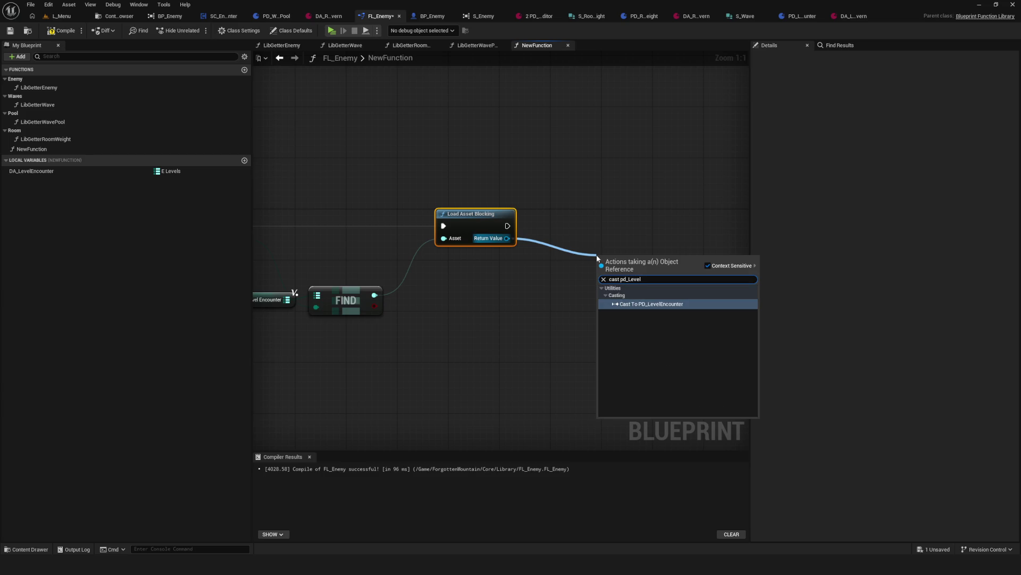
Step: Add Cast To PD_LevelEncounter on the loaded asset, then compile and save FL_Enemy
click(656, 307)
drag(697, 256, 644, 207)
drag(668, 280, 550, 258)
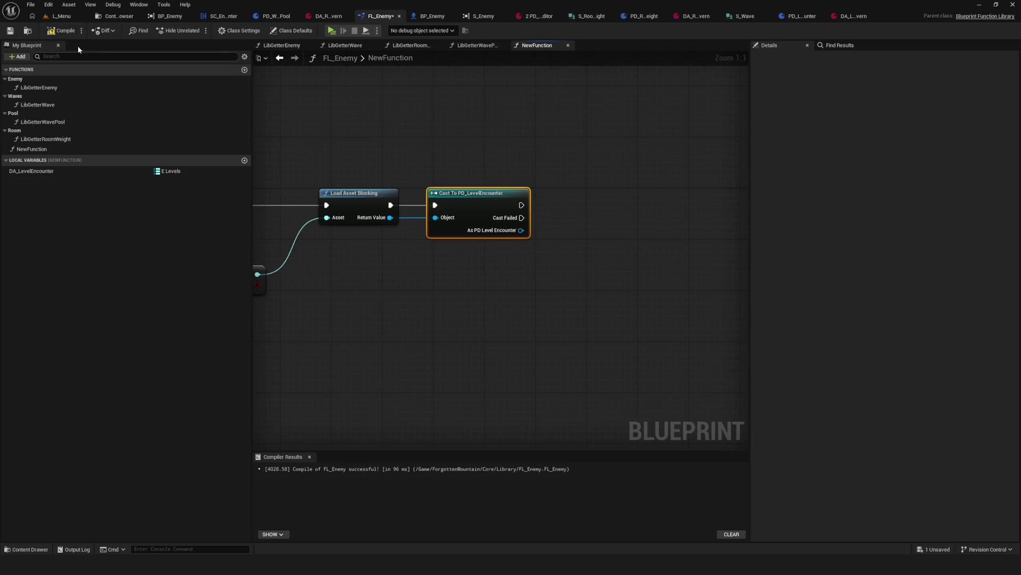
click(56, 31)
click(10, 31)
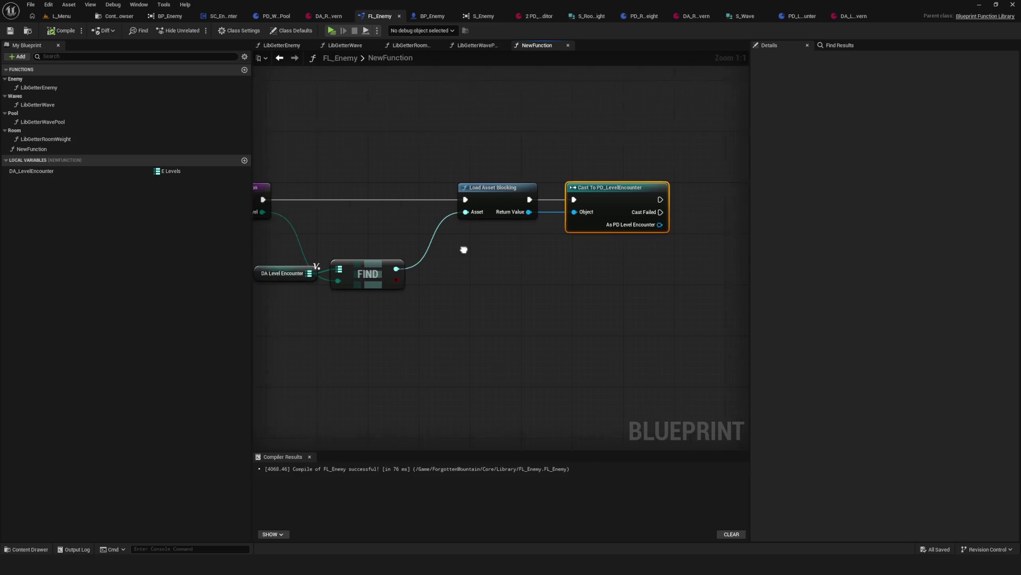
Step: Get Level Encounter from the cast result and tidy the node layout
mouse_move(384, 284)
mouse_down()
mouse_move(438, 243)
mouse_move(484, 279)
mouse_up()
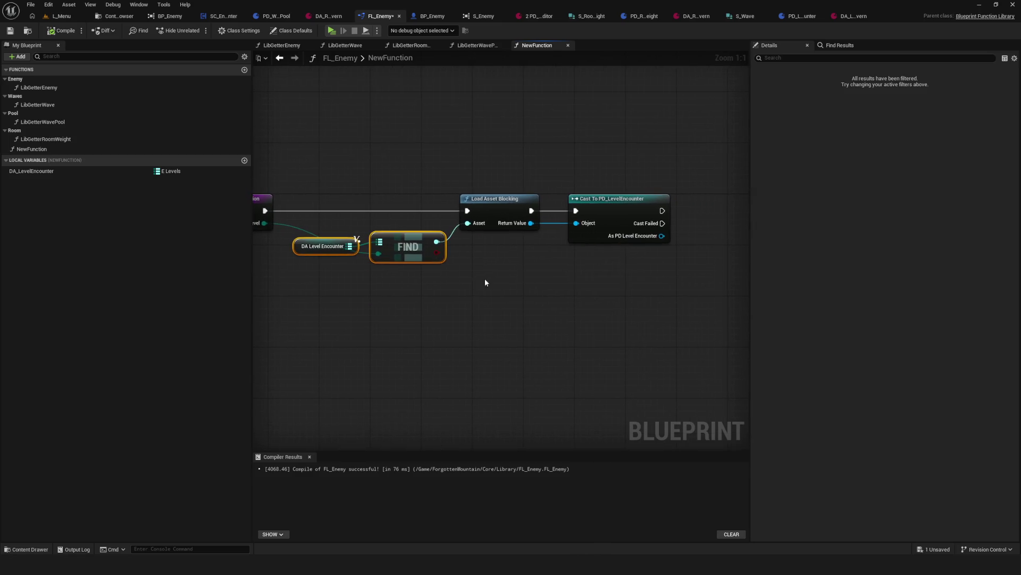
mouse_move(708, 200)
mouse_down()
mouse_move(563, 240)
mouse_move(625, 277)
mouse_up()
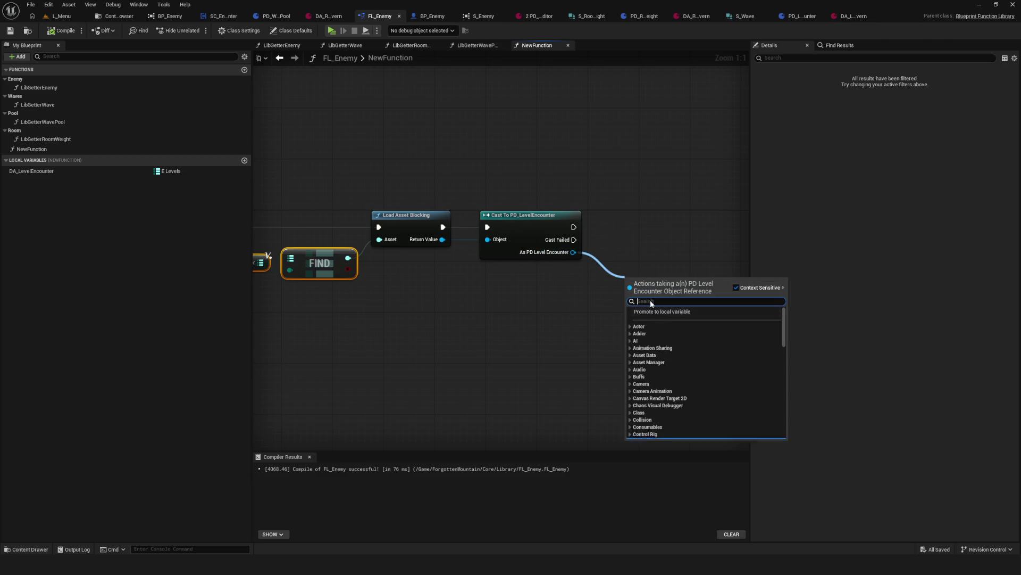
text(va)
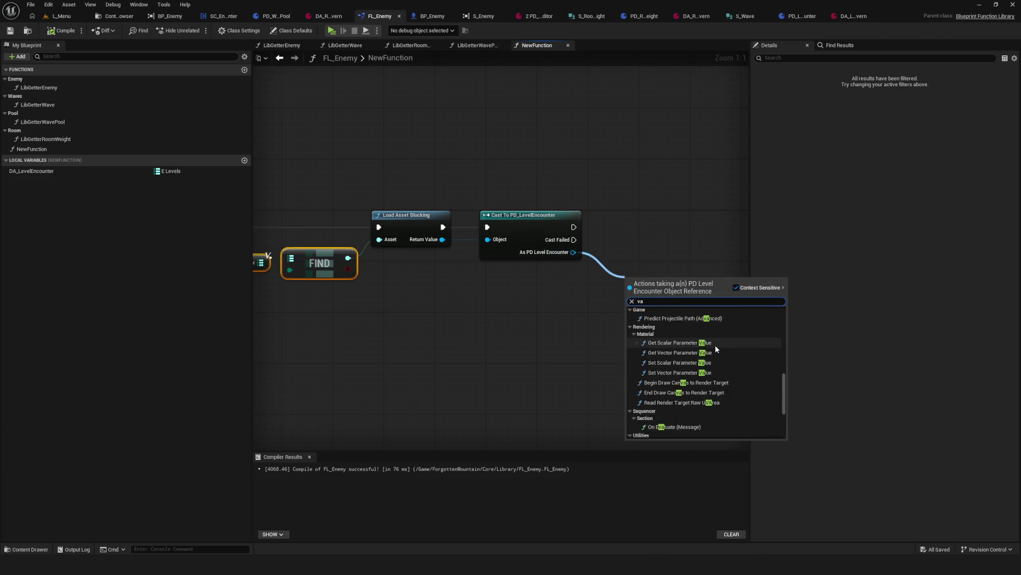
scroll(713, 372, down, 3)
click(692, 417)
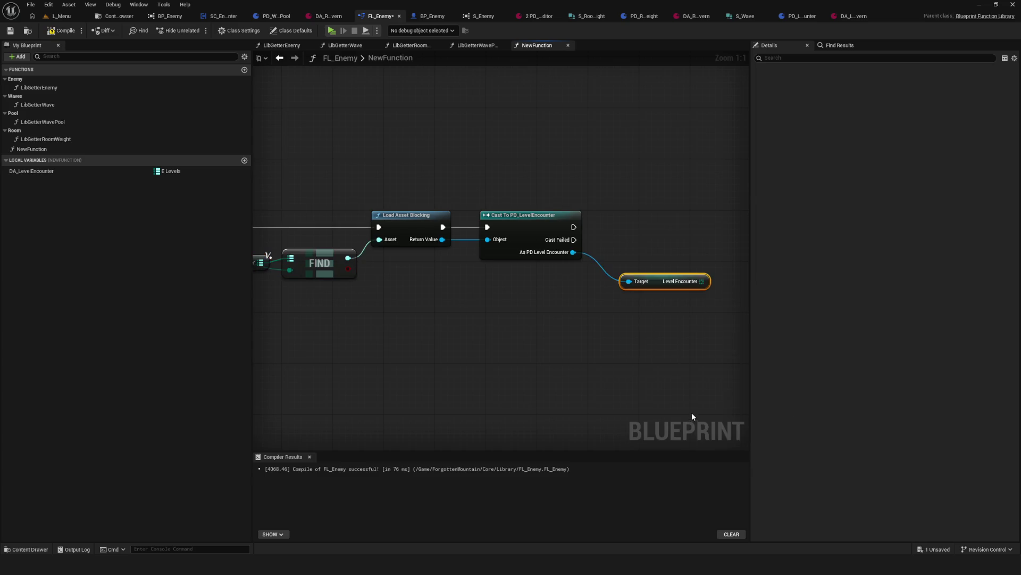
click(599, 296)
drag(596, 294, 579, 282)
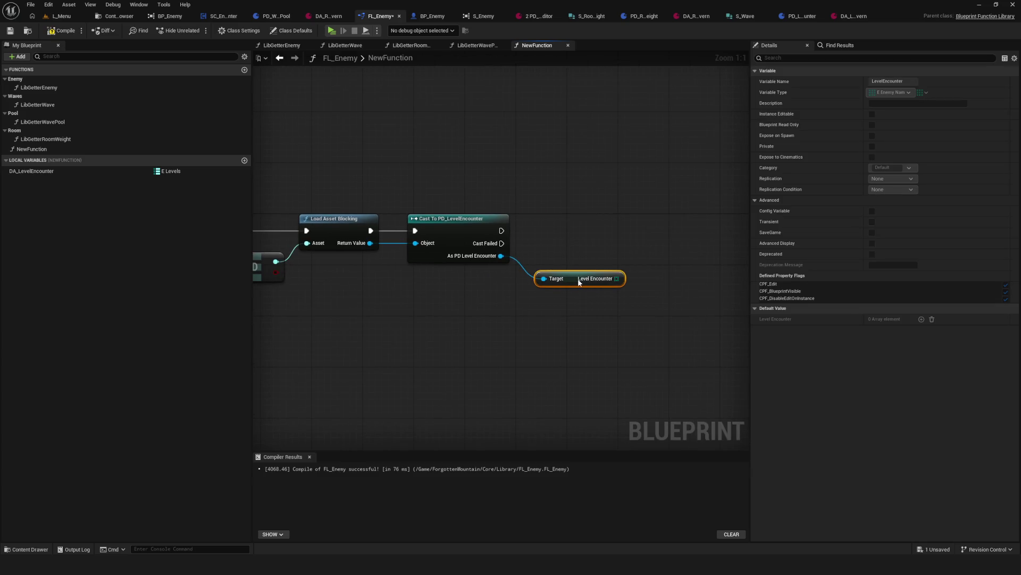
Step: Check the Find node and DA_LevelEncounter variable settings, then compile and save again
scroll(577, 274, down, 8)
scroll(453, 264, up, 8)
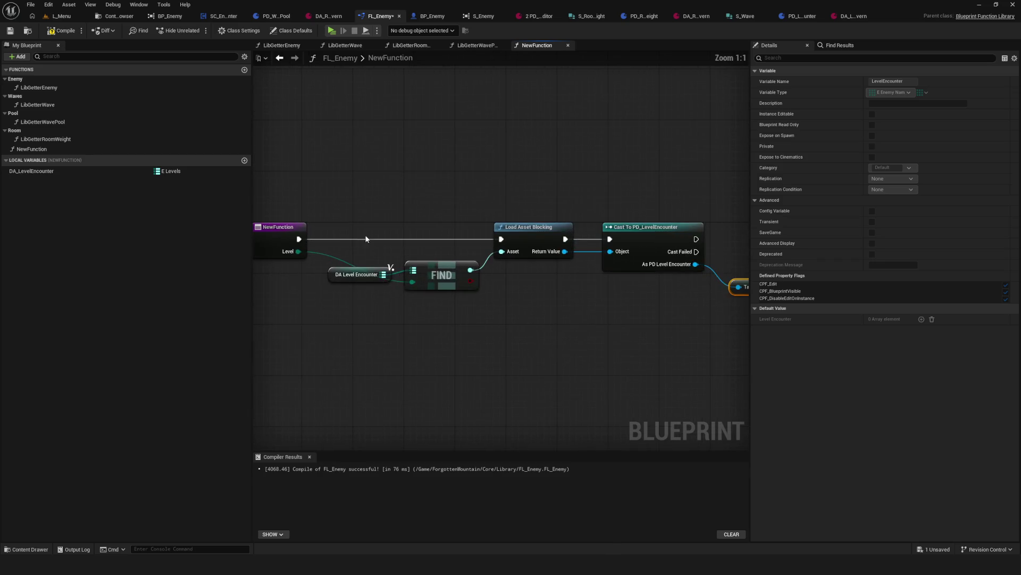
click(442, 275)
click(357, 274)
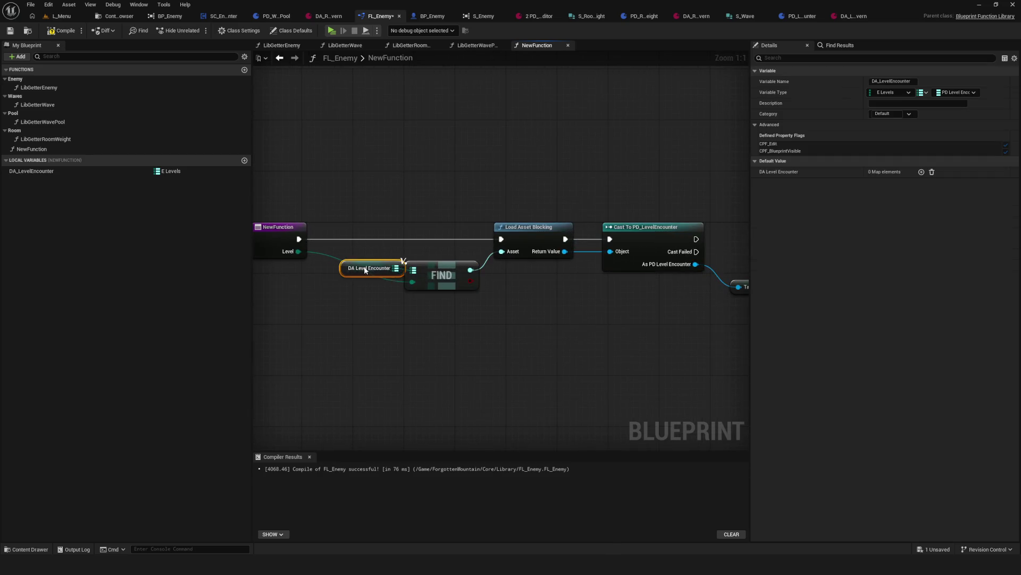
click(52, 30)
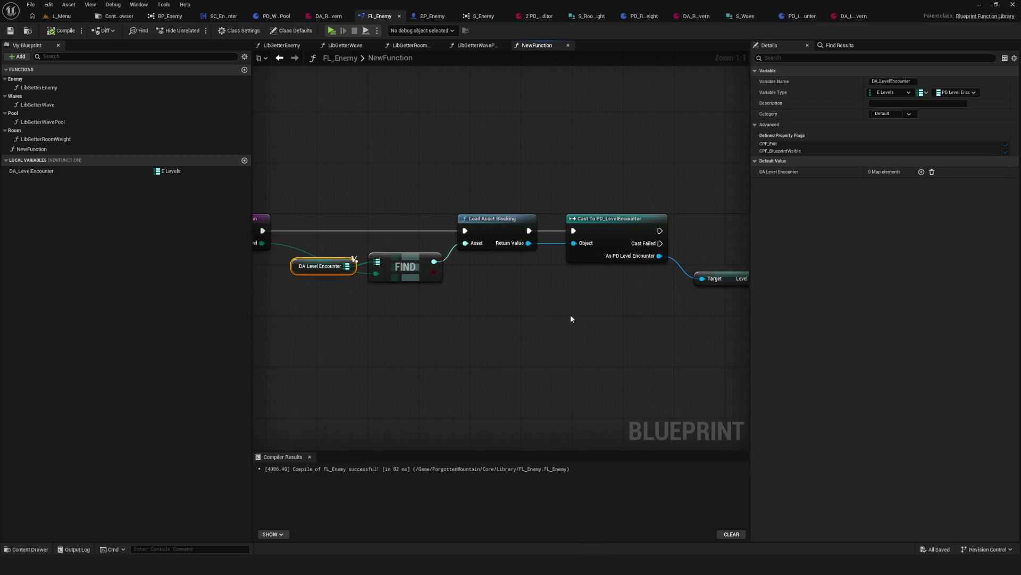
scroll(510, 261, down, 8)
scroll(515, 272, up, 5)
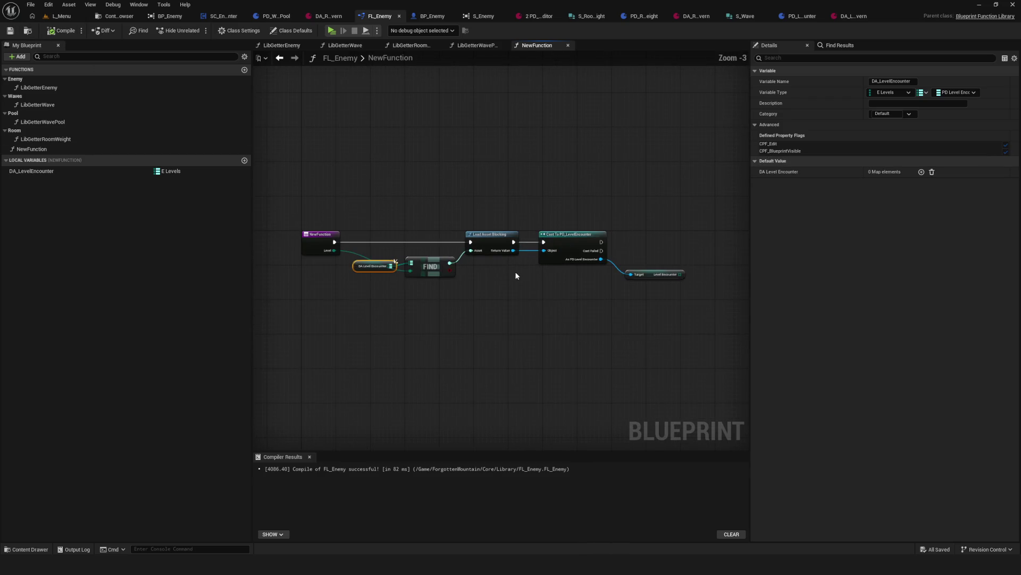
drag(594, 296, 587, 296)
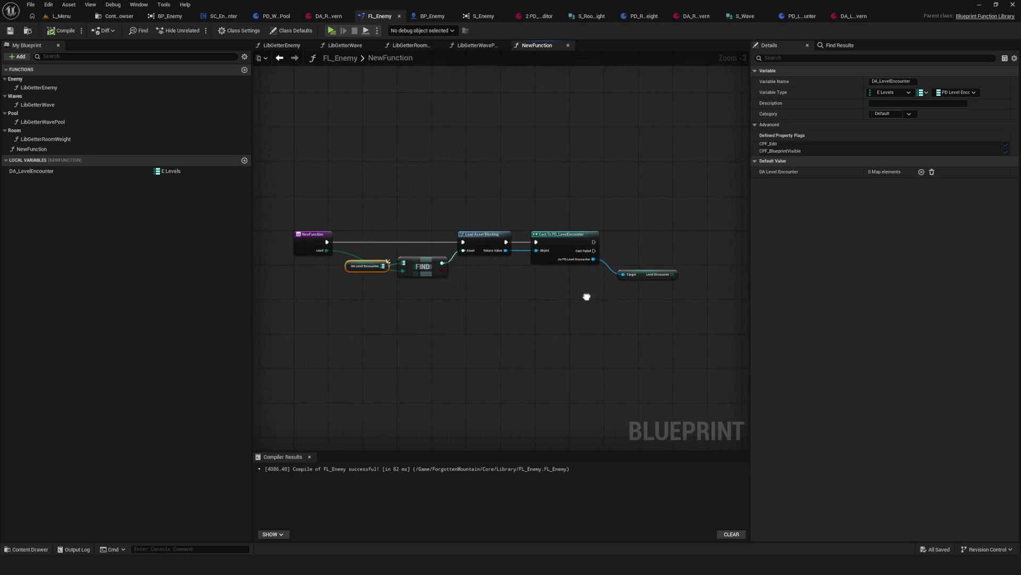
click(52, 150)
Step: Enter LibGetterLevelEncounter as NewFunction's name and commit it
text(LibGette)
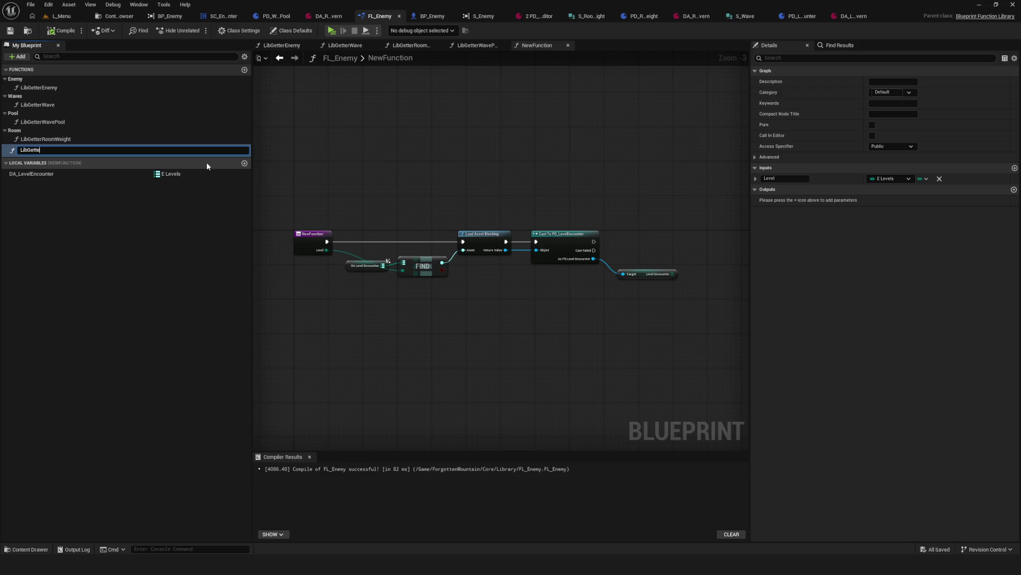
text(rLevel)
text(Enco)
text(unter)
key(Return)
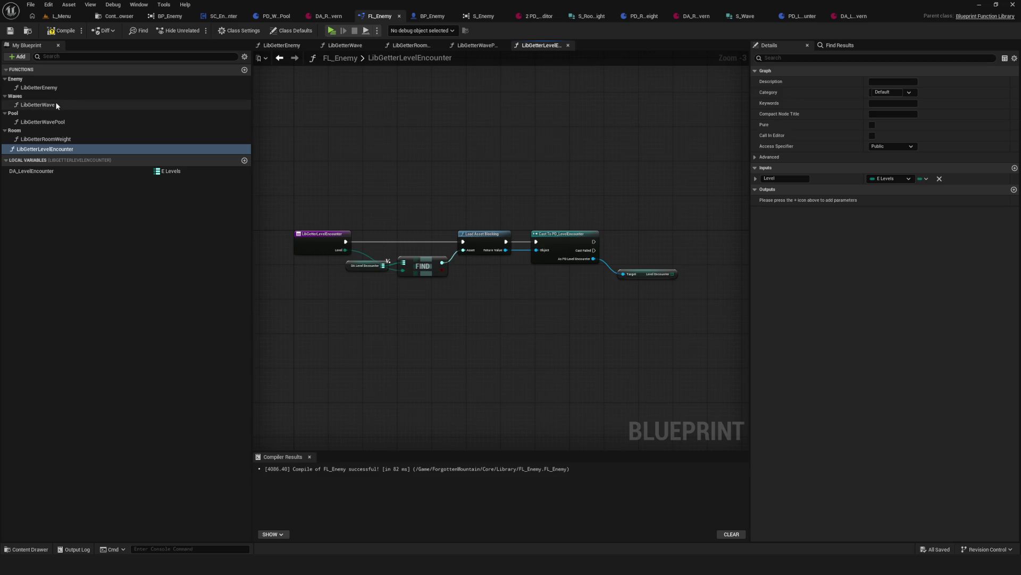
Step: Assign the Default category to LibGetterEnemy and LibGetterRoomWeight
click(26, 87)
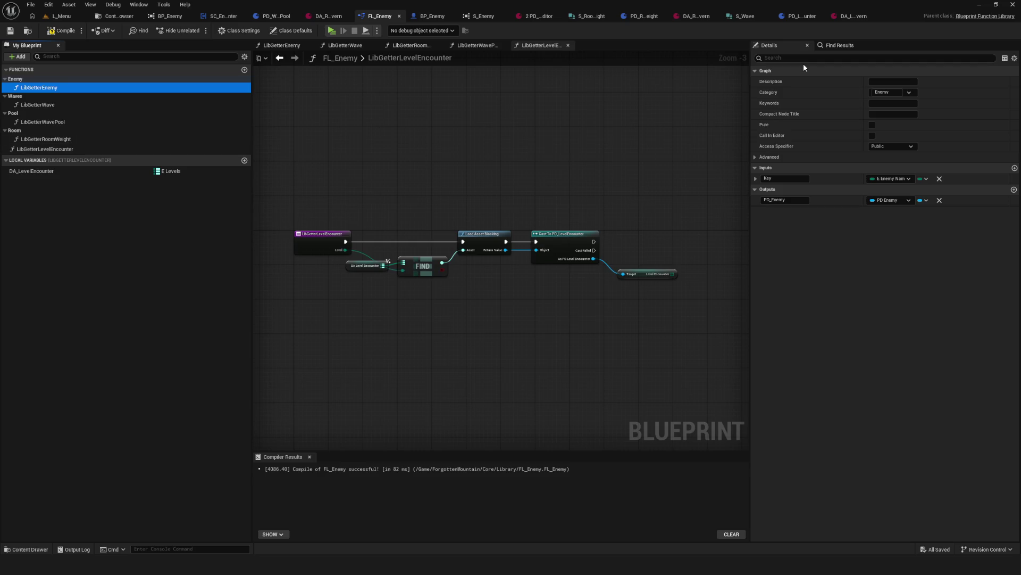
click(908, 93)
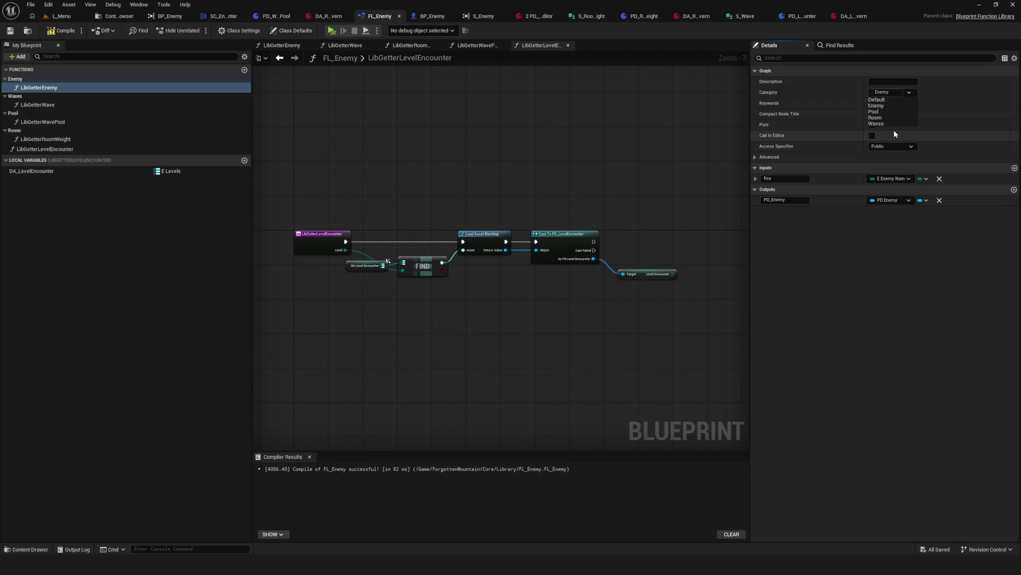
click(877, 99)
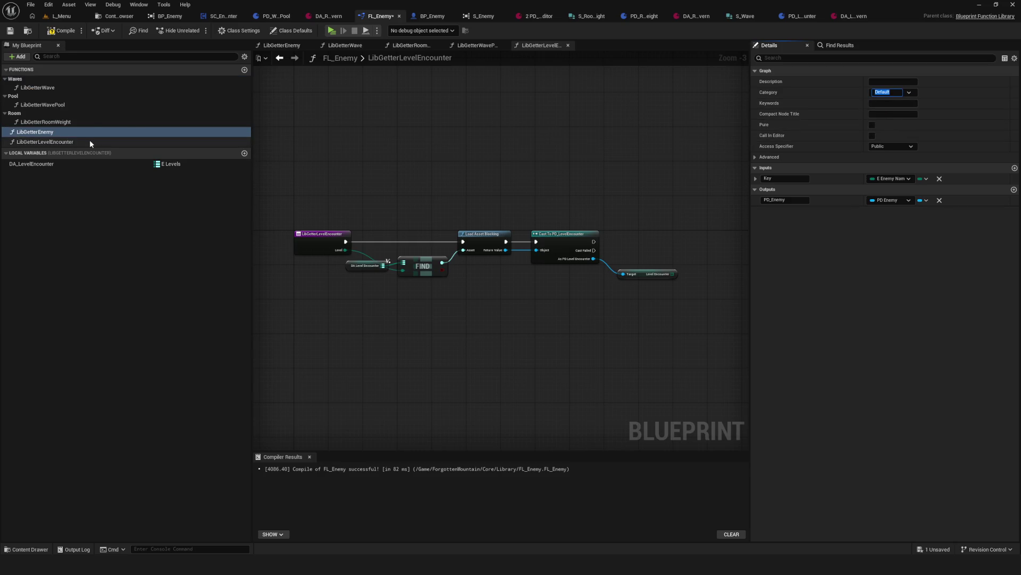
click(66, 123)
click(908, 93)
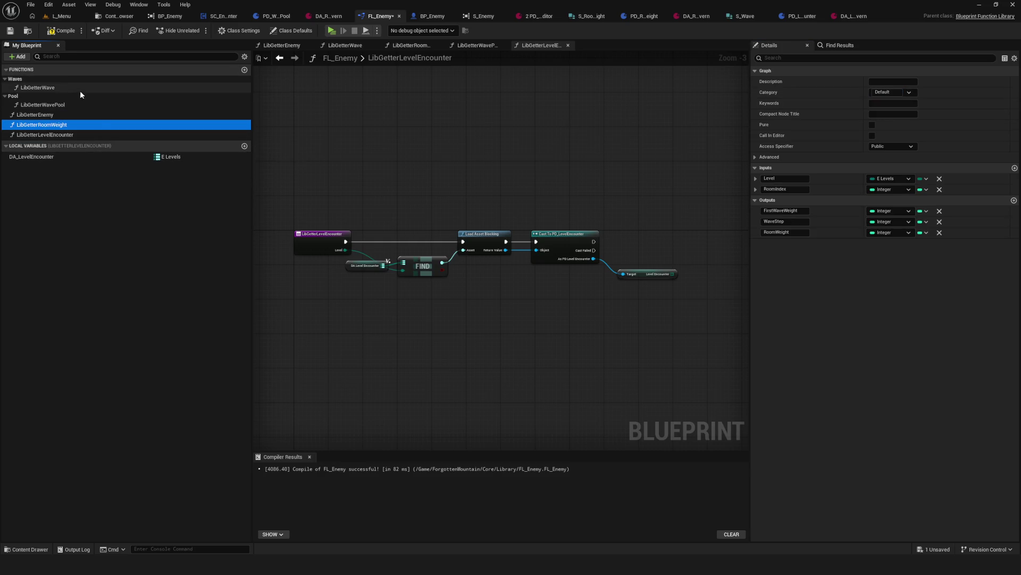
Step: Cancel an attempted deletion of LibGetterWave, then compile and save FL_Enemy
click(40, 89)
key(Delete)
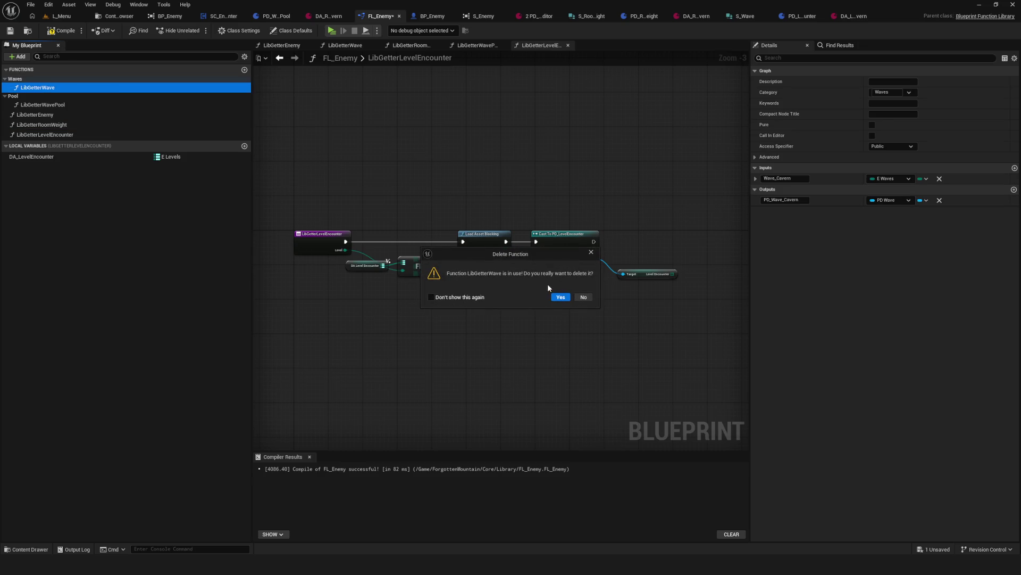
click(582, 297)
click(109, 105)
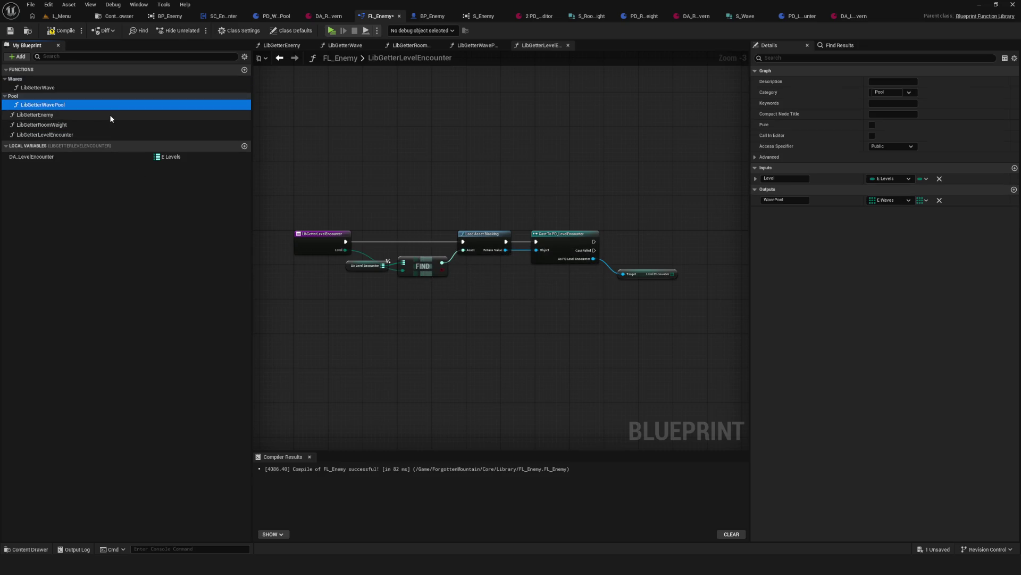
click(62, 30)
click(10, 30)
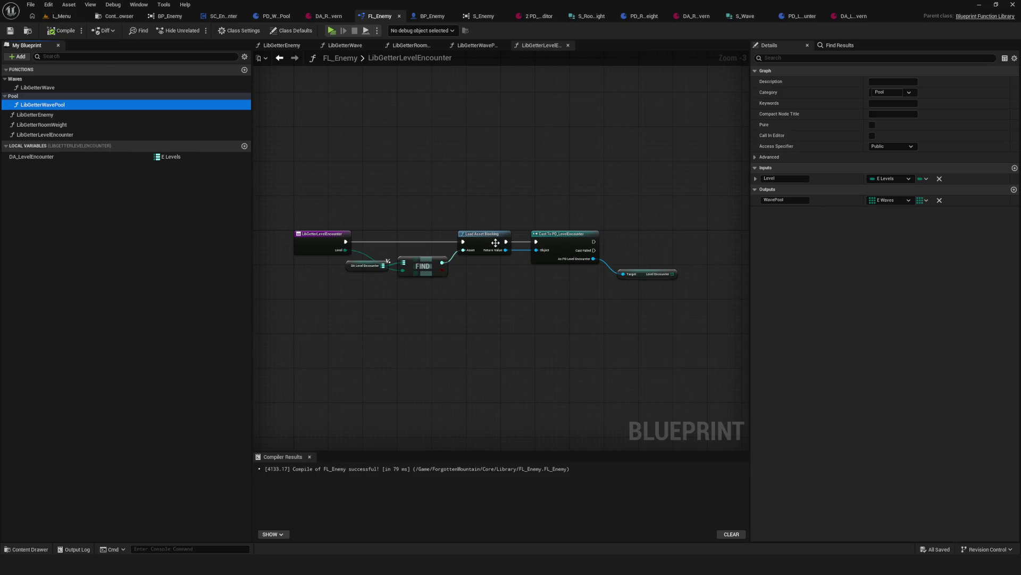
Step: Open the LibGetterLevelEncounter graph at its entry node
mouse_move(500, 306)
mouse_down()
mouse_move(564, 290)
mouse_move(526, 287)
mouse_up()
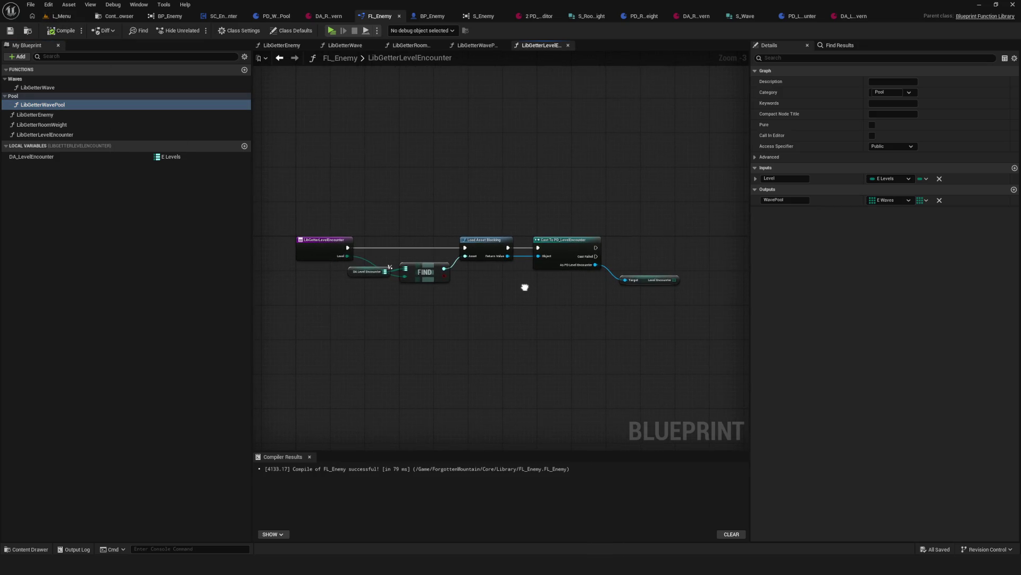
click(123, 235)
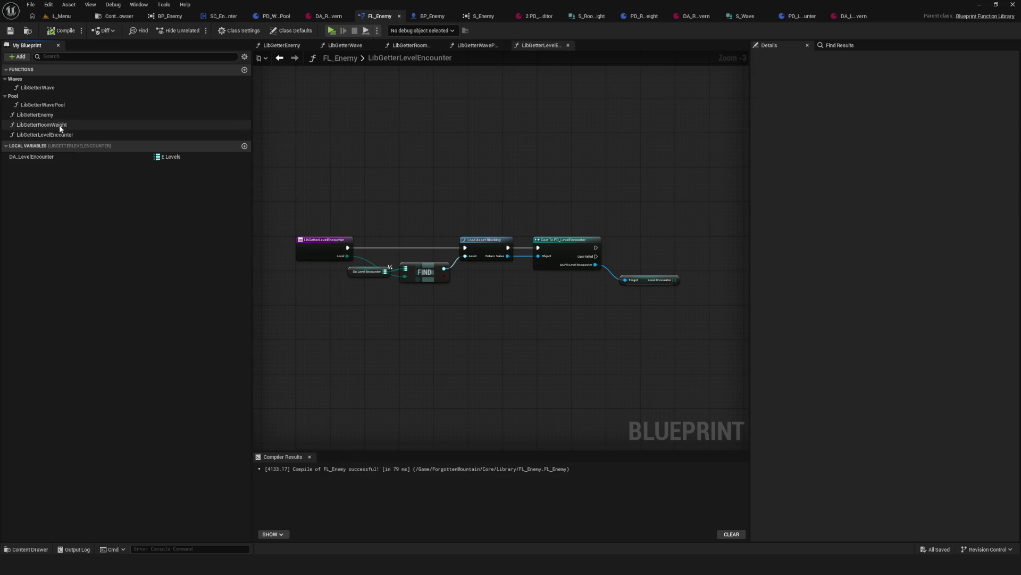
click(59, 136)
double_click(60, 136)
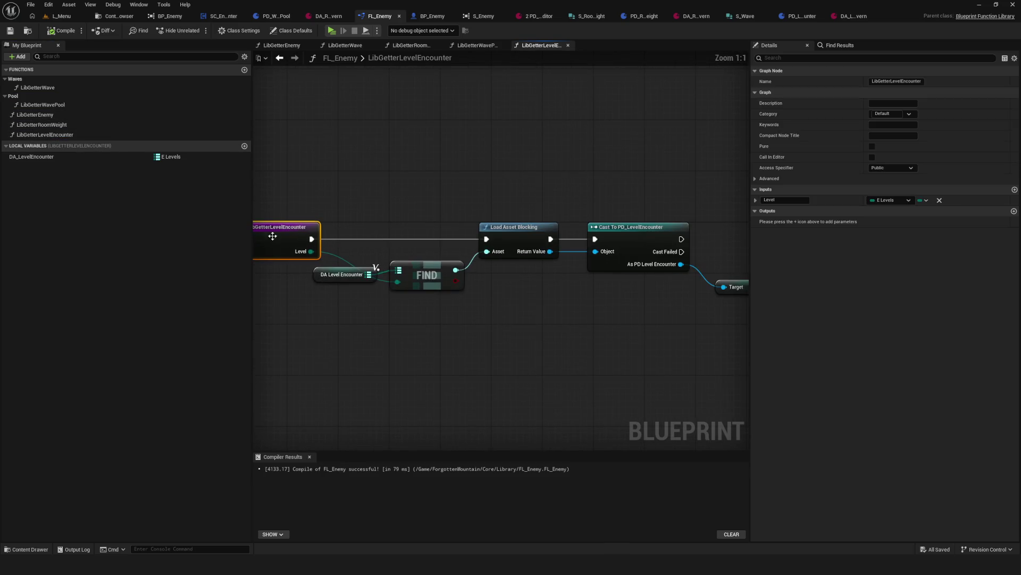
Step: Add a DA_LevelEncounter default map entry mapping Cavern to DA_LevelEncounter_Cavern
click(32, 157)
click(922, 172)
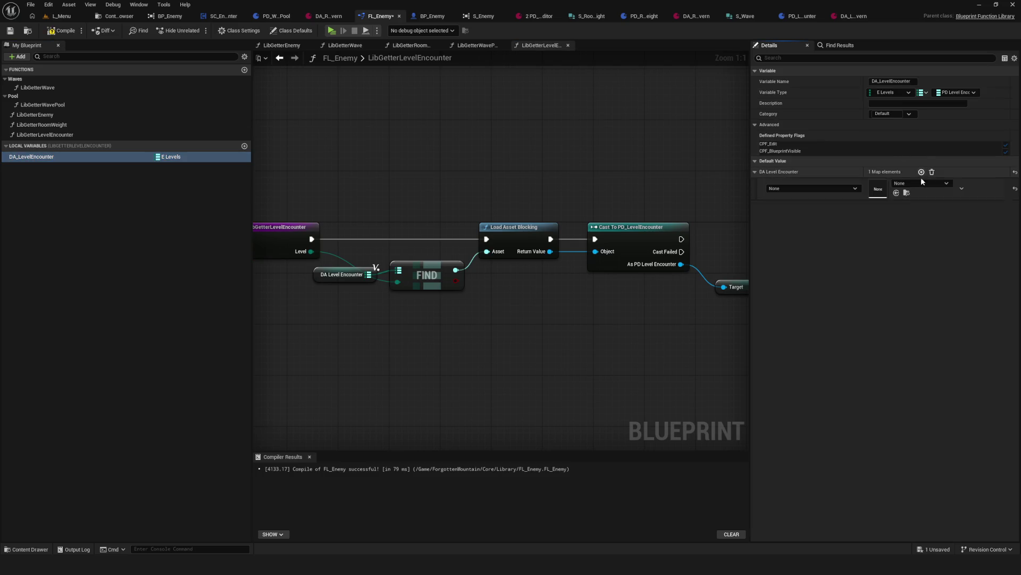
click(796, 189)
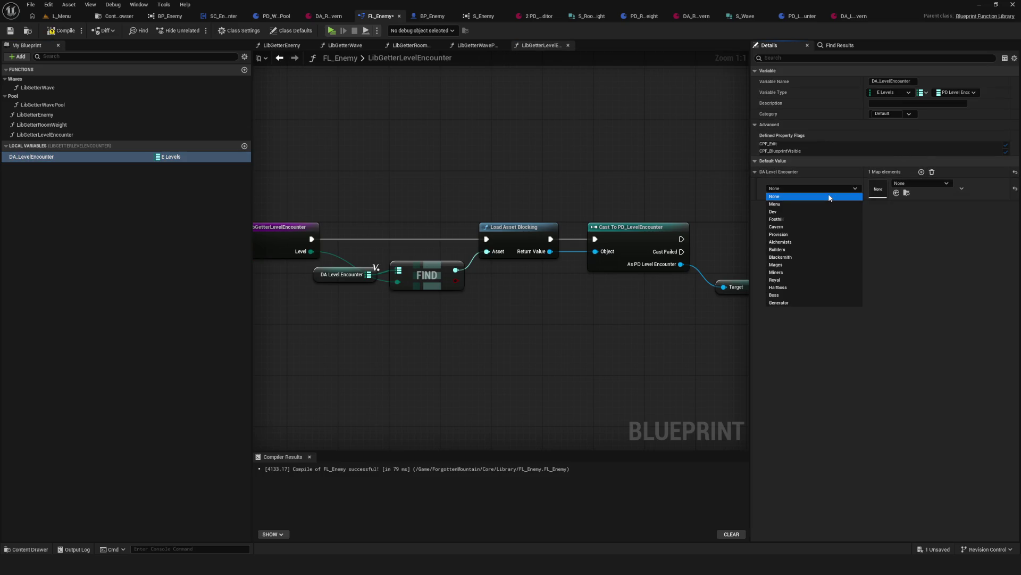
click(814, 226)
click(923, 183)
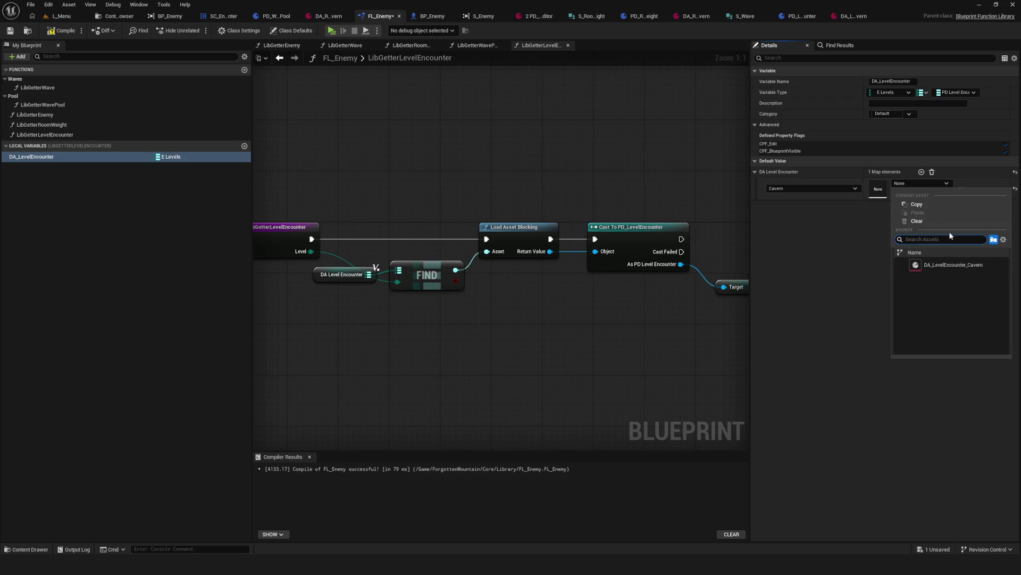
click(953, 268)
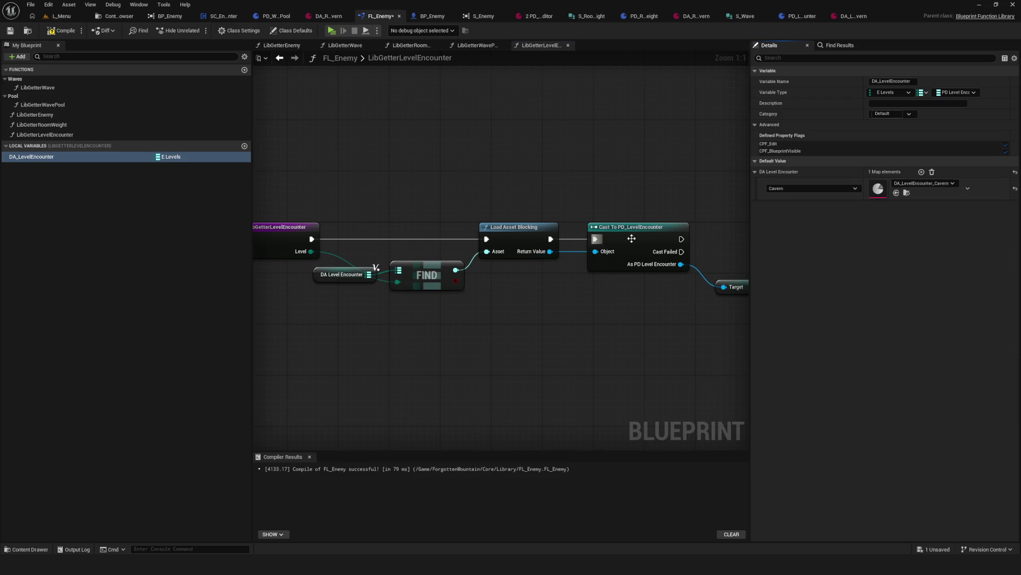
Step: Compile and save FL_Enemy, then add a new output on the function entry
drag(631, 238, 360, 223)
scroll(459, 224, down, 1)
click(61, 30)
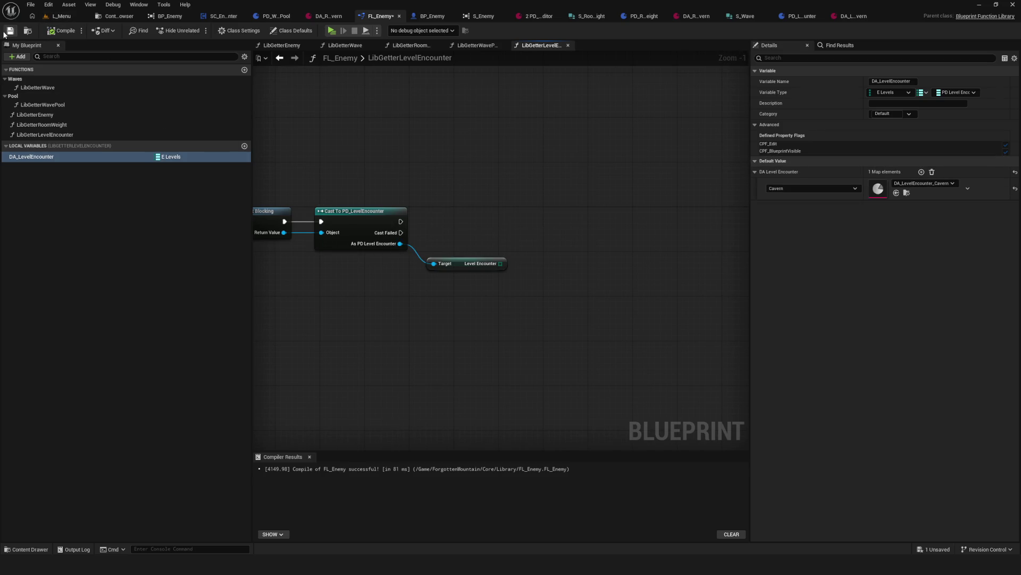
click(9, 30)
scroll(561, 285, up, 1)
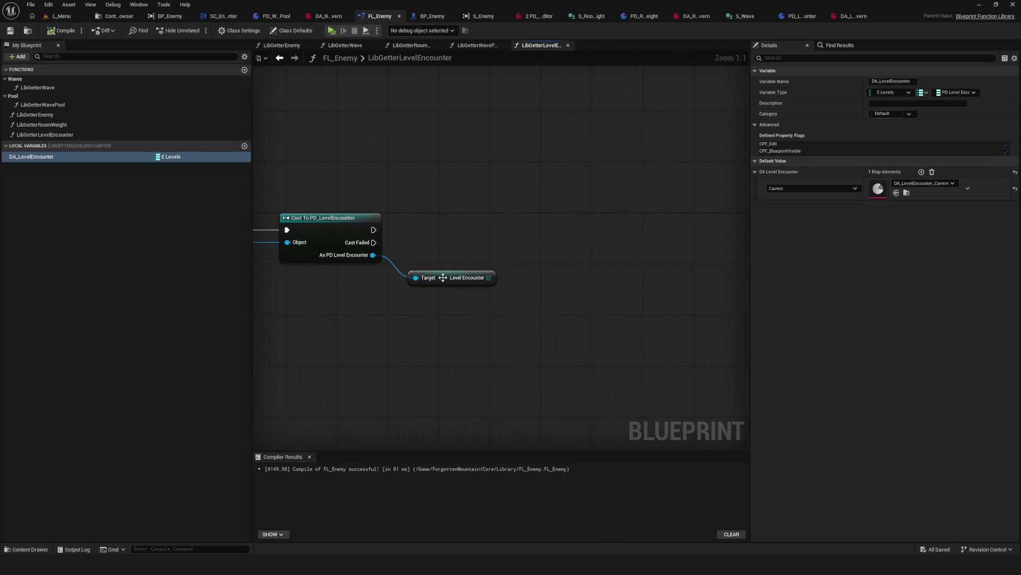
scroll(705, 241, down, 1)
scroll(574, 242, down, 1)
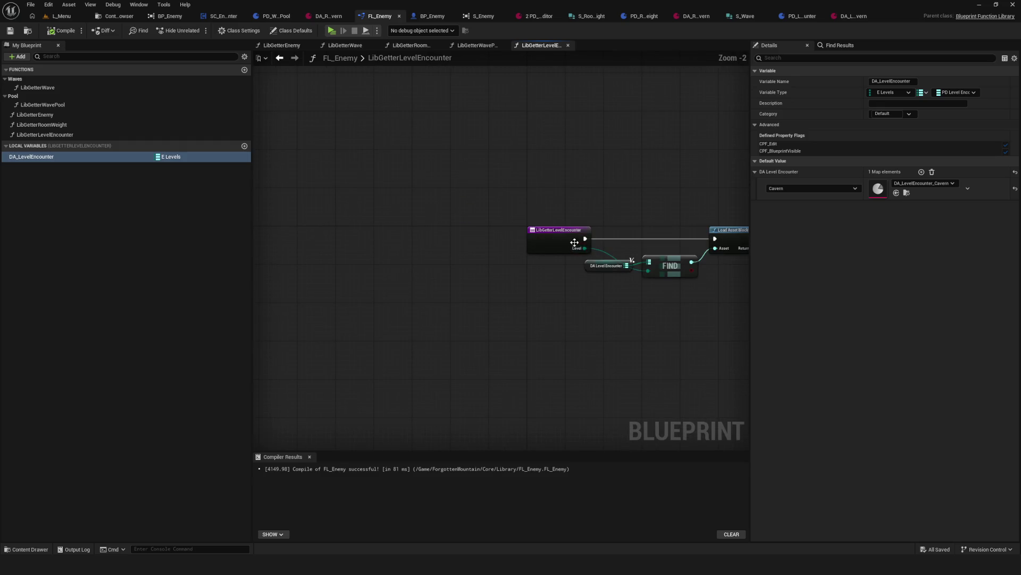
click(575, 242)
click(1014, 211)
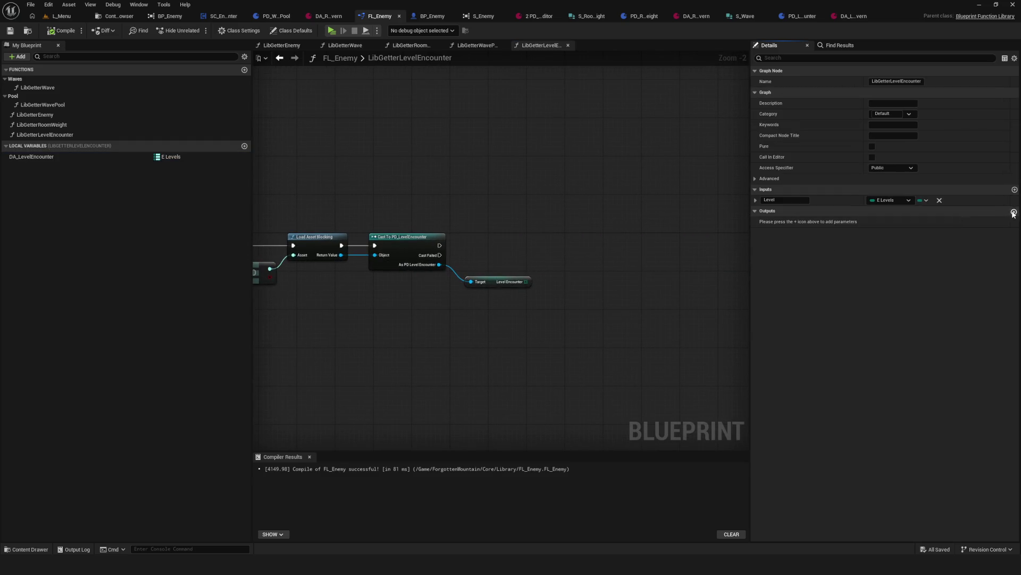
Step: Connect Level Encounter to the Return Node and remove the unused NewParam output
scroll(490, 230, up, 2)
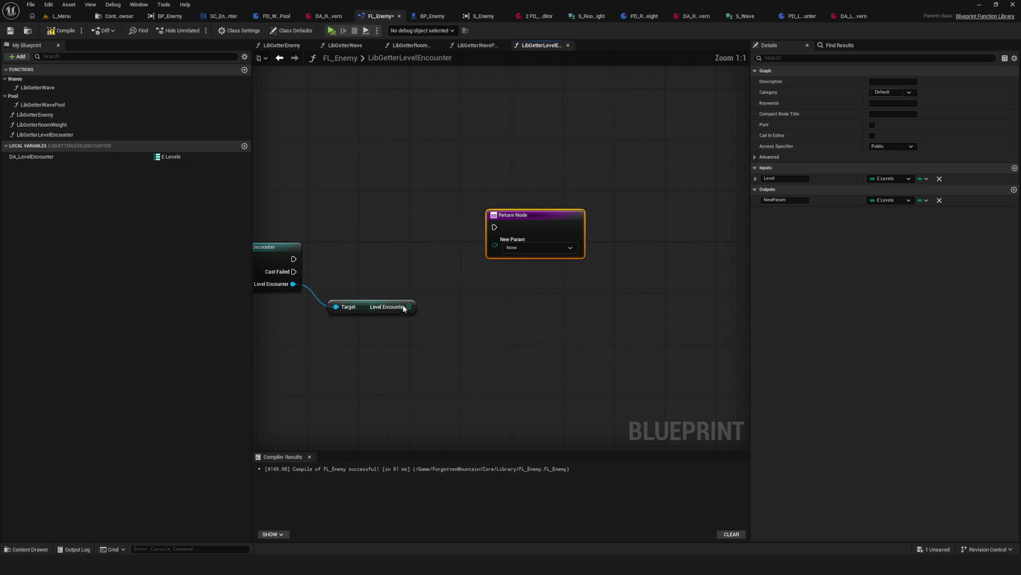
click(413, 296)
drag(429, 293, 522, 210)
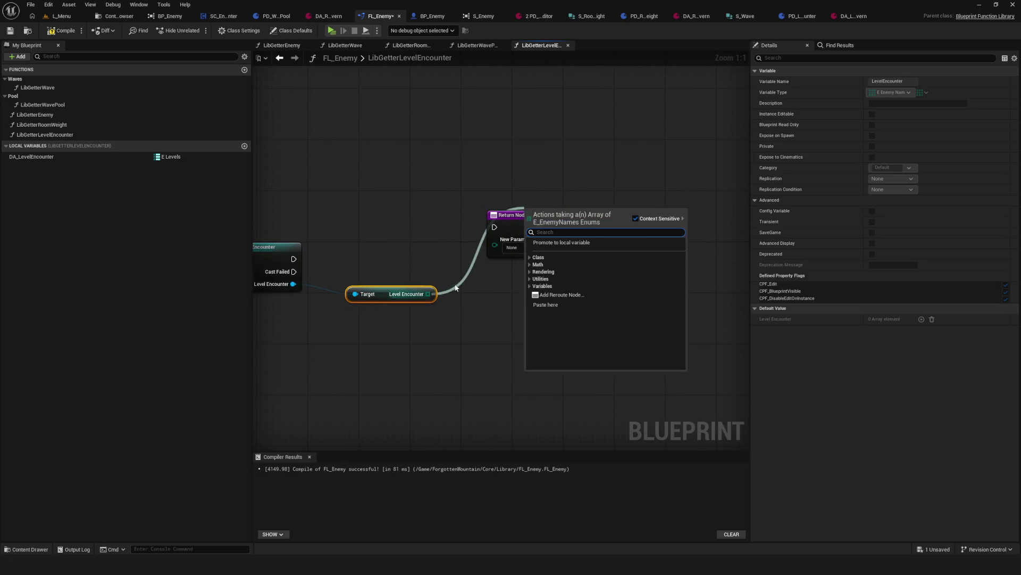
click(463, 276)
drag(429, 294, 520, 218)
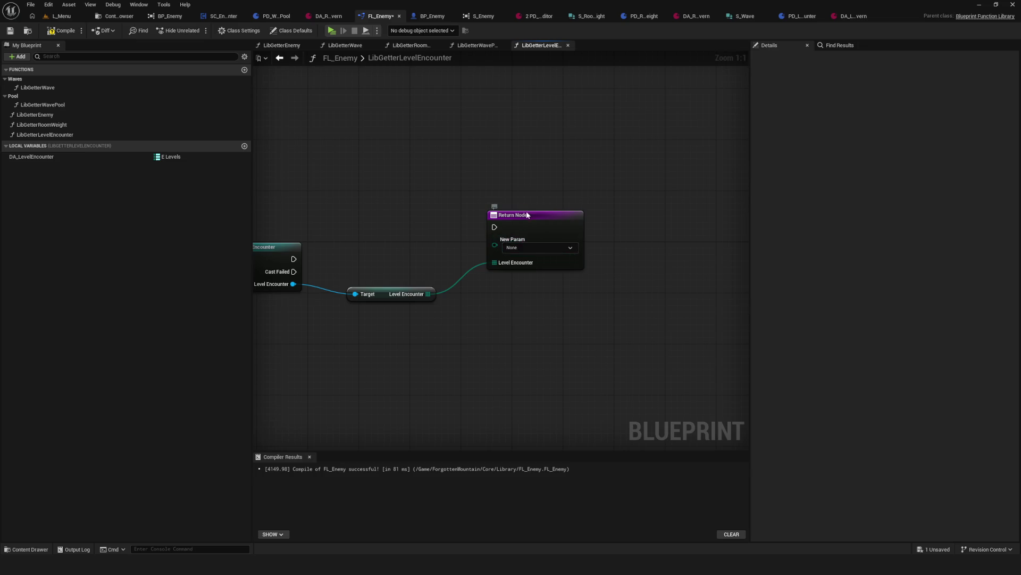
click(525, 213)
click(939, 200)
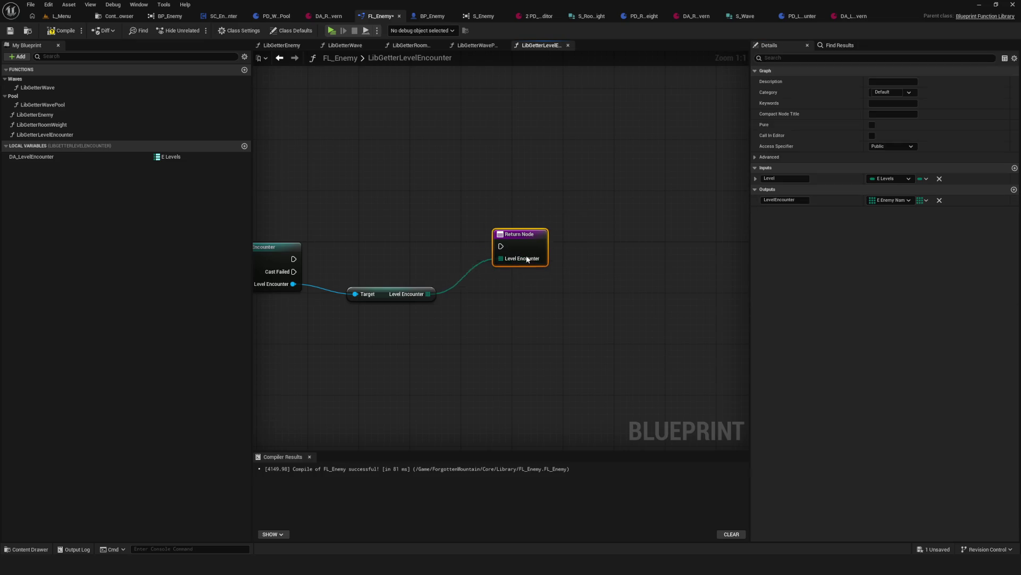
Step: Run execution from the cast into the Return Node and save FL_Enemy
mouse_move(358, 268)
mouse_down()
mouse_move(527, 276)
mouse_move(559, 302)
mouse_up()
mouse_move(464, 242)
mouse_down()
mouse_move(664, 235)
mouse_move(627, 243)
mouse_up()
scroll(537, 256, down, 3)
key(ctrl+s)
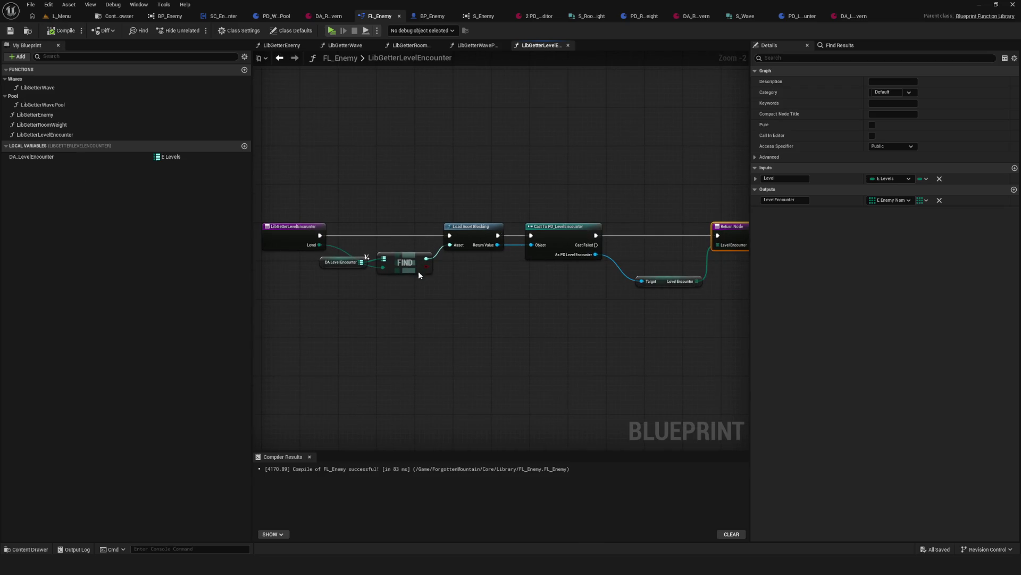
Step: Tidy the Level Encounter getter node and switch to the SC_Encounter blueprint
scroll(447, 282, down, 5)
scroll(482, 288, up, 5)
drag(630, 170, 720, 371)
click(660, 274)
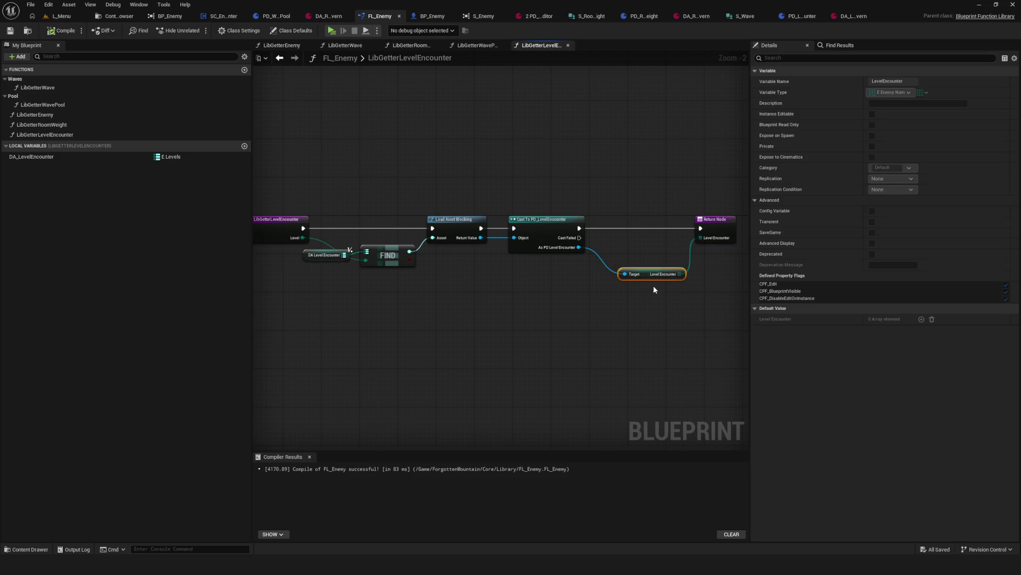
drag(647, 275, 643, 260)
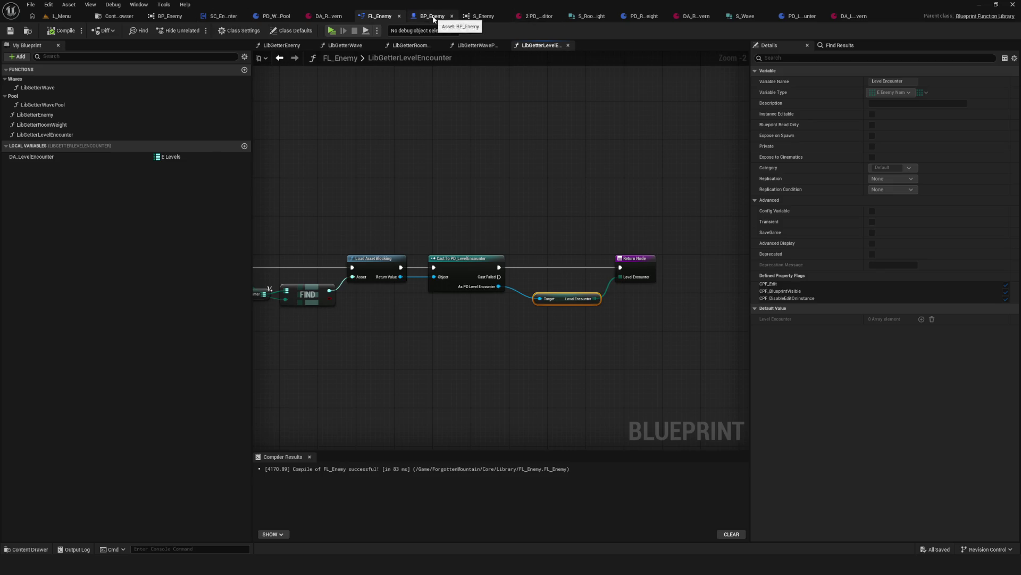
click(222, 16)
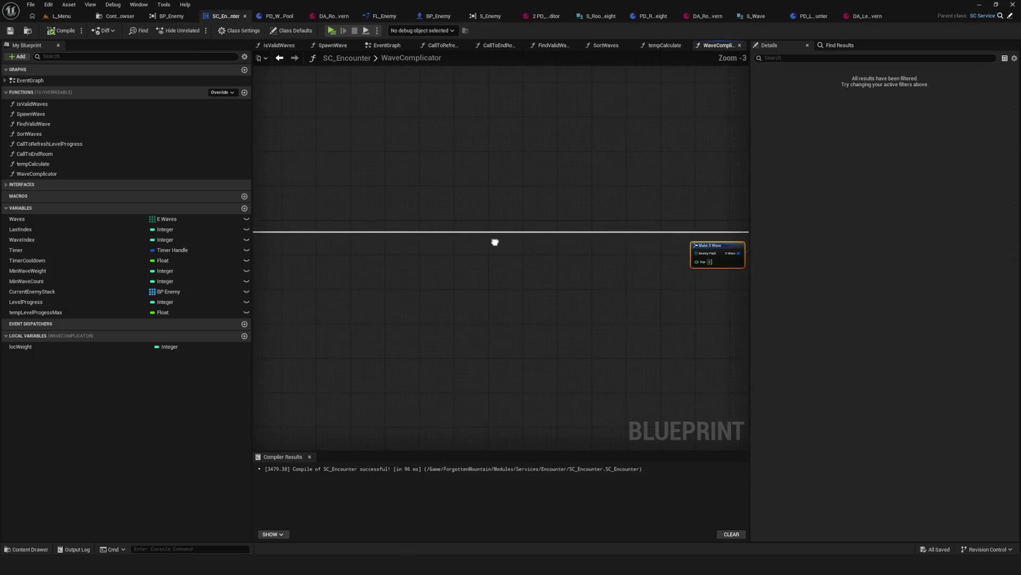
Step: Add a Lib Getter Level Encounter node to the WaveComplicator graph
scroll(330, 244, down, 1)
scroll(329, 244, up, 2)
mouse_move(391, 151)
mouse_down()
mouse_move(415, 190)
mouse_move(488, 248)
mouse_up()
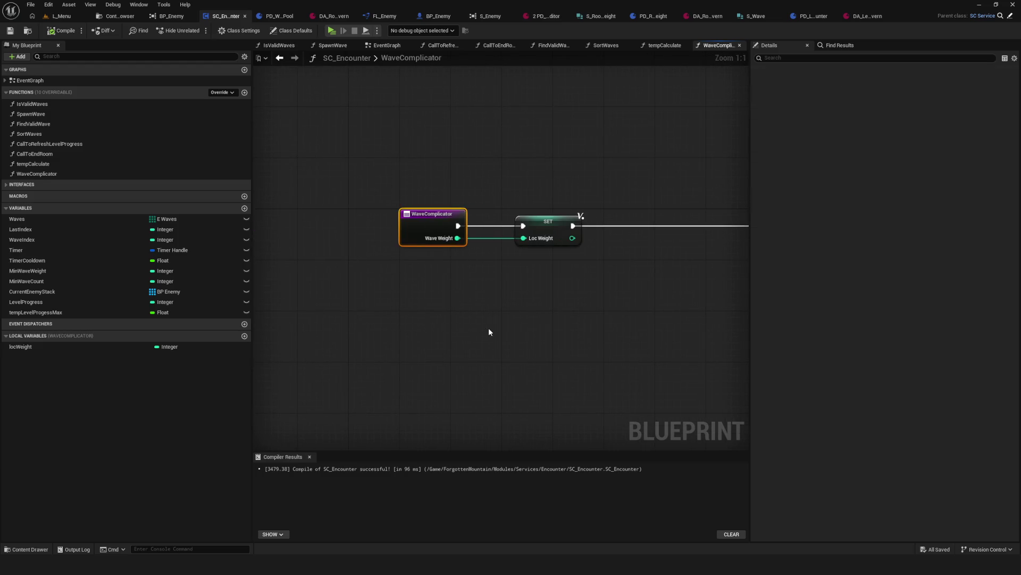
scroll(419, 285, up, 1)
drag(423, 265, 394, 234)
click(429, 302)
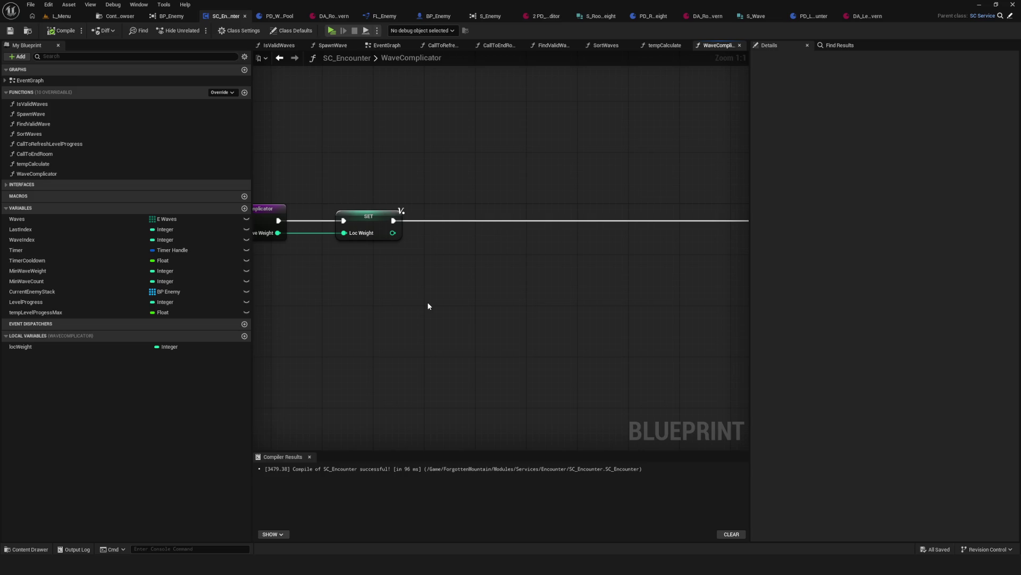
right_click(514, 301)
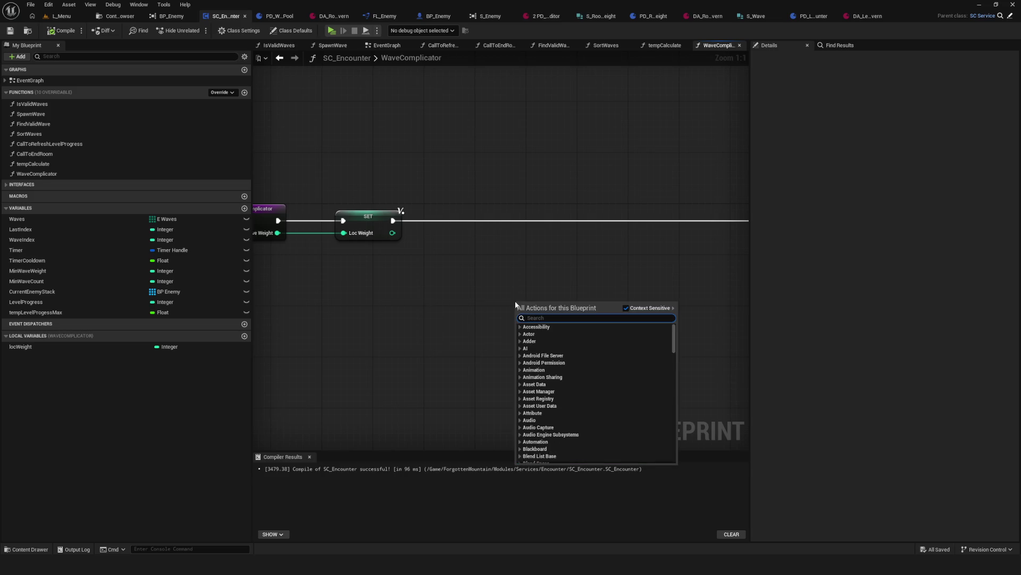
text(Libgette)
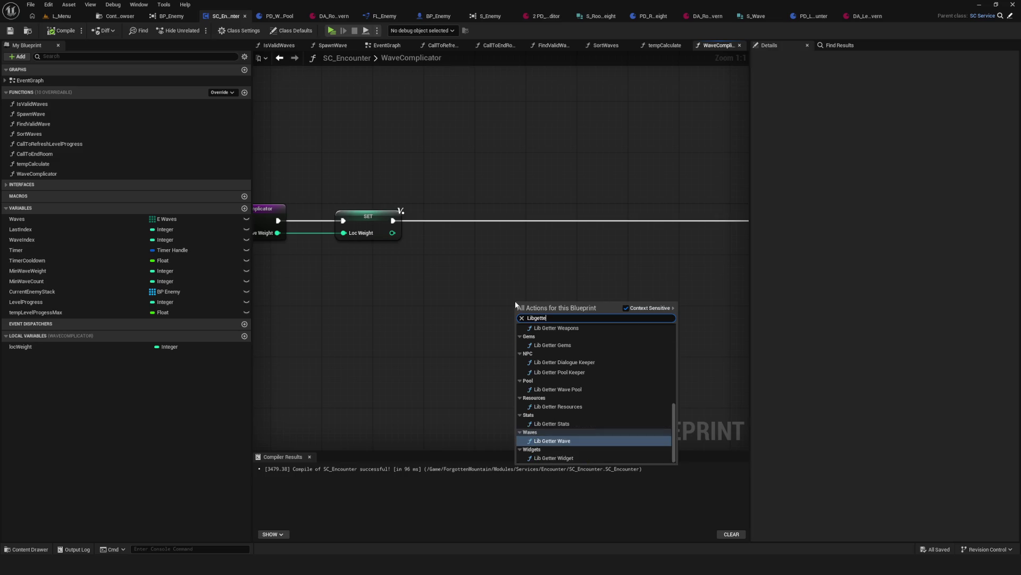
text(rLevel)
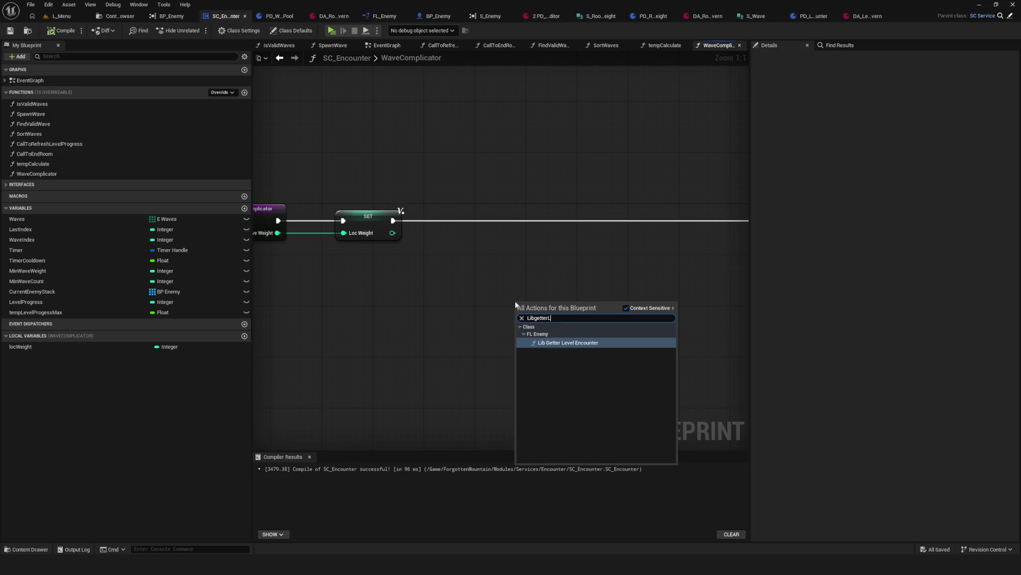
click(583, 341)
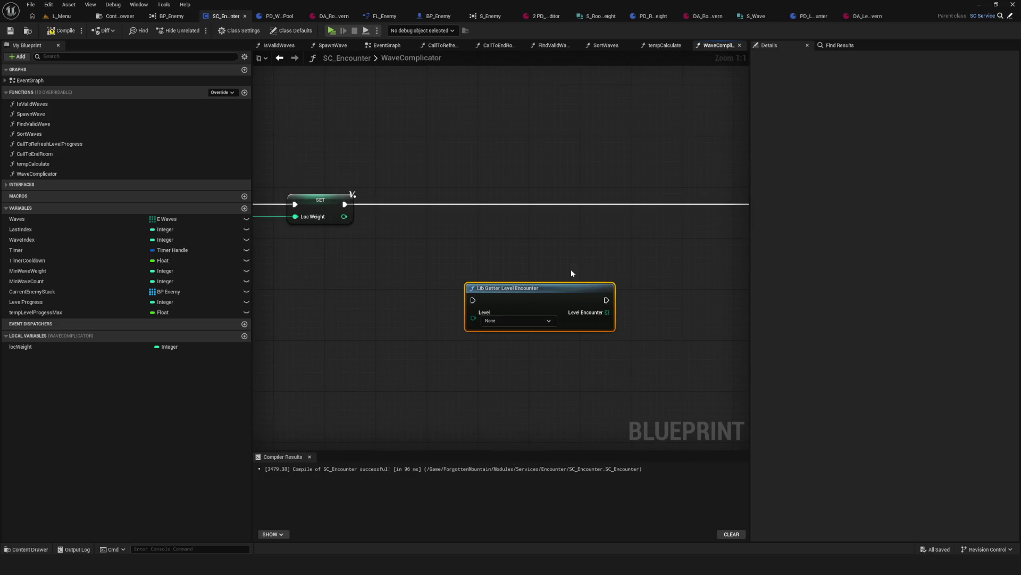
Step: Place it beside SET locWeight, run execution from SET into it, and save
click(423, 210)
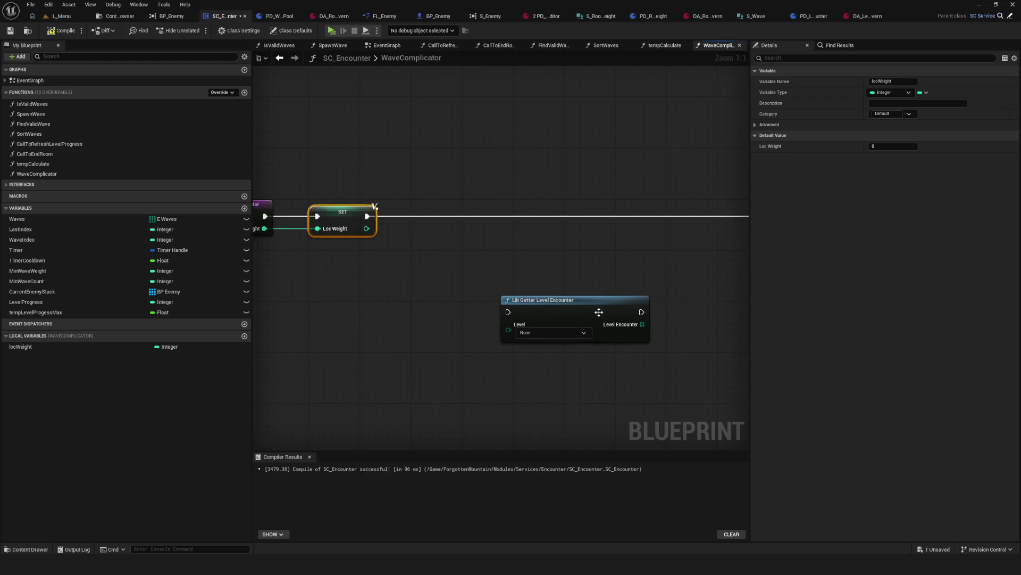
drag(585, 313, 536, 216)
mouse_move(367, 216)
mouse_down()
mouse_move(467, 218)
mouse_move(509, 202)
mouse_up()
key(ctrl+s)
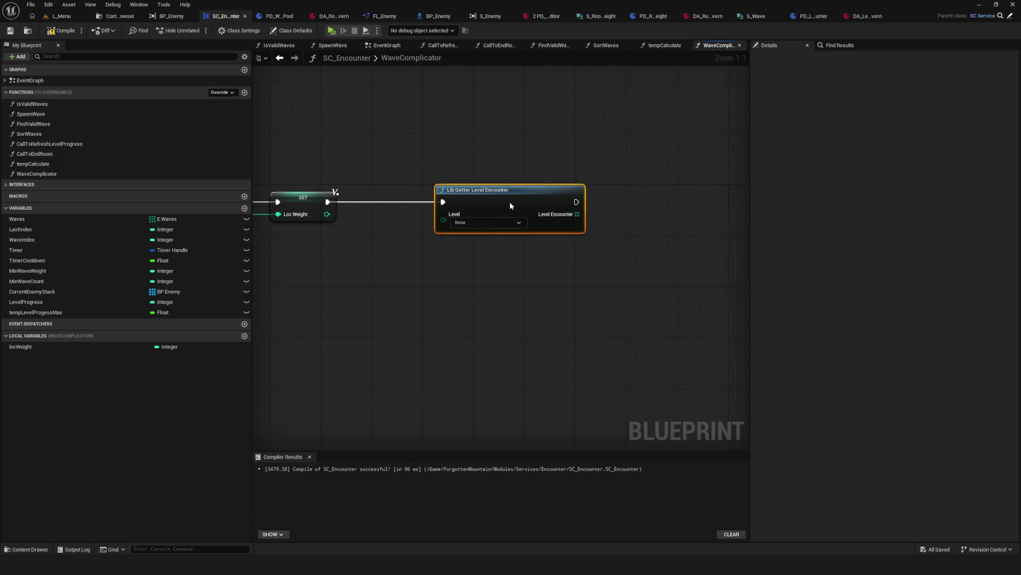
key(ctrl+s)
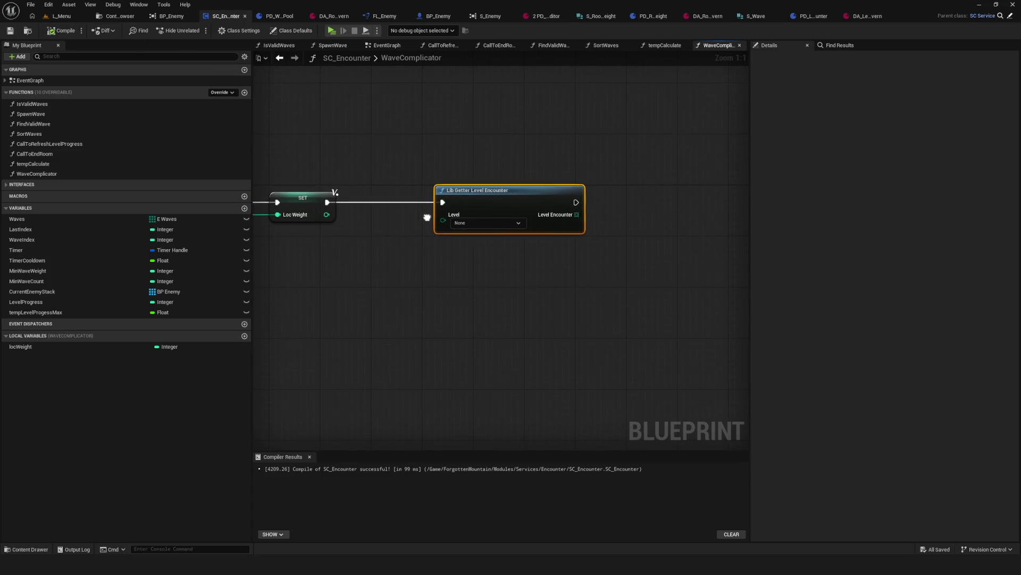
Step: Promote Level Encounter to a local variable renamed locLevelEncounter, then save
drag(588, 221, 638, 222)
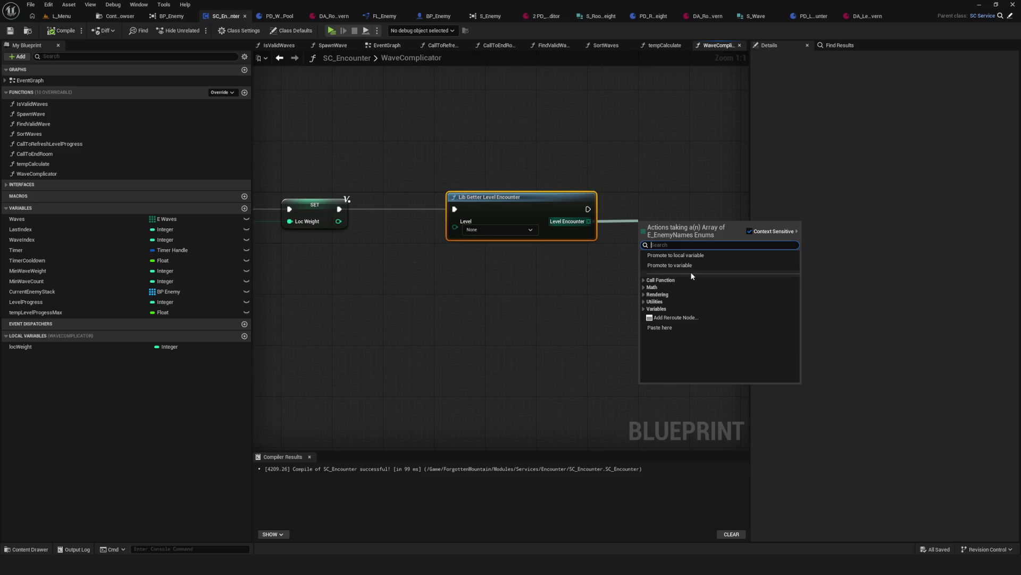
click(676, 255)
drag(555, 231, 553, 213)
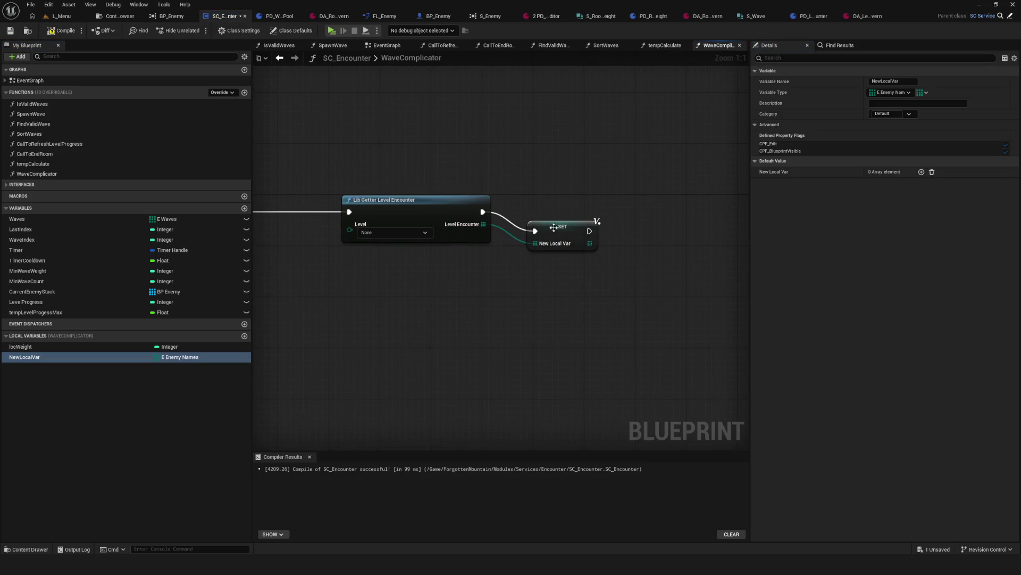
click(62, 356)
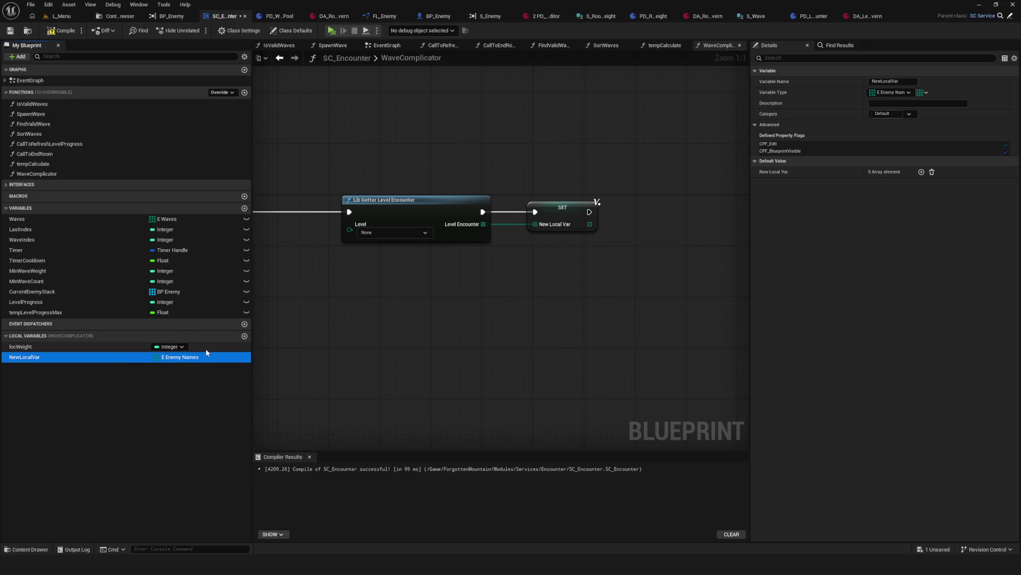
key(F2)
text(locLevelEncounter)
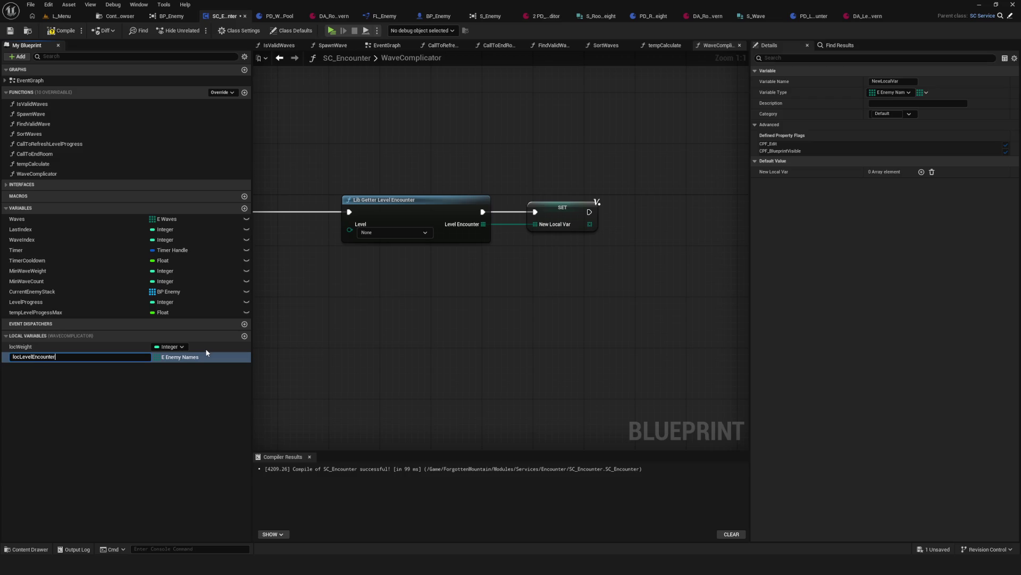
key(Return)
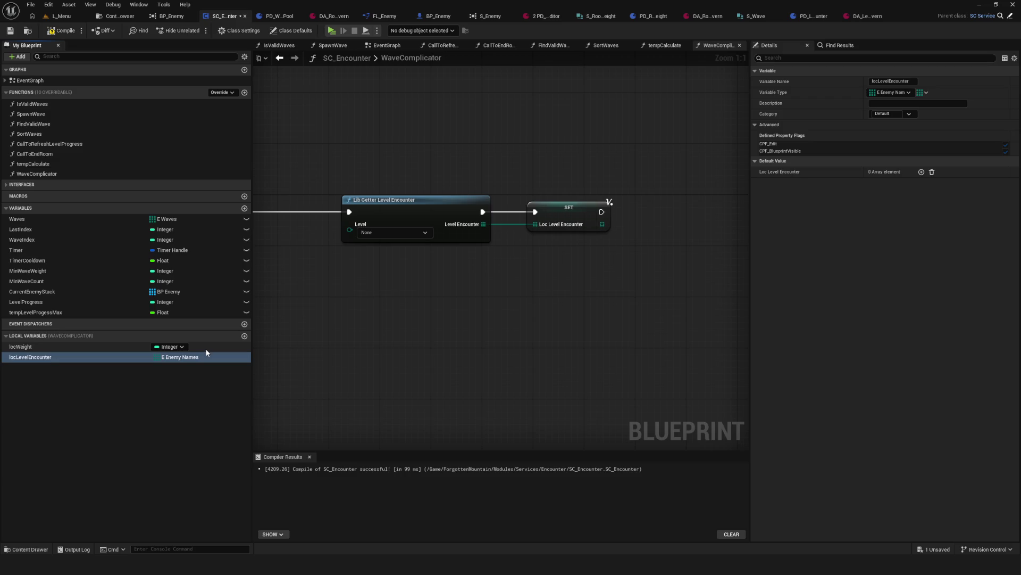
click(532, 215)
drag(444, 285, 535, 284)
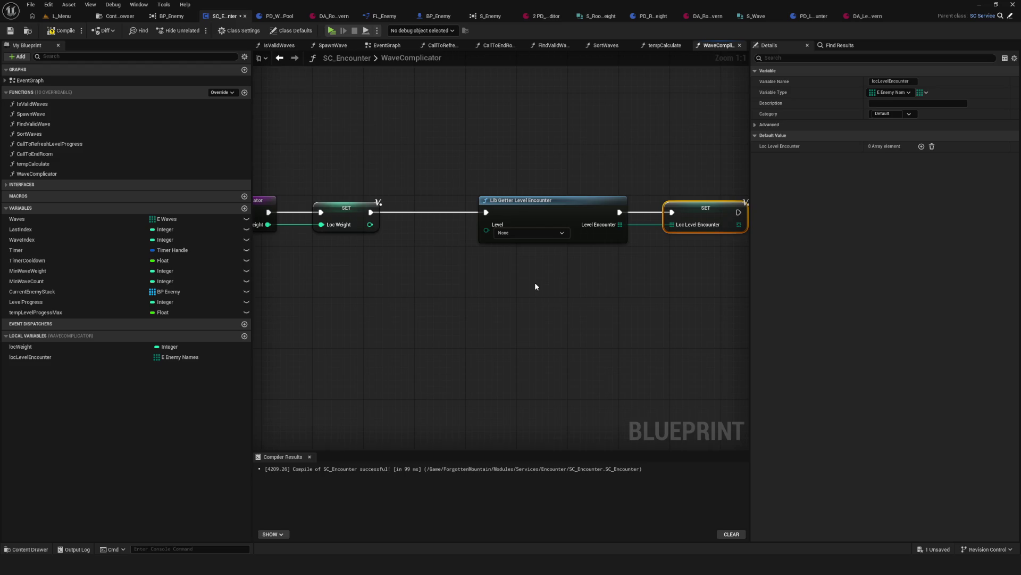
key(ctrl+s)
drag(397, 269, 439, 268)
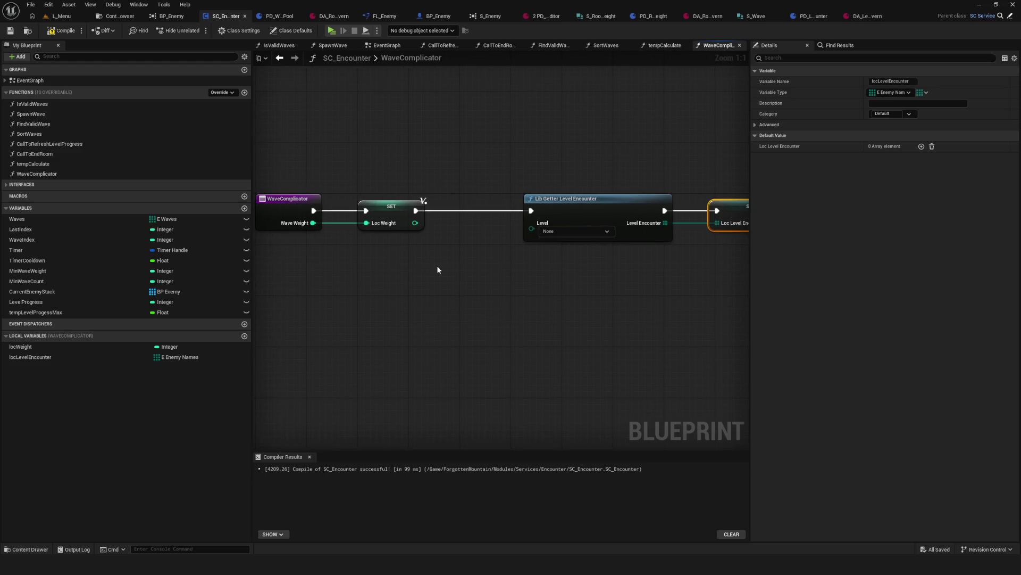
Step: Add Get BP Game Instance and its Current Level, wired into the Lib Getter's Level input
right_click(415, 296)
text(bp inst)
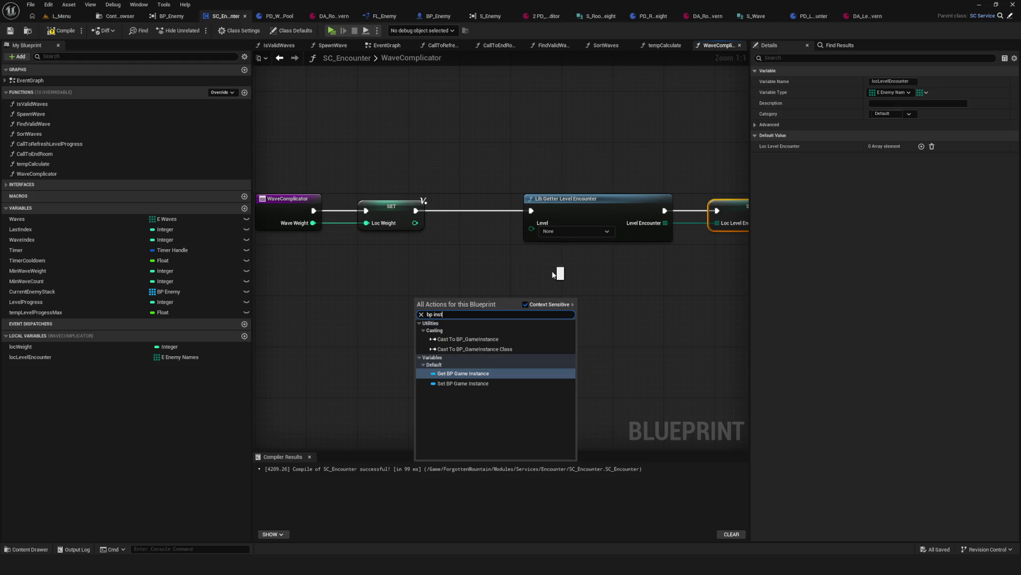
click(559, 274)
key(ctrl+v)
mouse_move(460, 303)
mouse_down()
mouse_move(520, 321)
mouse_move(509, 311)
mouse_up()
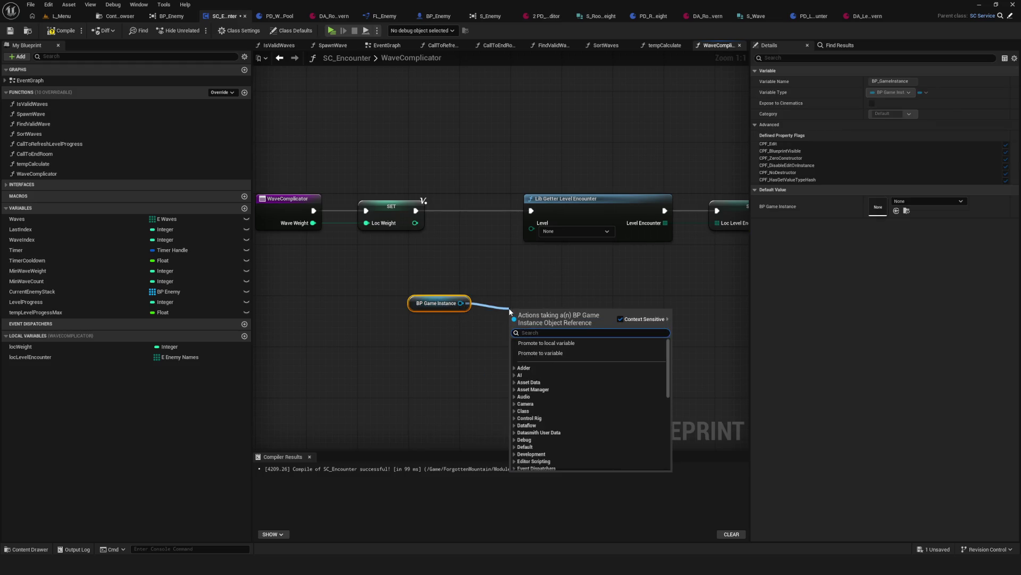
text(current)
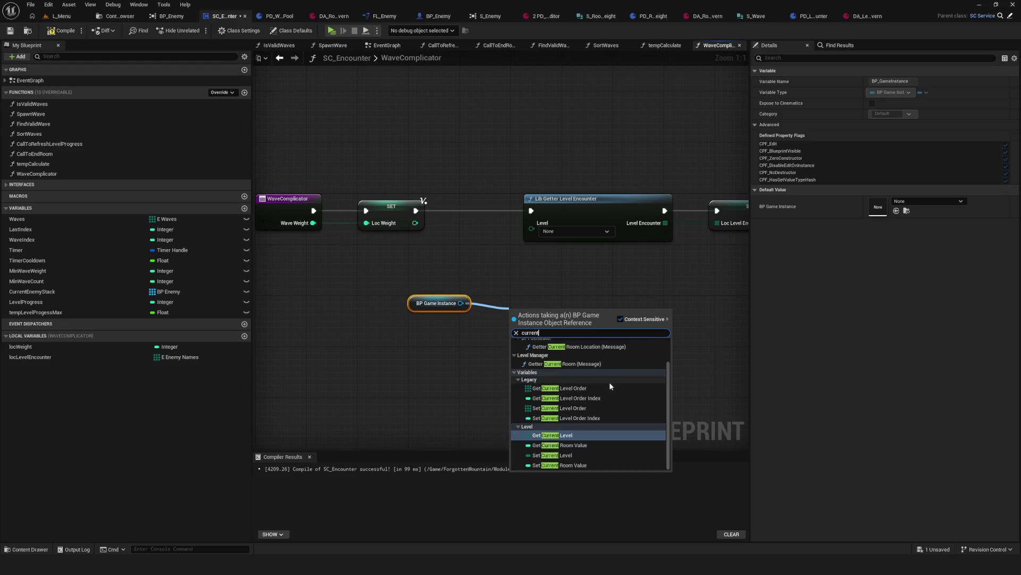
click(553, 435)
mouse_move(580, 316)
mouse_down()
mouse_move(531, 251)
mouse_move(531, 223)
mouse_up()
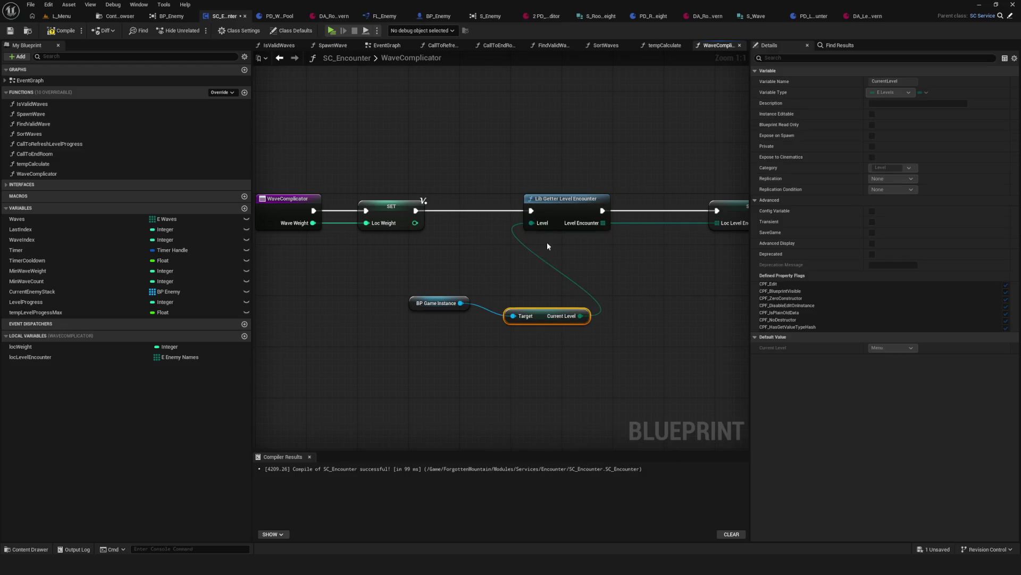
Step: Rearrange the Lib Getter, Game Instance and Current Level nodes, then save and compile
scroll(466, 251, down, 1)
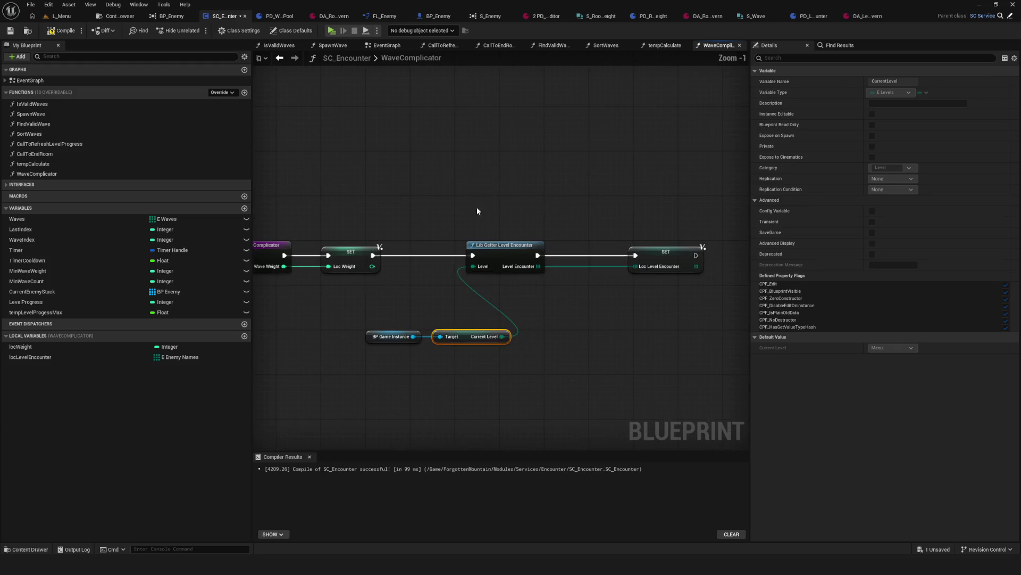
click(471, 246)
drag(472, 249, 654, 252)
drag(319, 303, 457, 347)
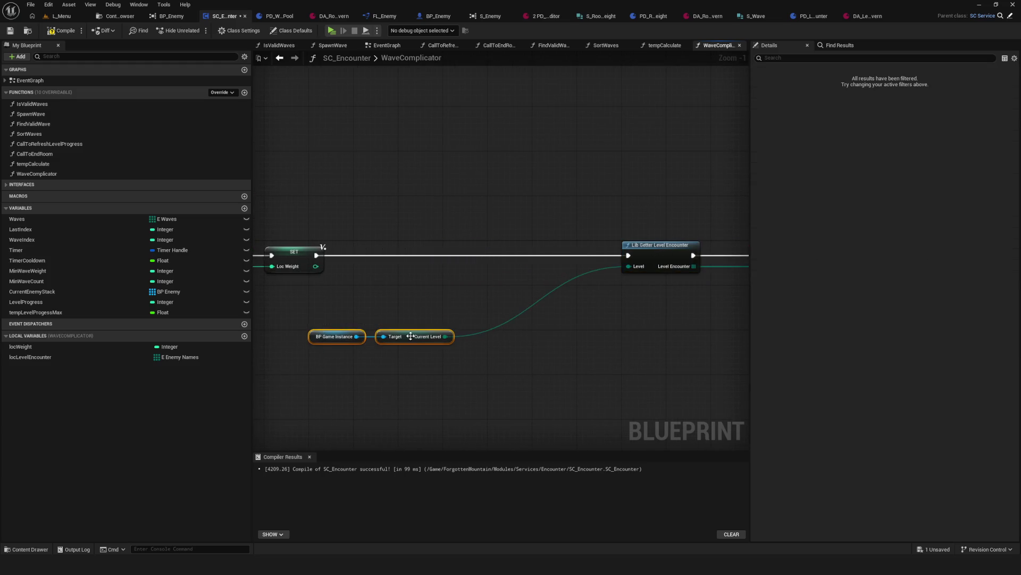
drag(335, 336, 488, 277)
key(ctrl+s)
click(63, 30)
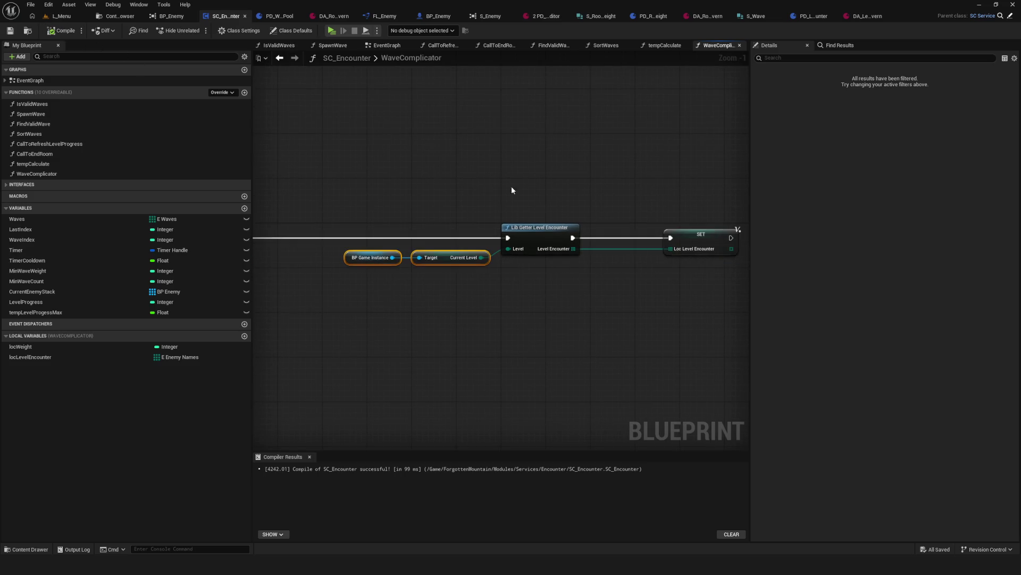
Step: Shift the grouped nodes and the SET Loc Level Encounter node left, and save
scroll(511, 186, down, 5)
scroll(497, 200, up, 4)
ctrl+click(656, 211)
mouse_move(656, 211)
mouse_down()
mouse_move(527, 216)
mouse_move(551, 216)
mouse_up()
drag(756, 164, 527, 164)
click(556, 210)
drag(556, 211, 419, 211)
key(ctrl+s)
Step: Move Make S Wave and the Return Node further right and save
drag(571, 255, 469, 268)
drag(433, 187, 677, 358)
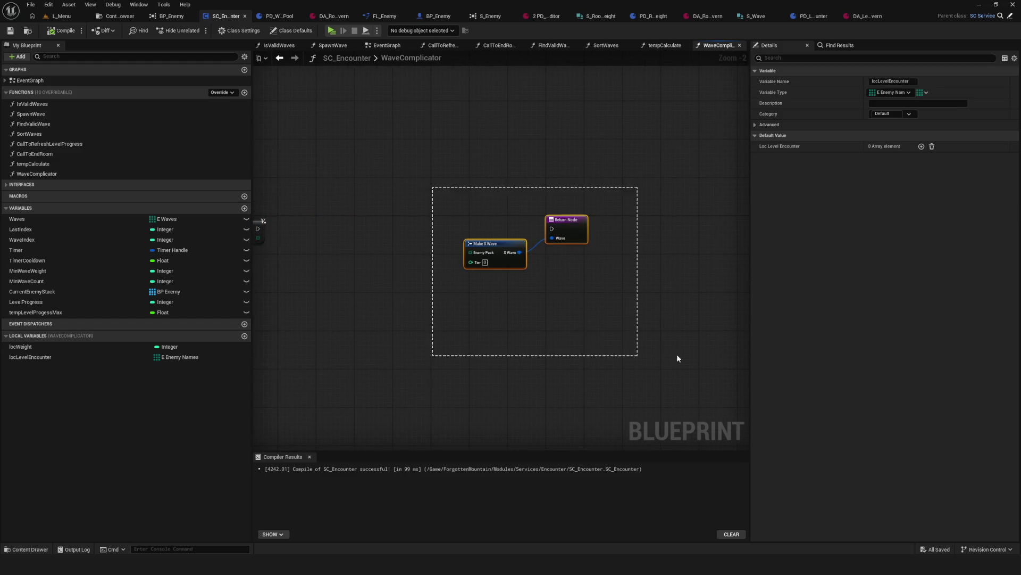
drag(565, 228, 725, 225)
scroll(553, 292, down, 9)
scroll(553, 296, up, 8)
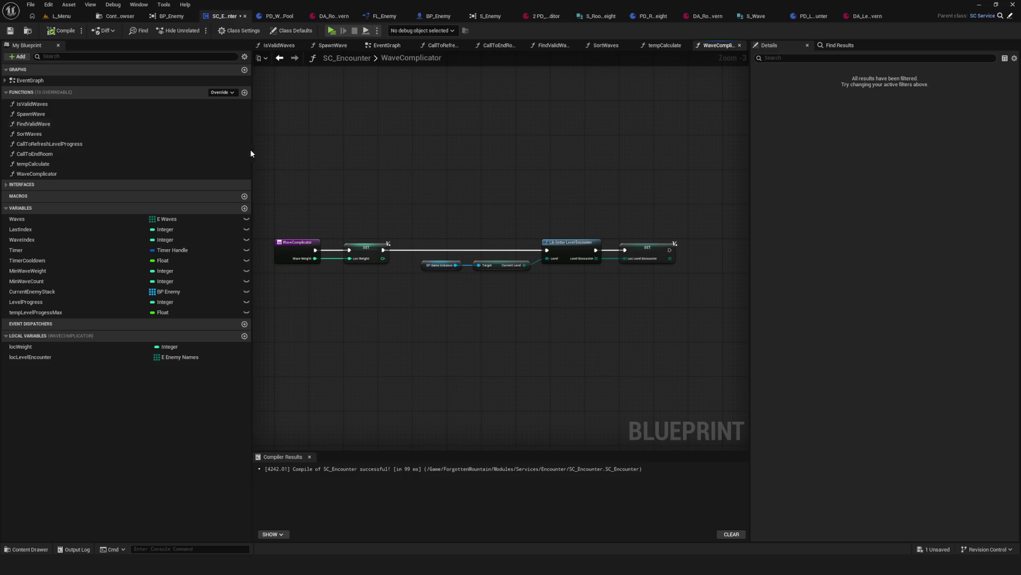
key(ctrl+s)
Step: Add a locLevelEncounter getter and a plain For Each Loop node, then delete that loop
mouse_move(661, 256)
mouse_down()
mouse_move(517, 246)
mouse_move(476, 255)
mouse_up()
mouse_move(27, 357)
mouse_down()
mouse_move(198, 367)
mouse_move(594, 319)
mouse_move(627, 291)
mouse_up()
scroll(641, 324, up, 3)
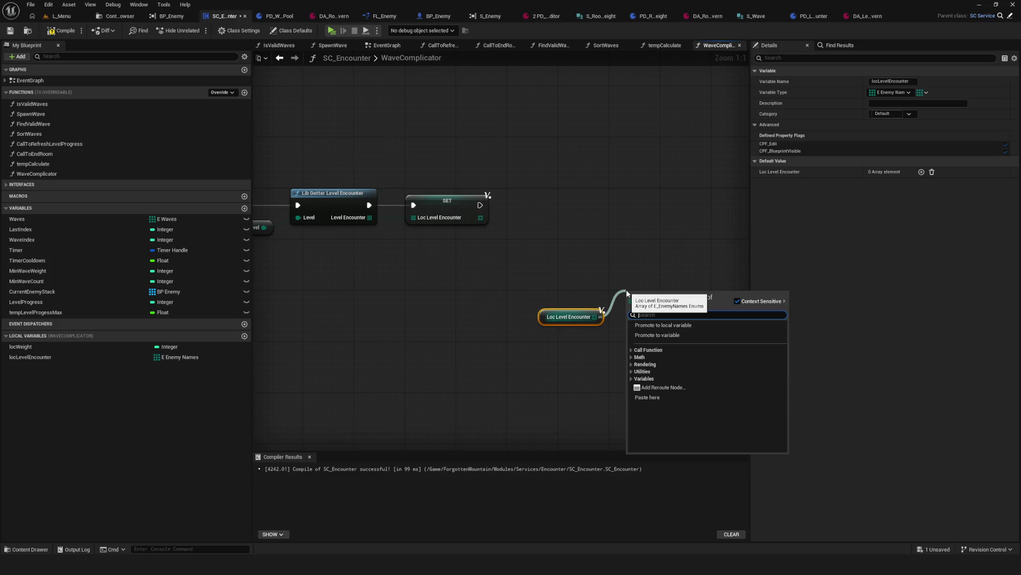
text(for each)
key(Return)
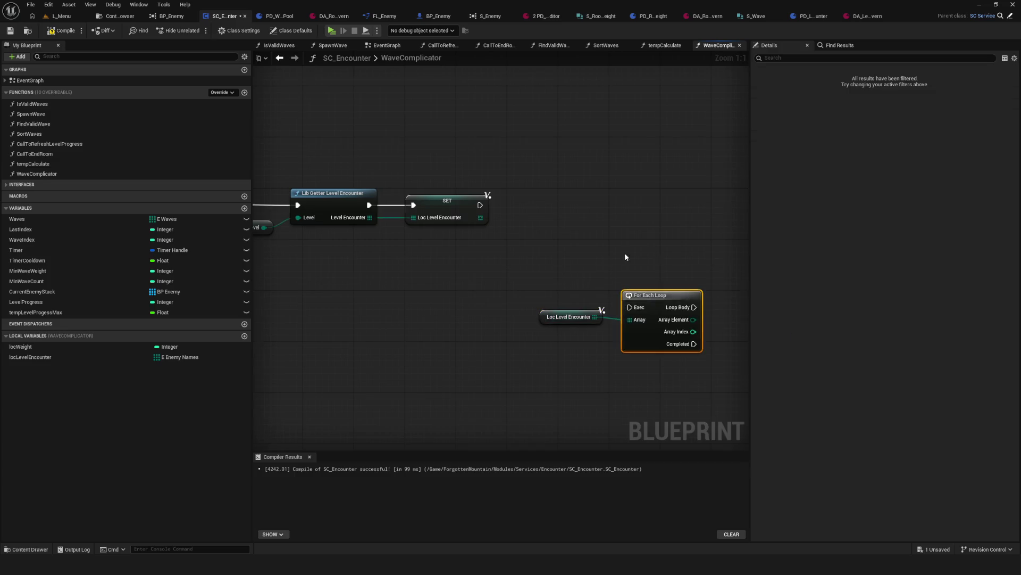
drag(666, 289, 412, 301)
click(407, 283)
drag(486, 378, 415, 343)
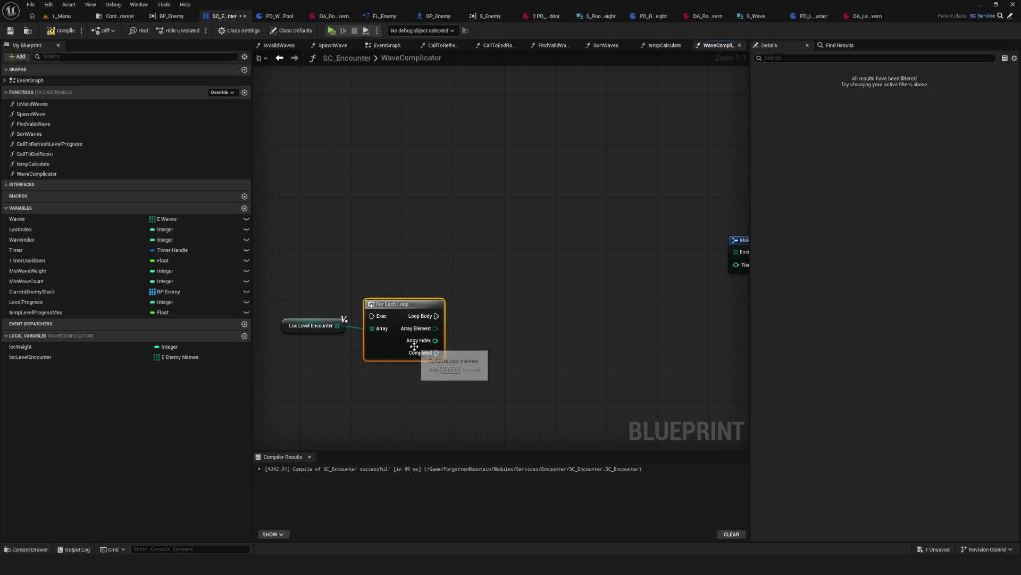
key(Delete)
Step: Add a For Each Loop with Break fed by Loc Level Encounter, with SET's exec wired into it
drag(336, 325, 420, 297)
text(for loop)
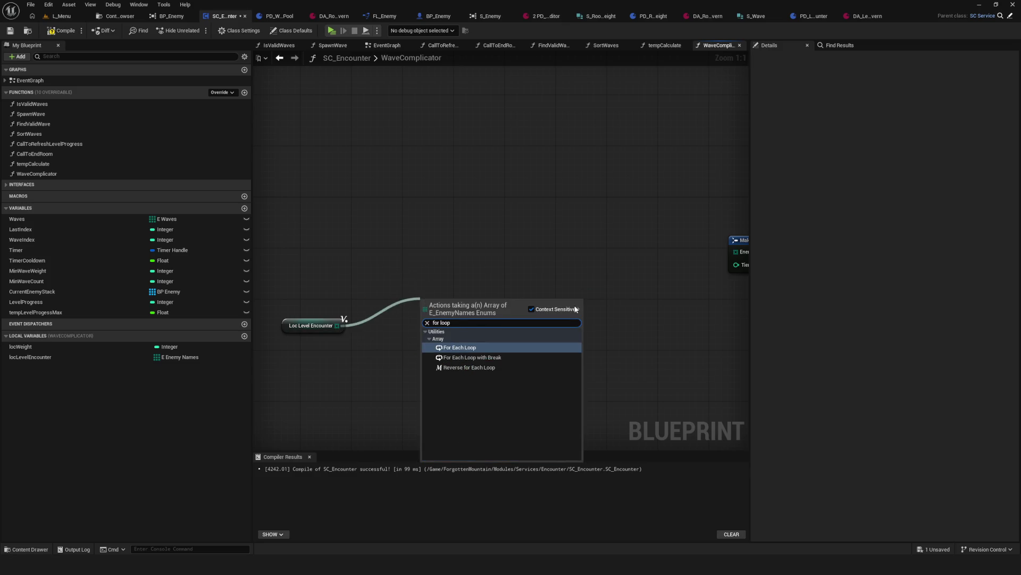
click(487, 357)
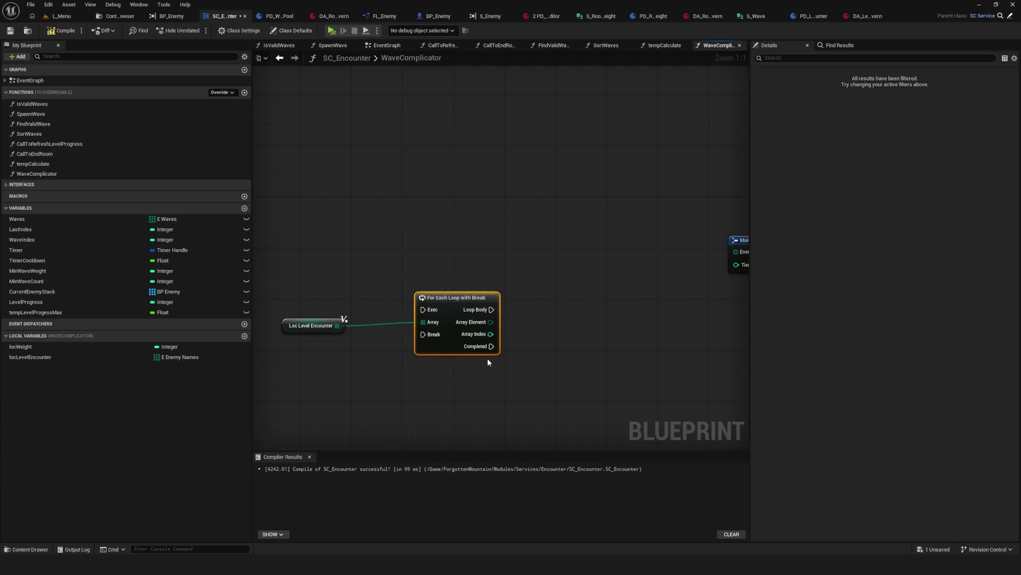
drag(488, 359, 620, 391)
drag(587, 332, 532, 250)
mouse_move(357, 247)
mouse_down()
mouse_move(388, 265)
mouse_move(605, 247)
mouse_up()
scroll(606, 247, down, 5)
scroll(606, 247, up, 3)
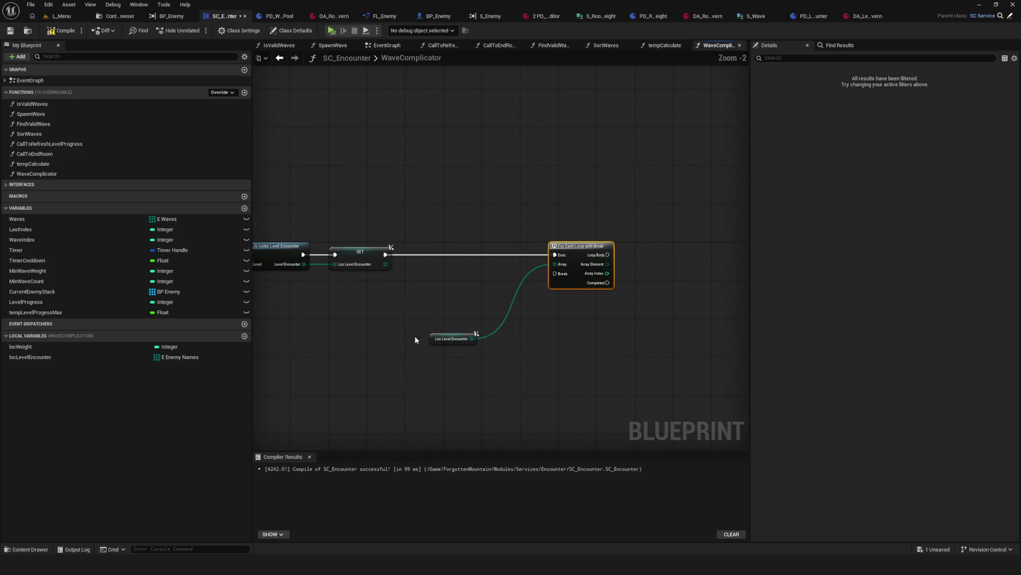
mouse_move(437, 340)
mouse_down()
mouse_move(549, 272)
mouse_move(512, 267)
mouse_up()
Step: Save the blueprint with the new loop in place
scroll(513, 267, down, 2)
click(437, 274)
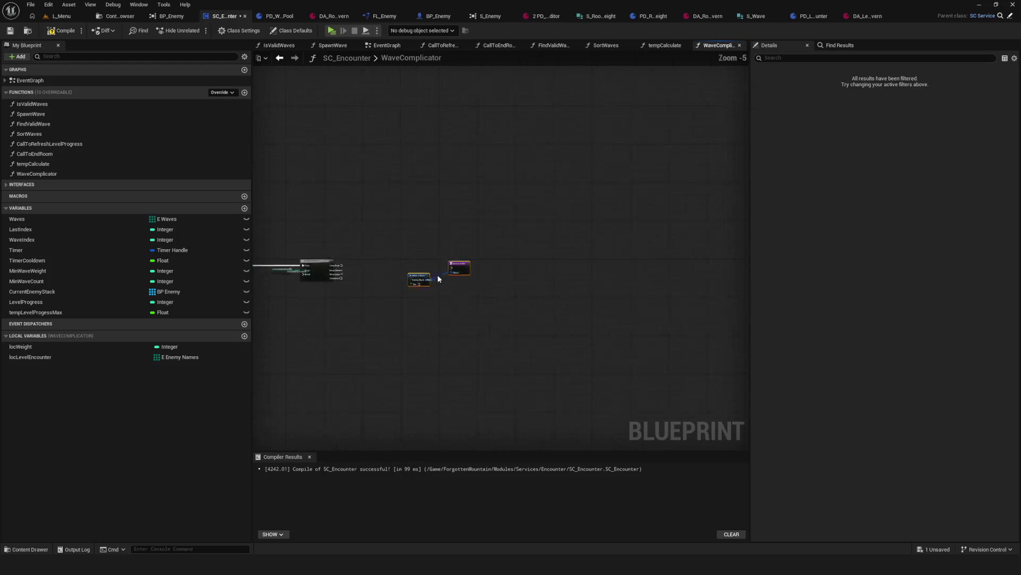
scroll(548, 287, up, 2)
scroll(711, 262, down, 2)
scroll(654, 206, up, 1)
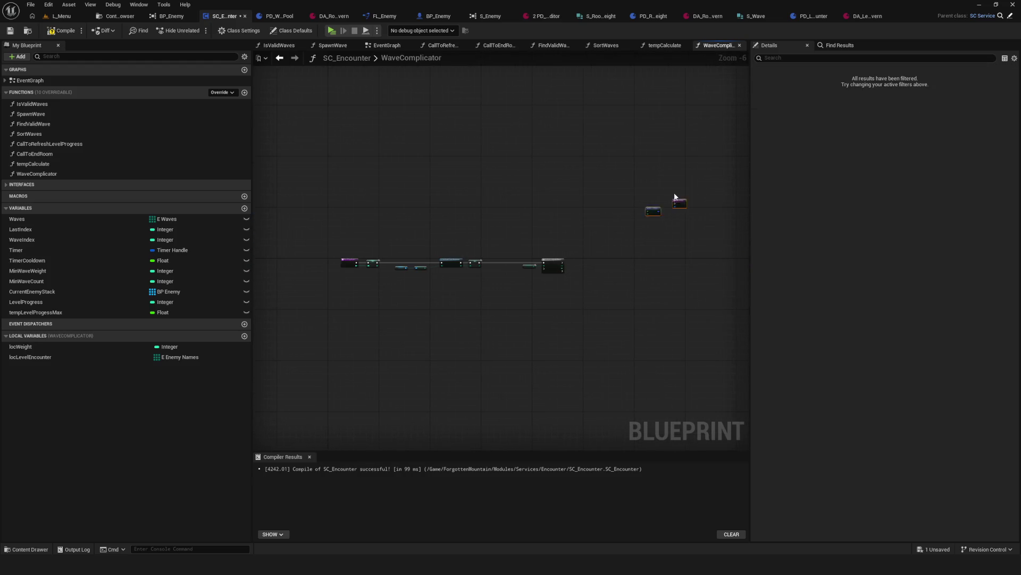
scroll(586, 278, up, 3)
scroll(587, 304, up, 1)
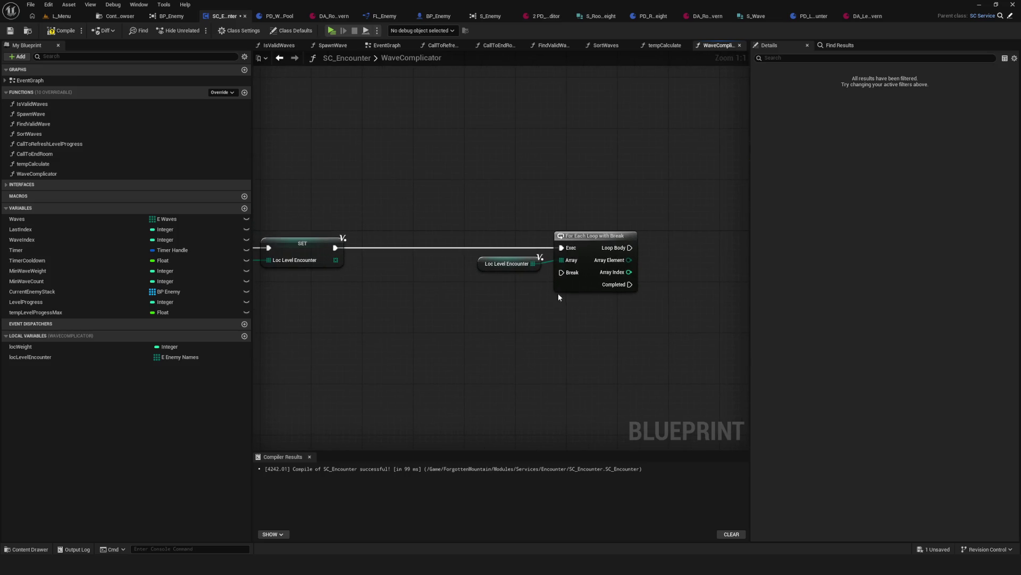
scroll(438, 265, down, 1)
scroll(519, 279, up, 1)
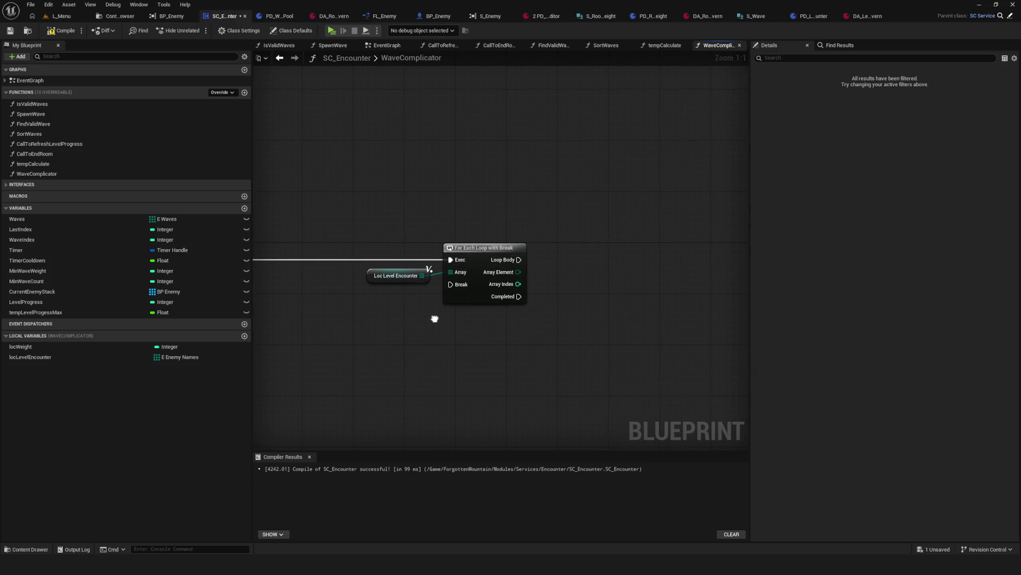
click(10, 31)
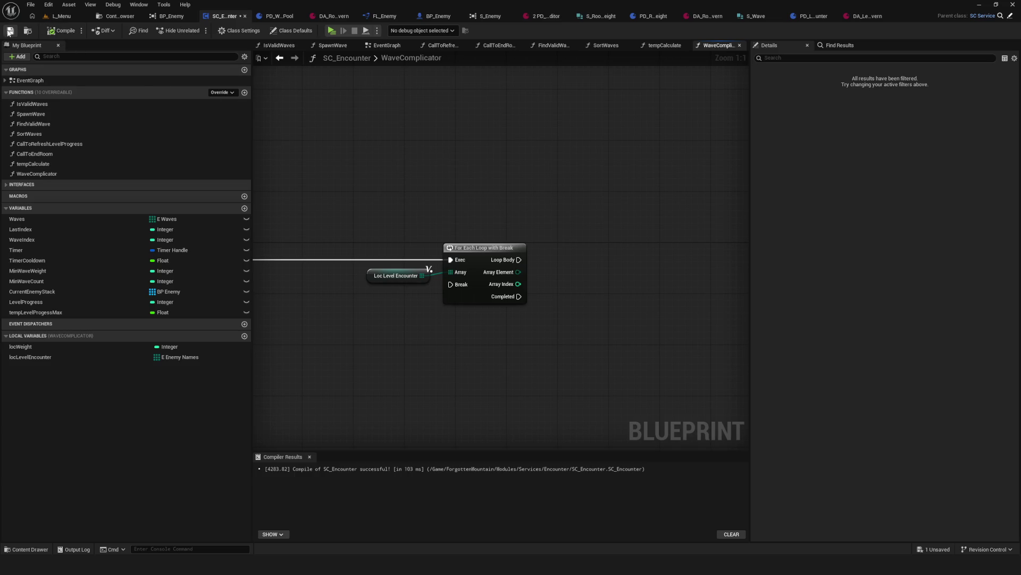
Step: Drag a wire from the loop's Array Element pin, then cancel it with Esc
scroll(532, 276, down, 1)
scroll(465, 319, up, 1)
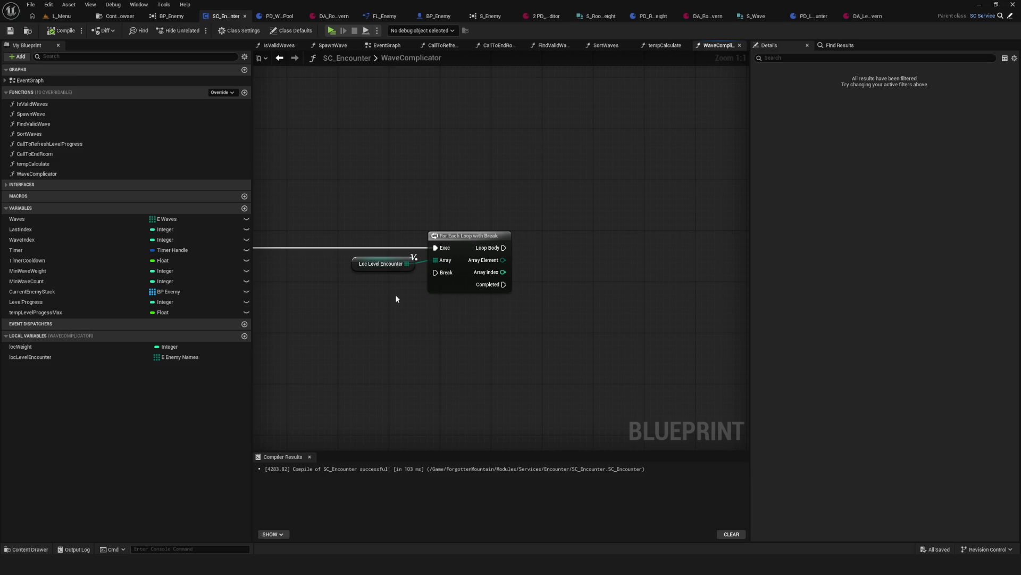
drag(386, 291, 393, 301)
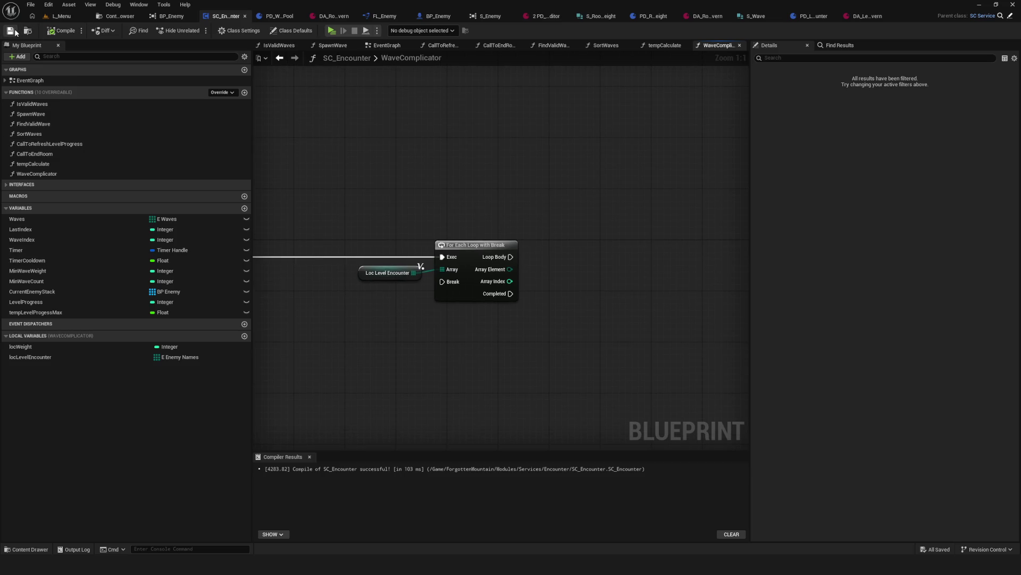
drag(512, 213, 524, 206)
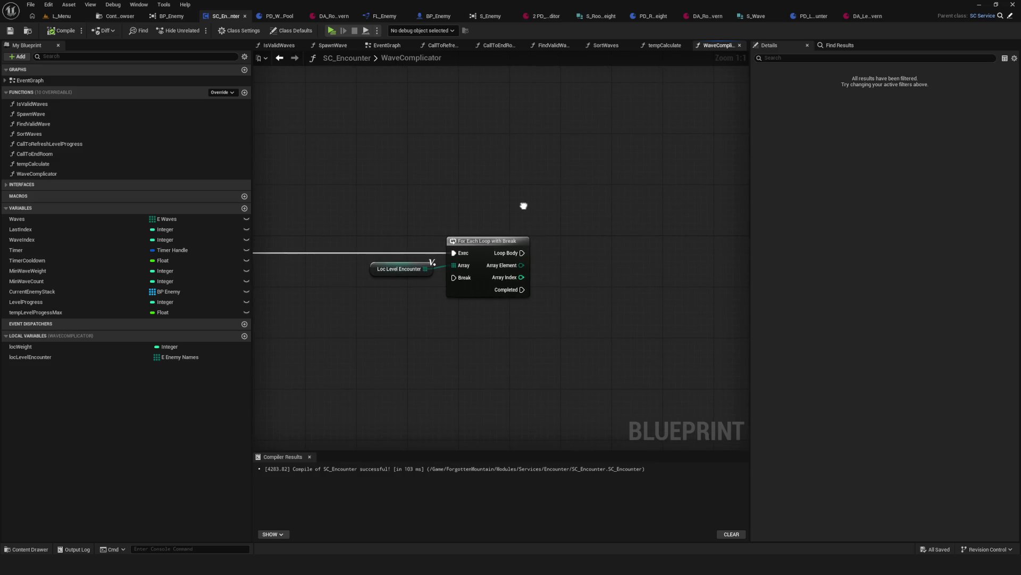
drag(520, 265, 661, 294)
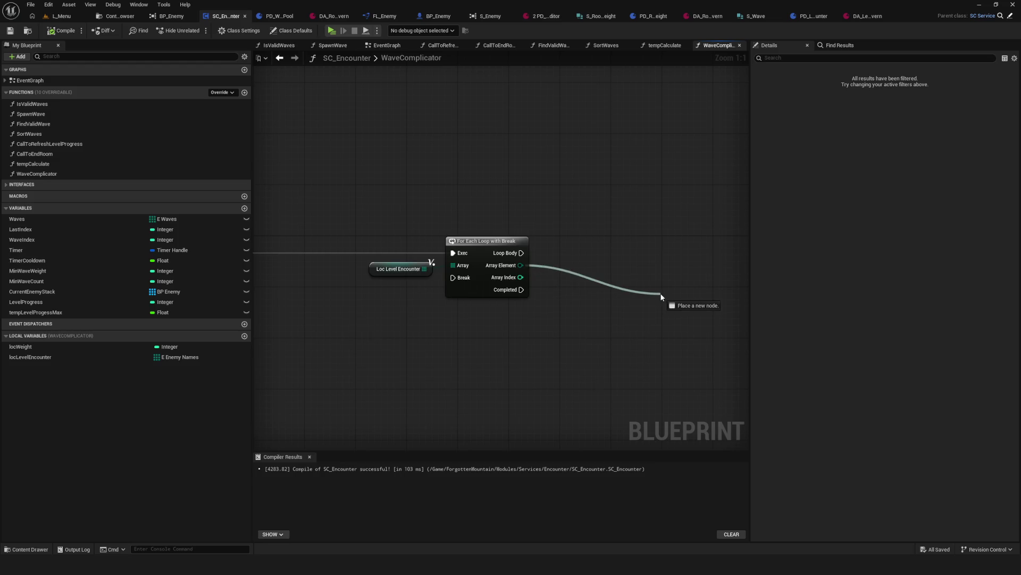
key(Escape)
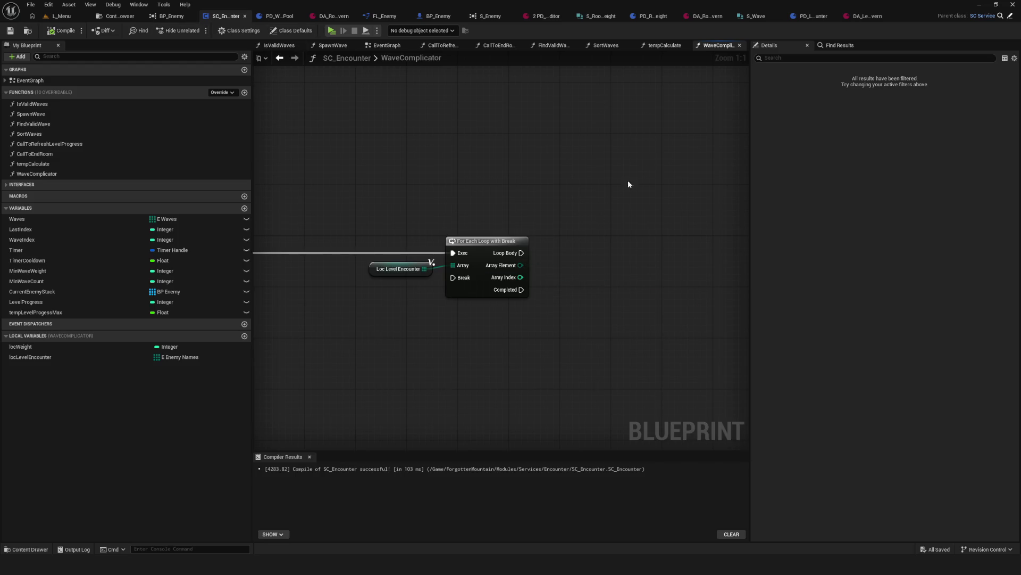
Step: Inspect the LibGetterWave and LibGetterEnemy function graphs in the FL_Enemy library
click(165, 17)
click(112, 16)
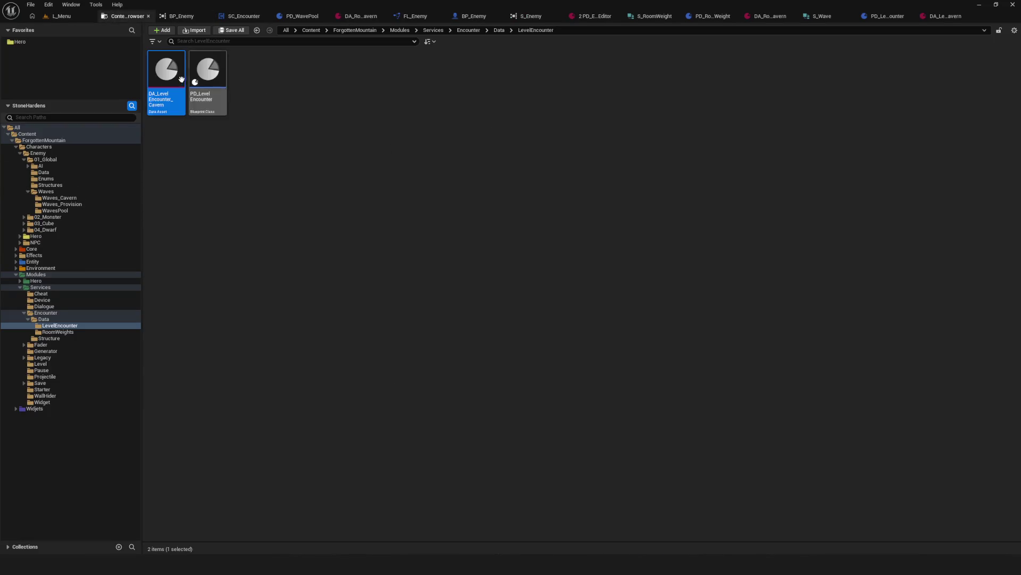
click(415, 16)
click(38, 88)
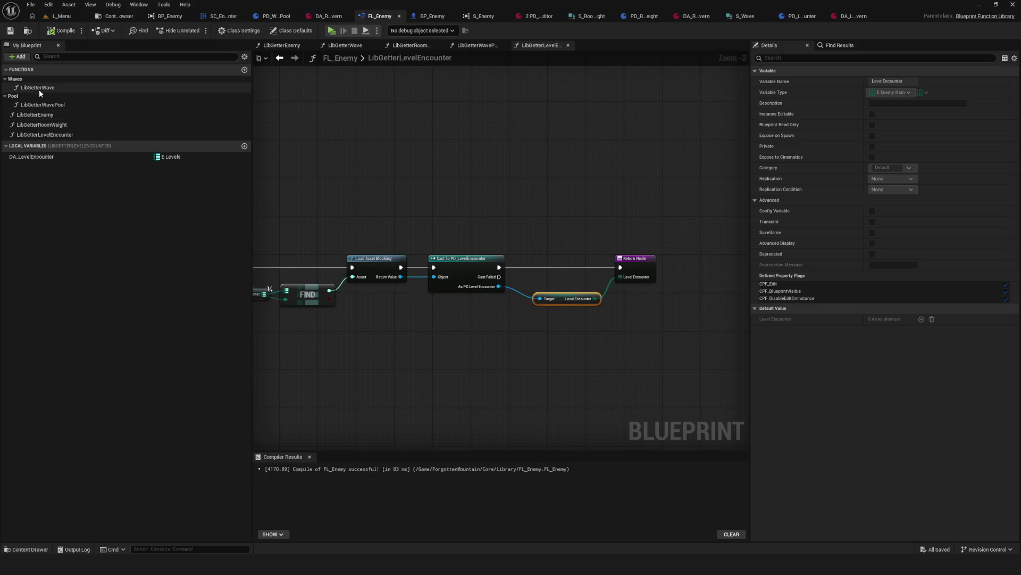
scroll(375, 275, up, 2)
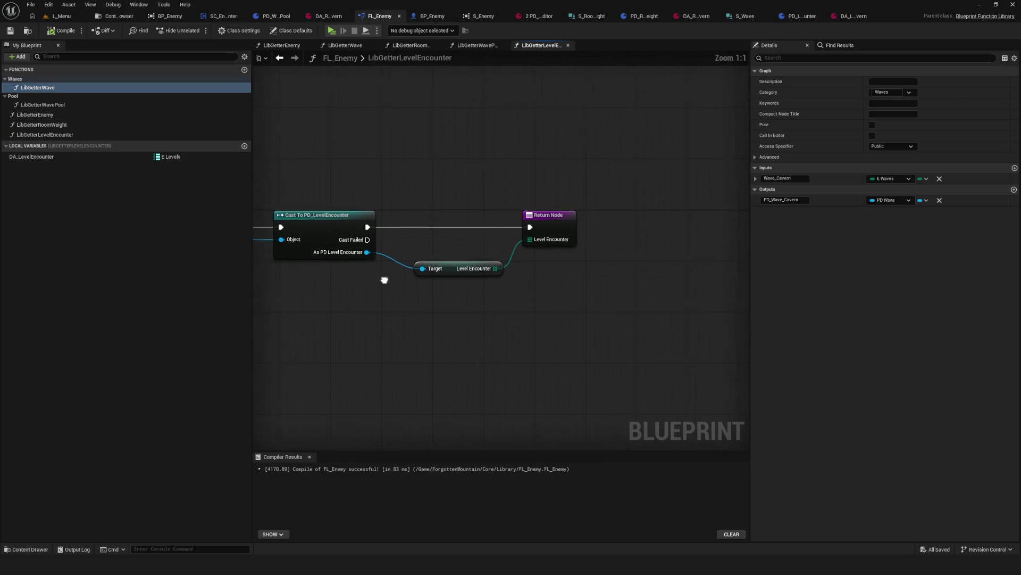
double_click(37, 87)
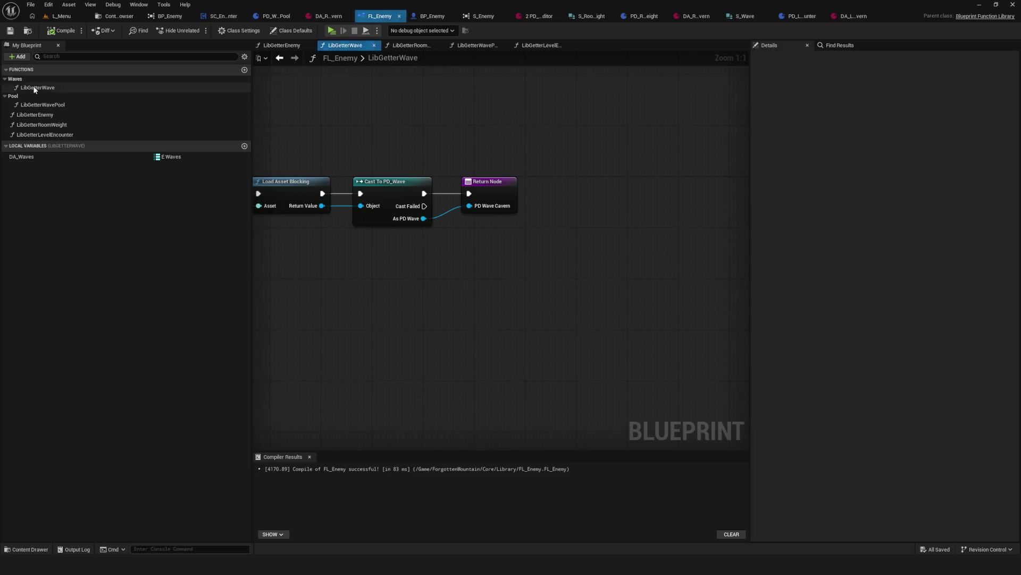
double_click(53, 115)
scroll(454, 236, up, 5)
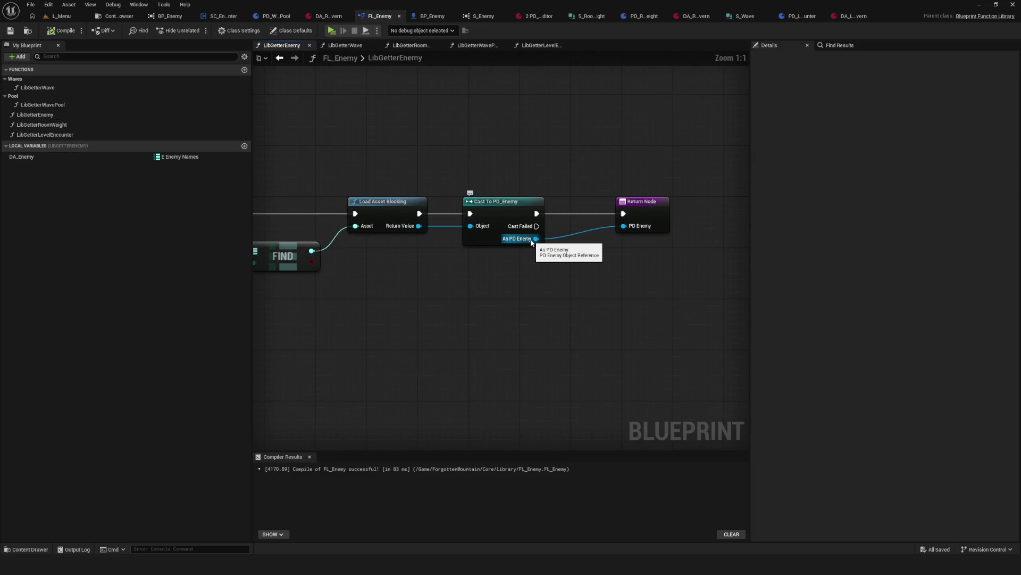
Step: Open the PD_Enemy data asset from the Enemy/Data folder in the Content Browser
click(115, 16)
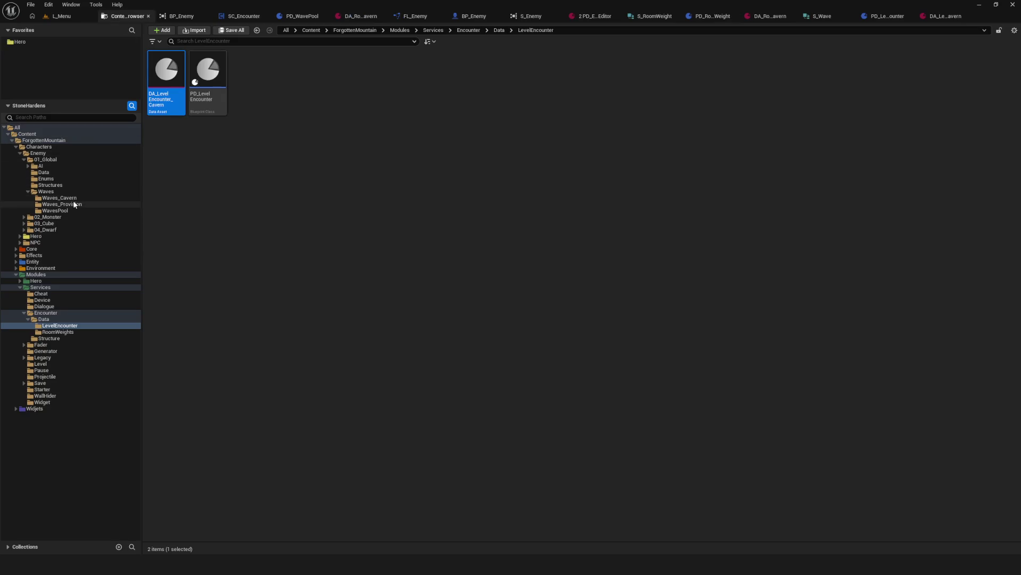
click(47, 172)
double_click(166, 72)
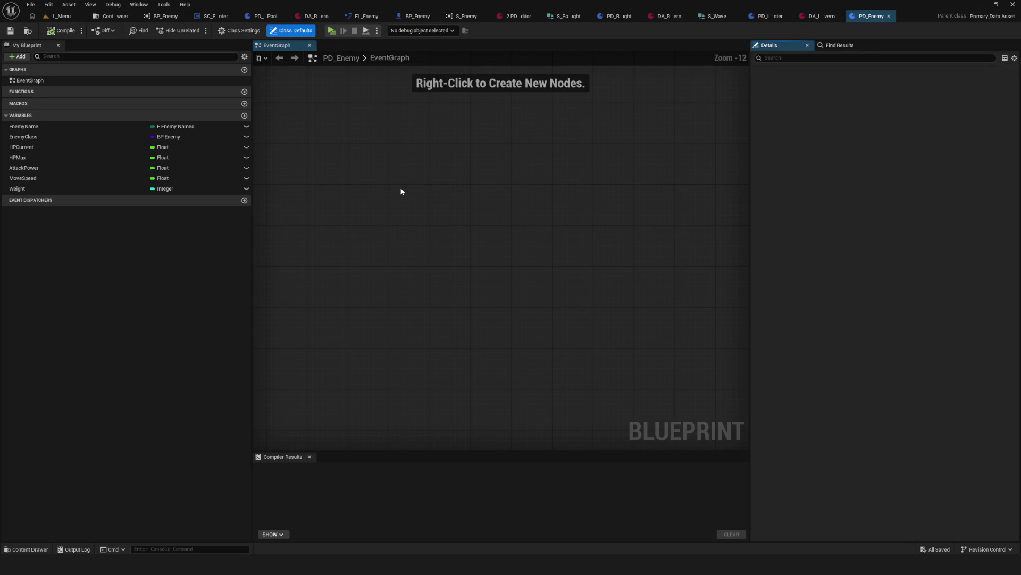
Step: Change EnemyClass's type to Soft Class Reference, then compile and save PD_Enemy
scroll(489, 234, up, 5)
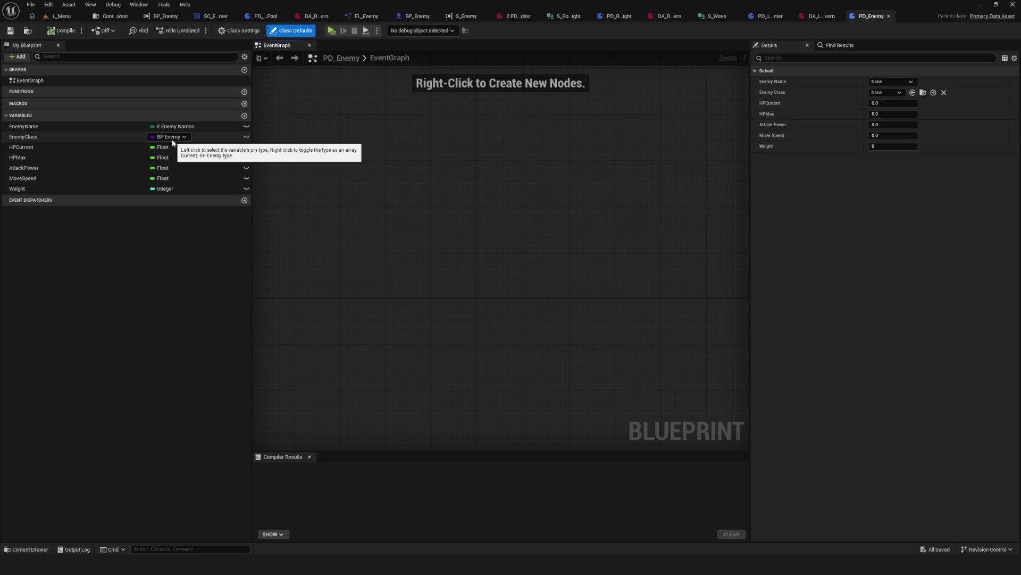
click(28, 137)
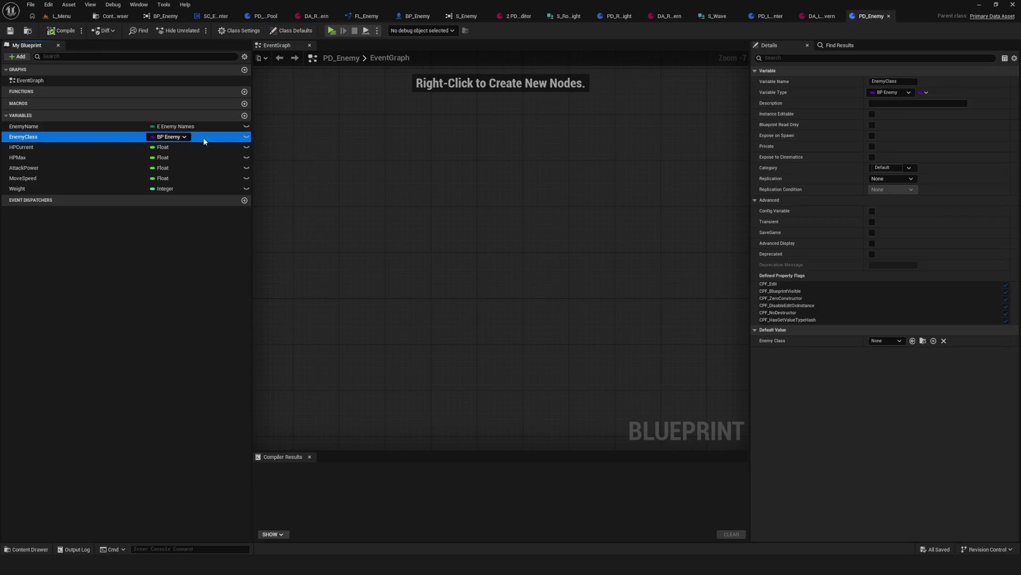
click(155, 140)
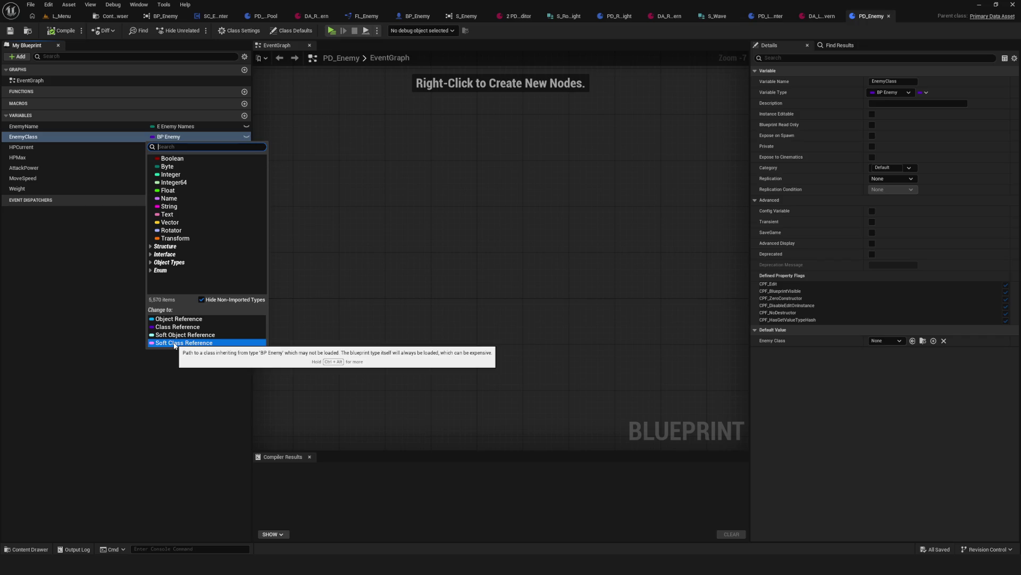
click(175, 344)
click(62, 31)
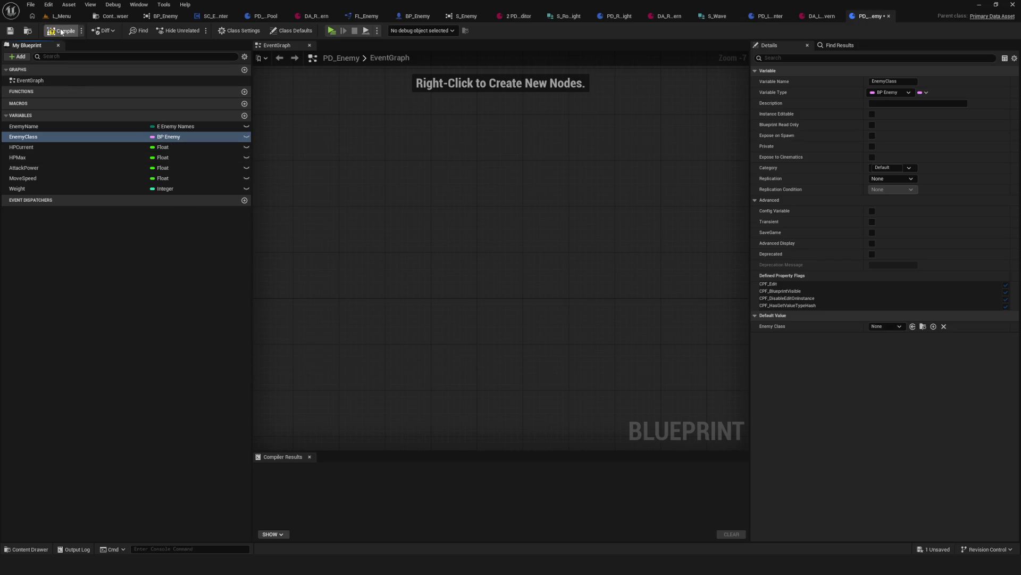
click(9, 31)
Step: Recheck EnemyClass's type without changing it and recompile PD_Enemy before returning to FL_Enemy
click(165, 137)
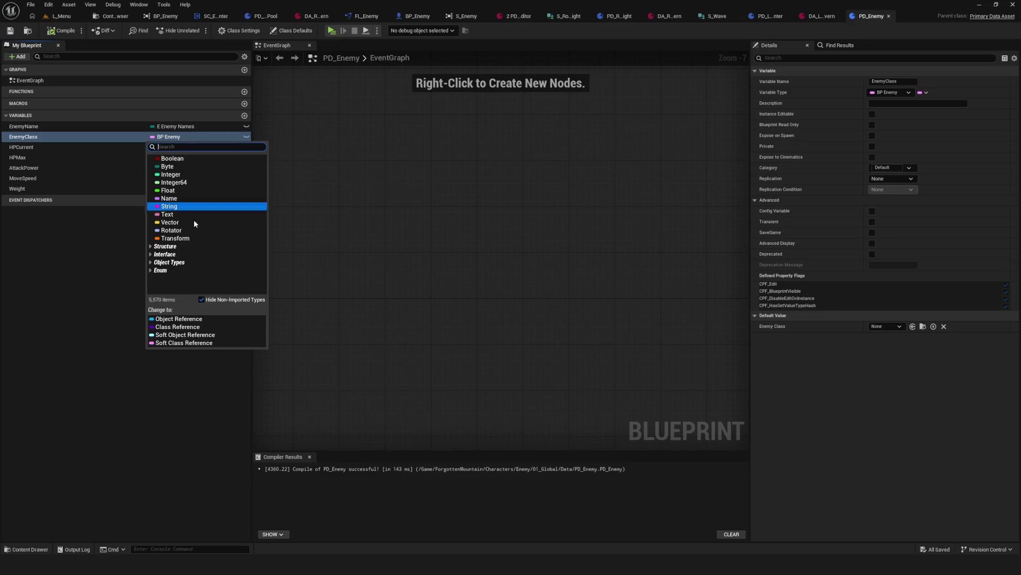
click(202, 344)
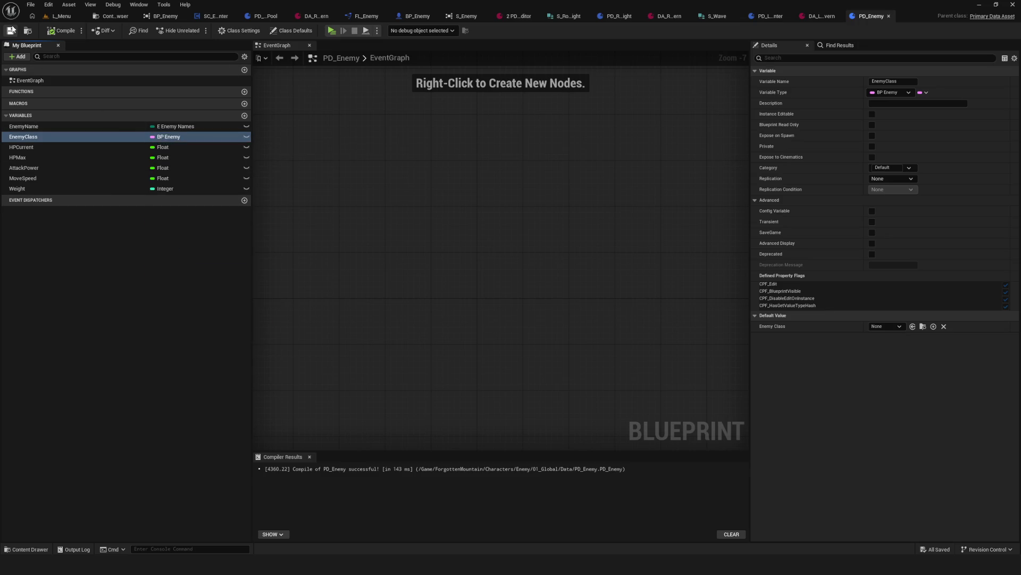
click(177, 137)
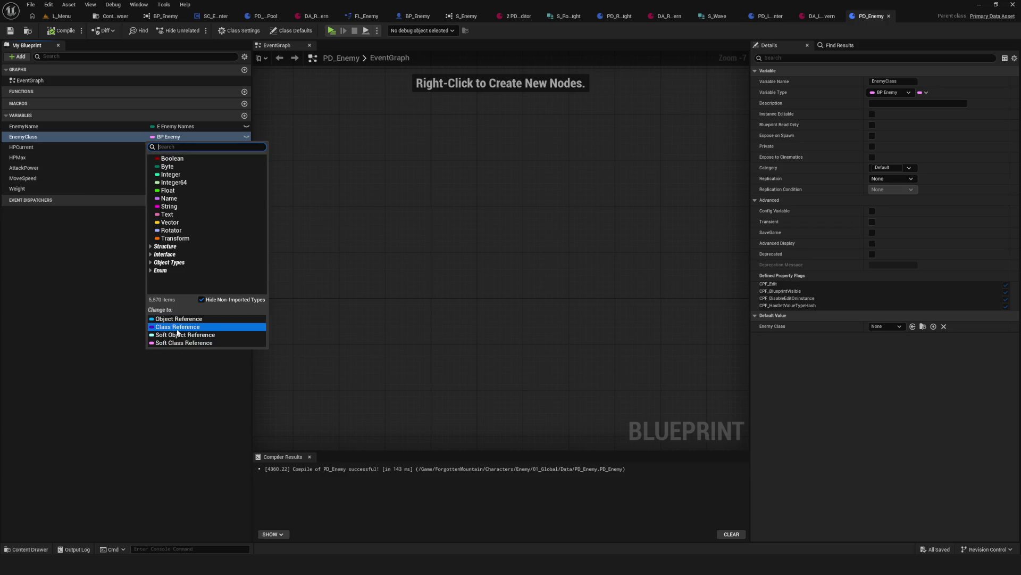
click(136, 138)
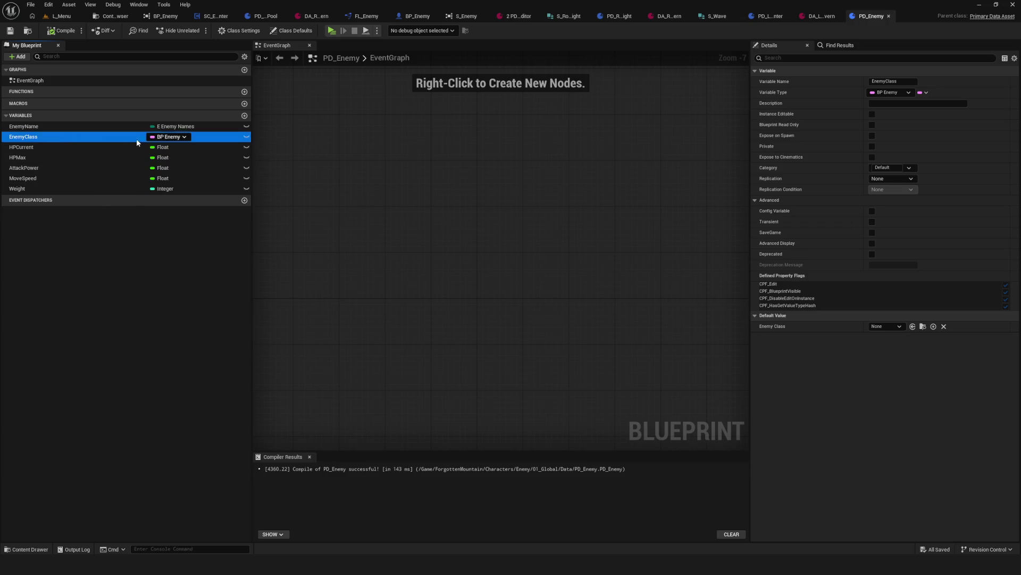
click(4, 33)
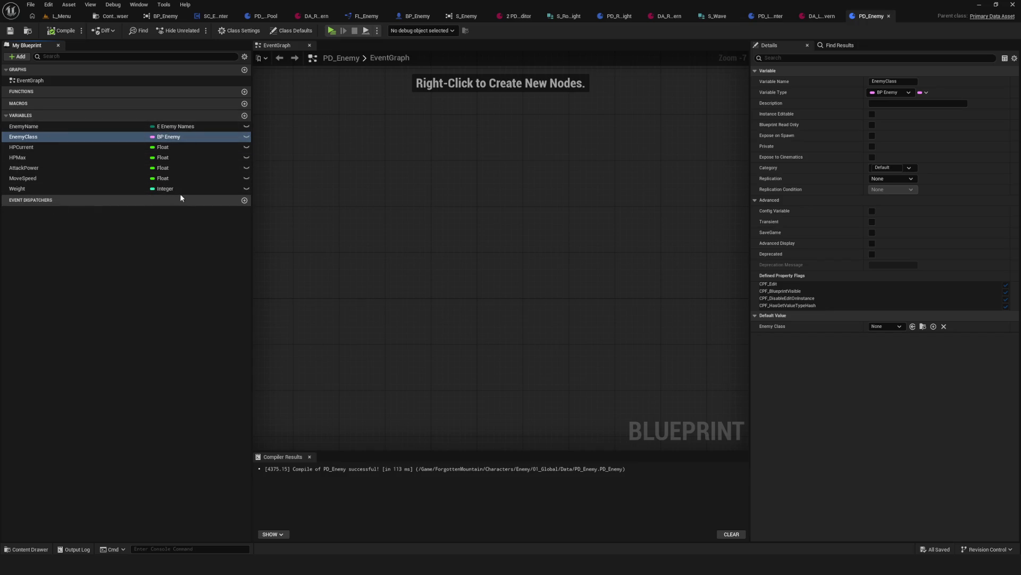
click(168, 137)
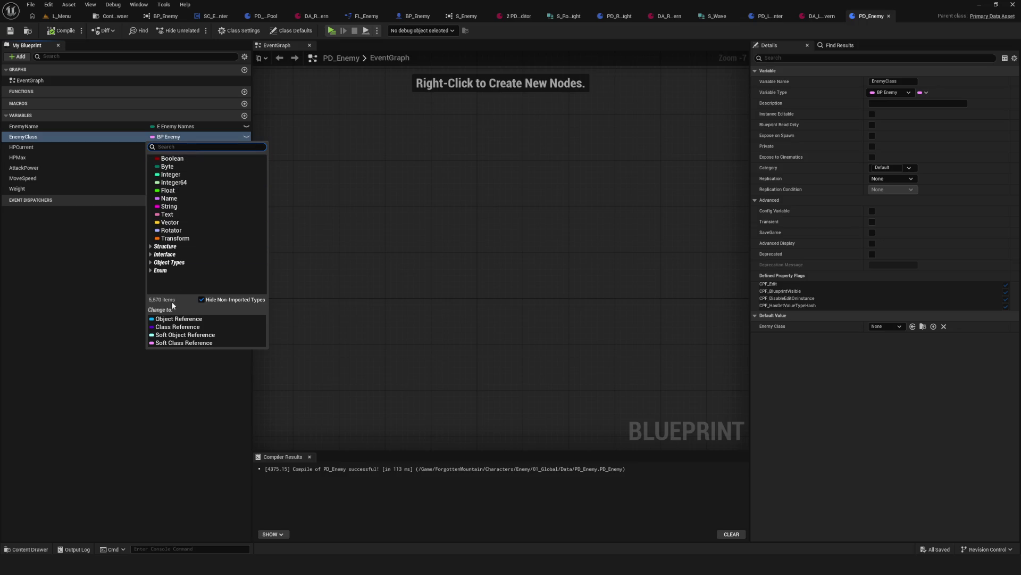
click(174, 327)
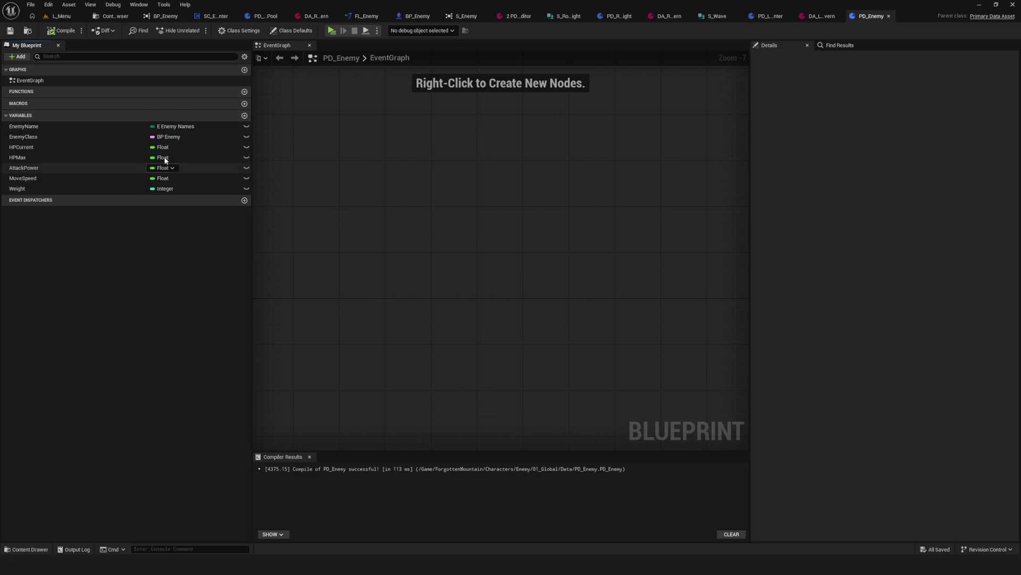
click(62, 30)
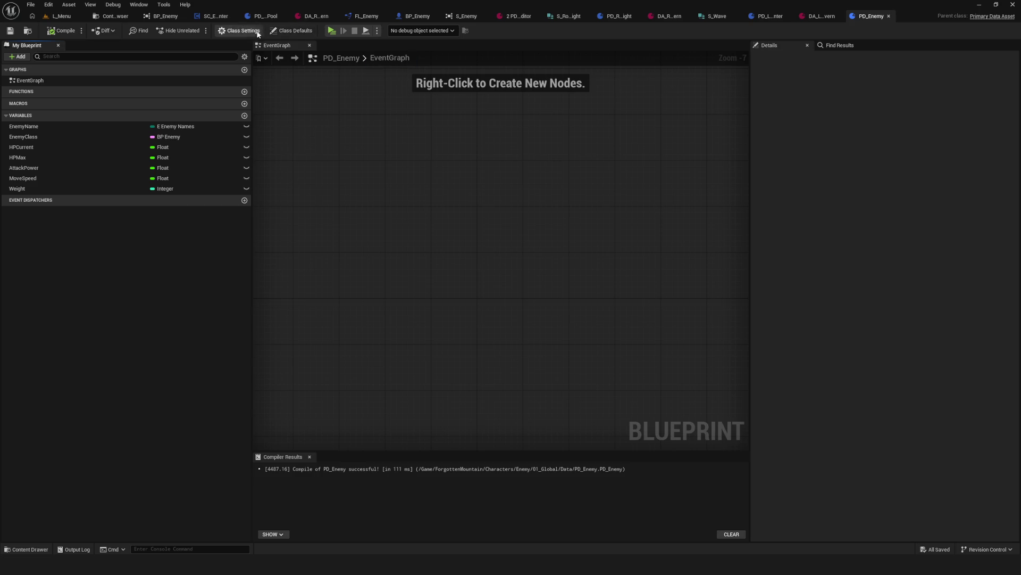
click(365, 20)
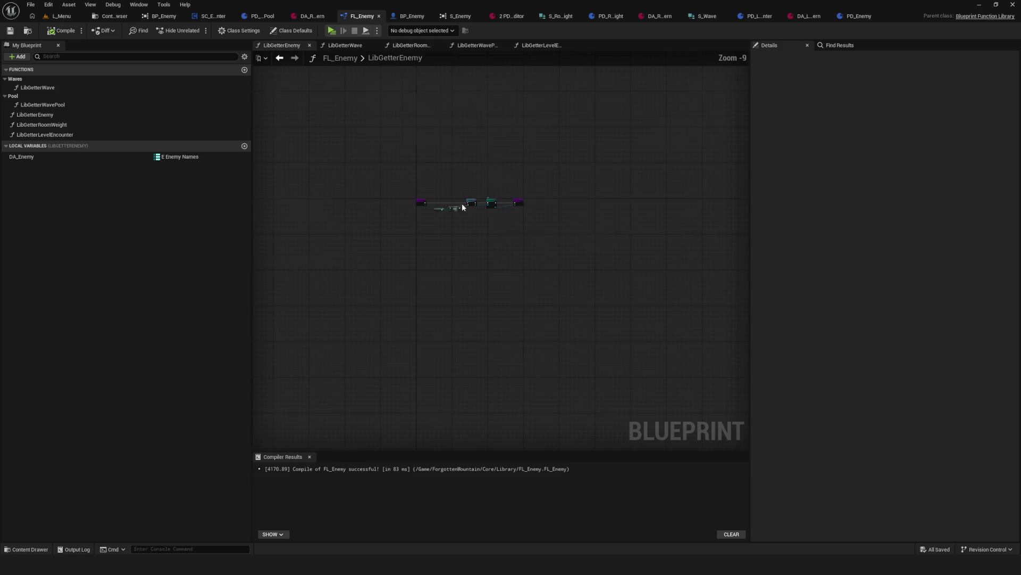
Step: Return to SC_Encounter's WaveComplicator and zoom out over the Loc Level Encounter, loop and SET nodes
click(210, 17)
drag(634, 222, 505, 213)
mouse_move(473, 174)
mouse_down()
mouse_move(626, 292)
mouse_move(525, 275)
mouse_up()
mouse_move(358, 182)
mouse_down()
mouse_move(486, 301)
mouse_move(681, 294)
mouse_move(655, 256)
mouse_move(405, 245)
mouse_move(616, 247)
mouse_up()
scroll(405, 225, down, 1)
scroll(404, 226, down, 3)
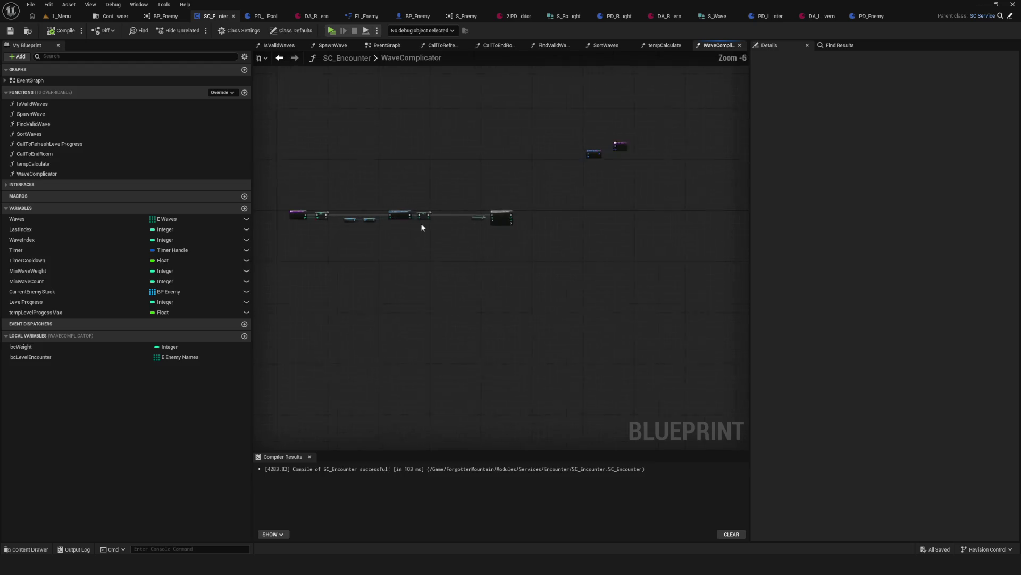
Step: Delete the For Each Loop with Break node
scroll(420, 222, up, 5)
click(548, 217)
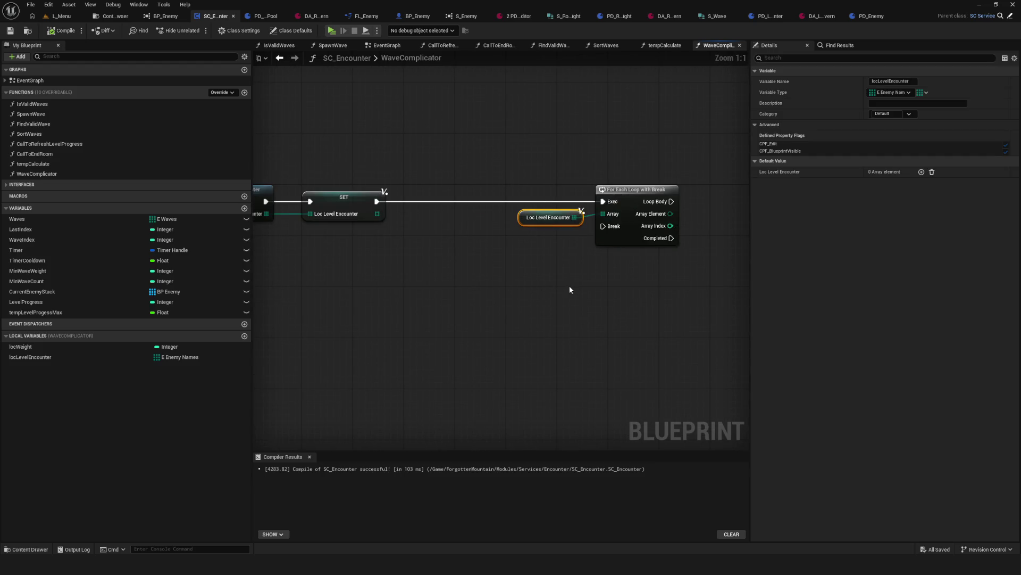
mouse_move(469, 255)
mouse_down()
mouse_move(479, 253)
mouse_move(479, 269)
mouse_move(989, 230)
mouse_move(483, 235)
mouse_up()
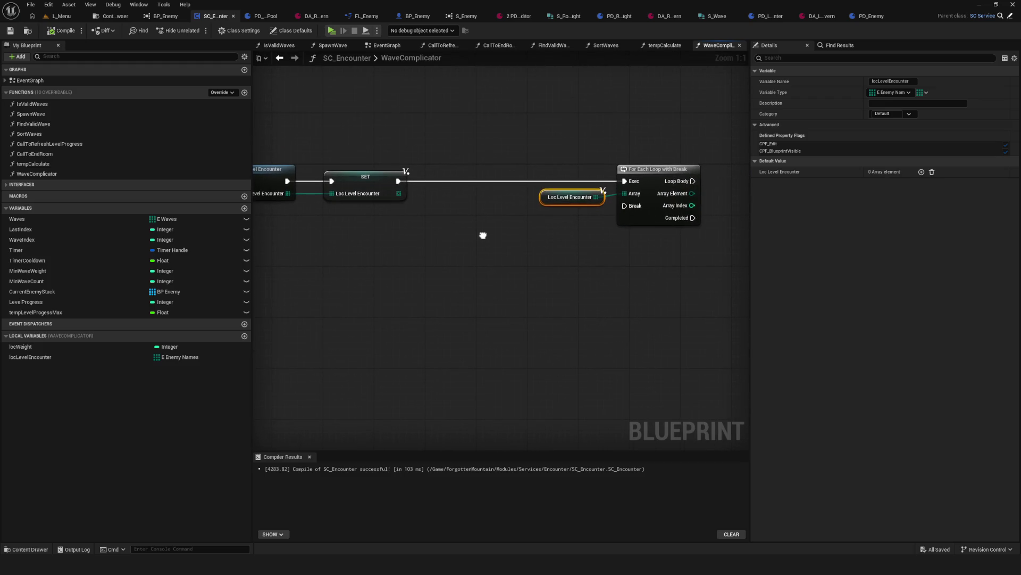
drag(671, 88, 679, 287)
key(Delete)
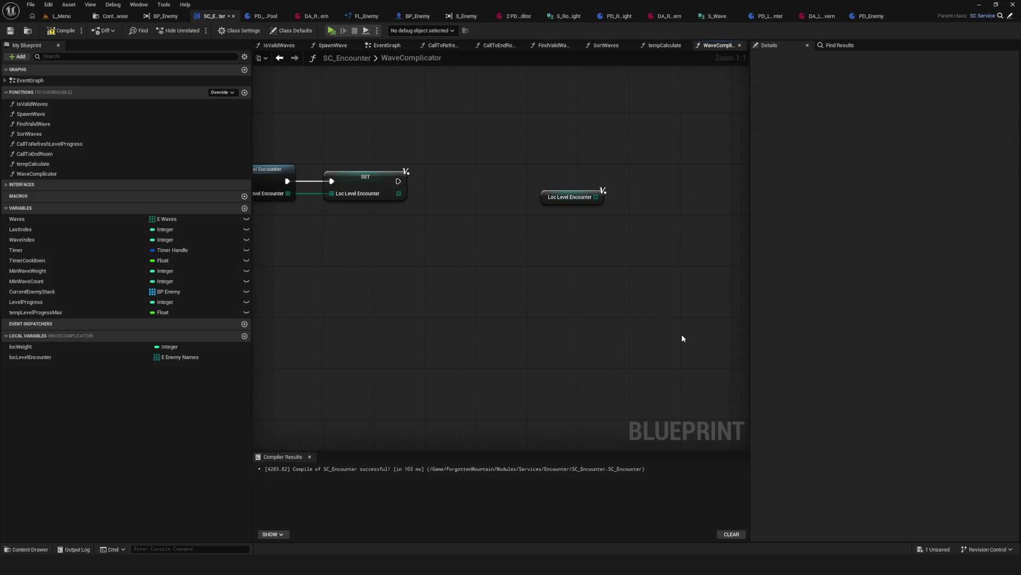
Step: Feed Loc Level Encounter into a new Random Array Item node placed beside the getter
mouse_move(558, 201)
mouse_down()
mouse_move(478, 274)
mouse_move(603, 275)
mouse_up()
text(random)
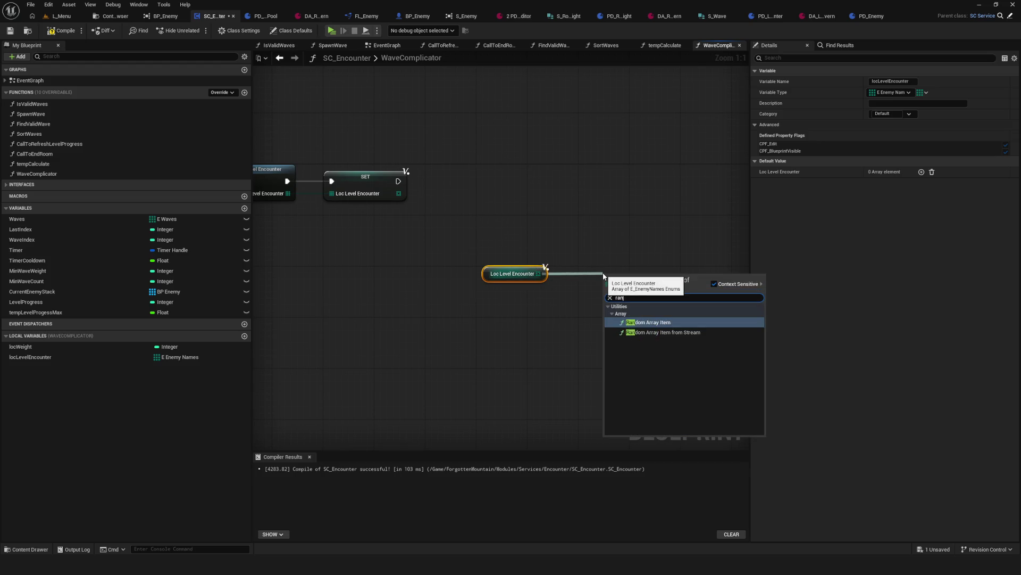
click(649, 323)
mouse_move(646, 293)
mouse_down()
mouse_move(608, 280)
mouse_move(537, 306)
mouse_up()
mouse_move(377, 245)
mouse_down()
mouse_move(487, 333)
mouse_move(554, 292)
mouse_up()
click(577, 274)
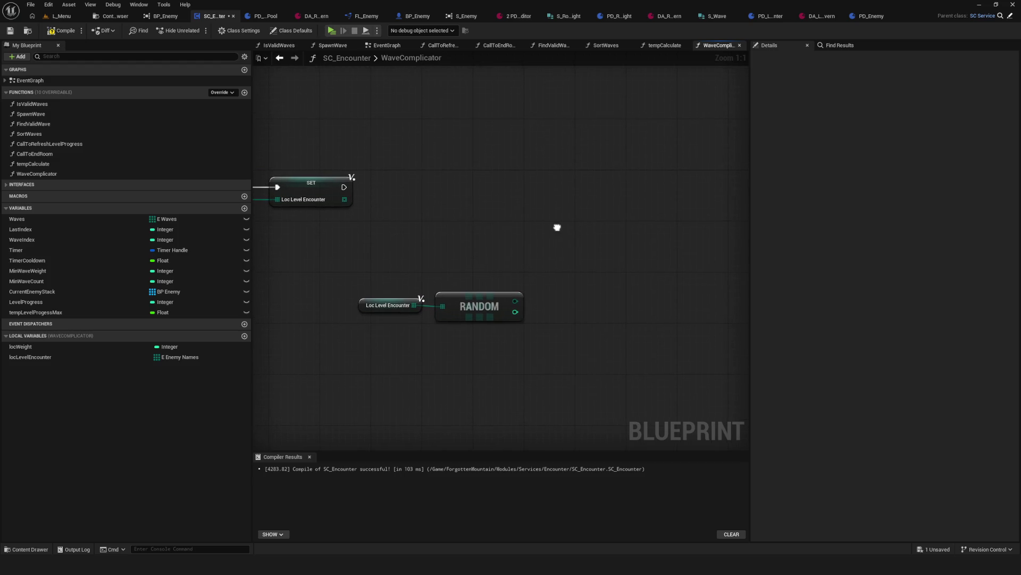
Step: Add a Lib Getter Enemy node and wire the random pick into its Key input
right_click(557, 230)
text(lib ge)
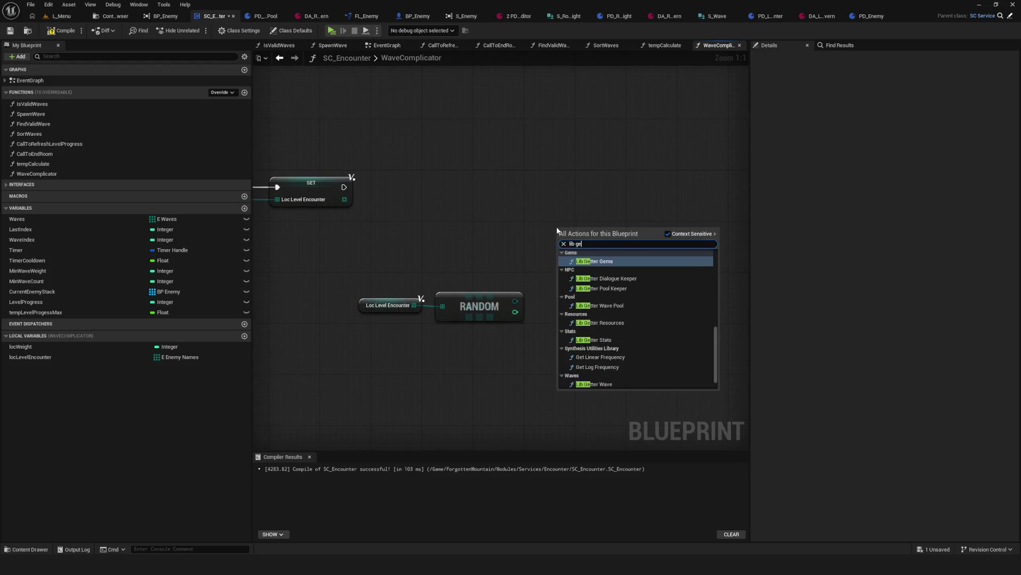
text(tter enemy)
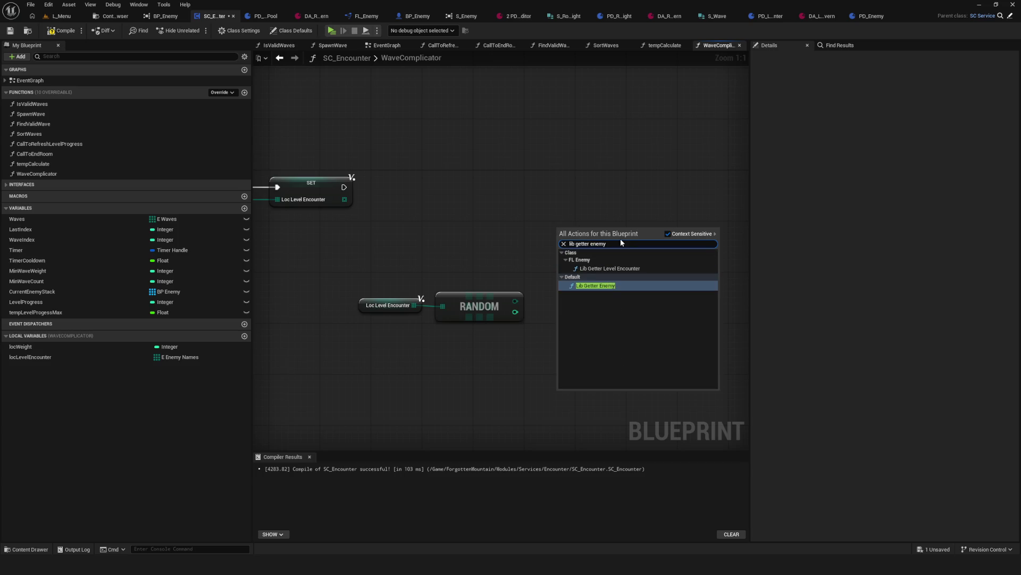
click(617, 286)
drag(581, 234, 575, 253)
mouse_move(515, 302)
mouse_down()
mouse_move(576, 326)
mouse_move(512, 302)
mouse_move(558, 269)
mouse_up()
Step: Add a Get Weight node reading from Lib Getter Enemy's PD Enemy output
drag(321, 247, 479, 332)
mouse_move(484, 306)
mouse_down()
mouse_move(511, 277)
mouse_move(493, 289)
mouse_move(586, 292)
mouse_up()
text(we)
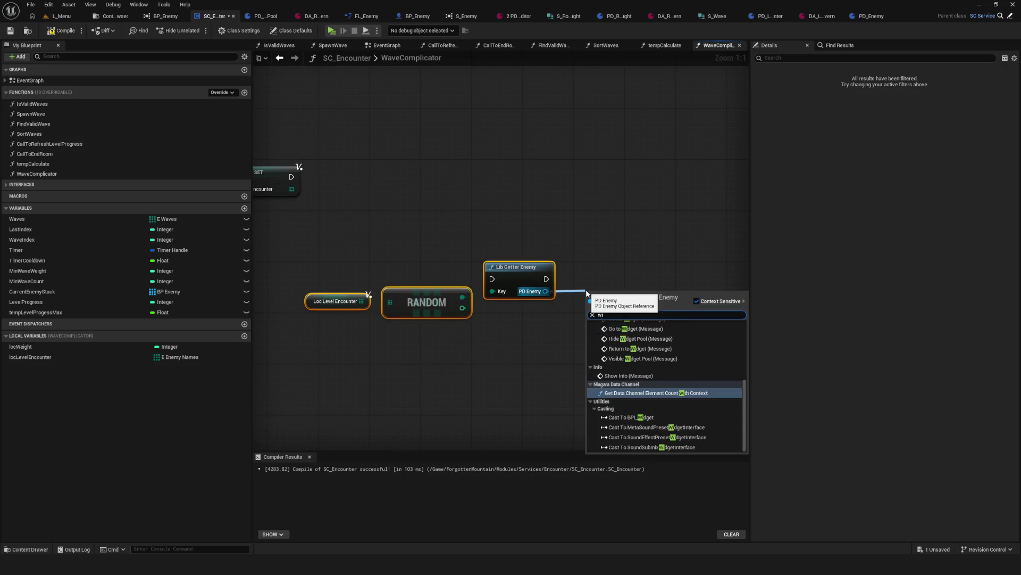
text(ight)
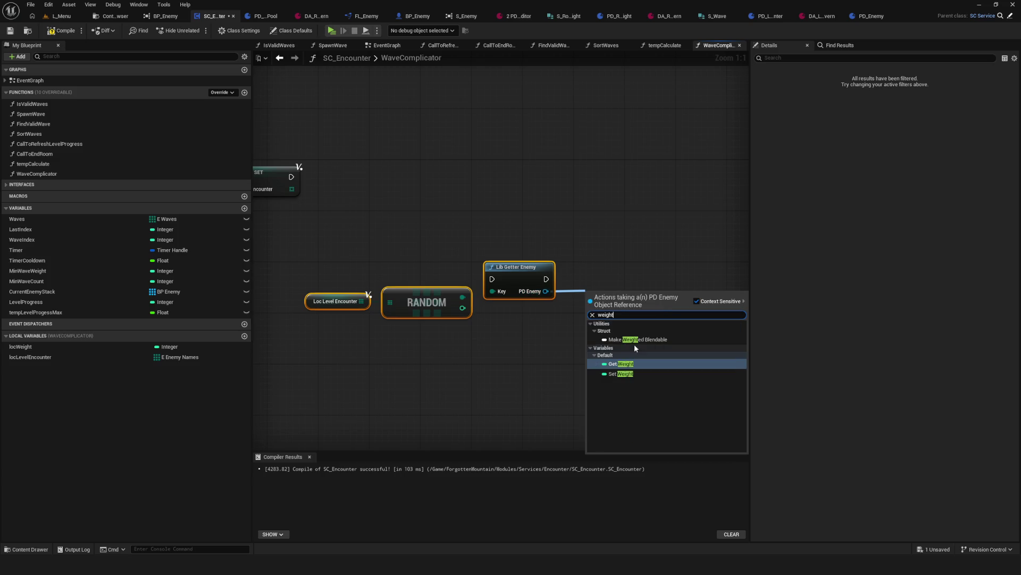
click(625, 363)
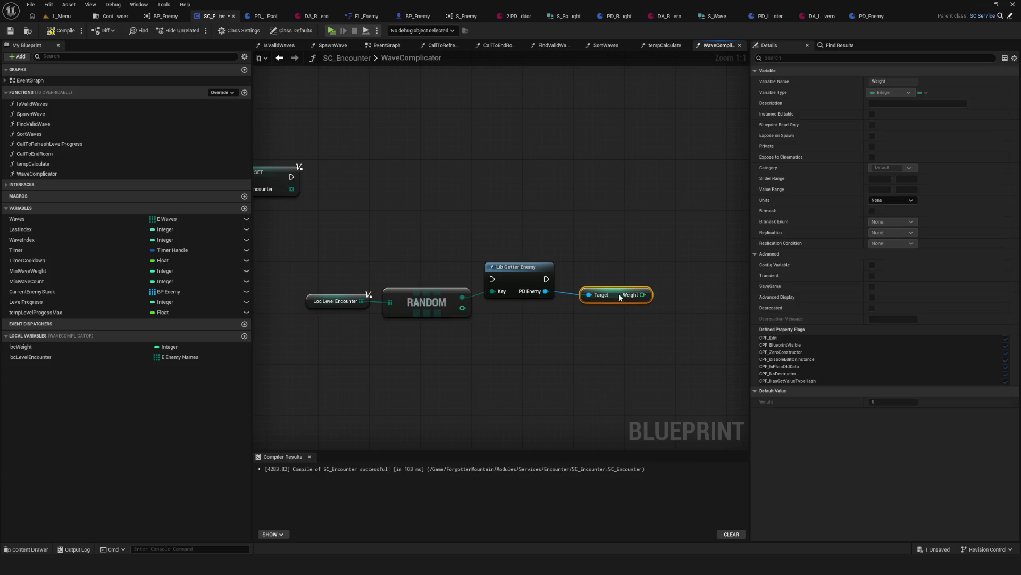
drag(622, 295, 535, 282)
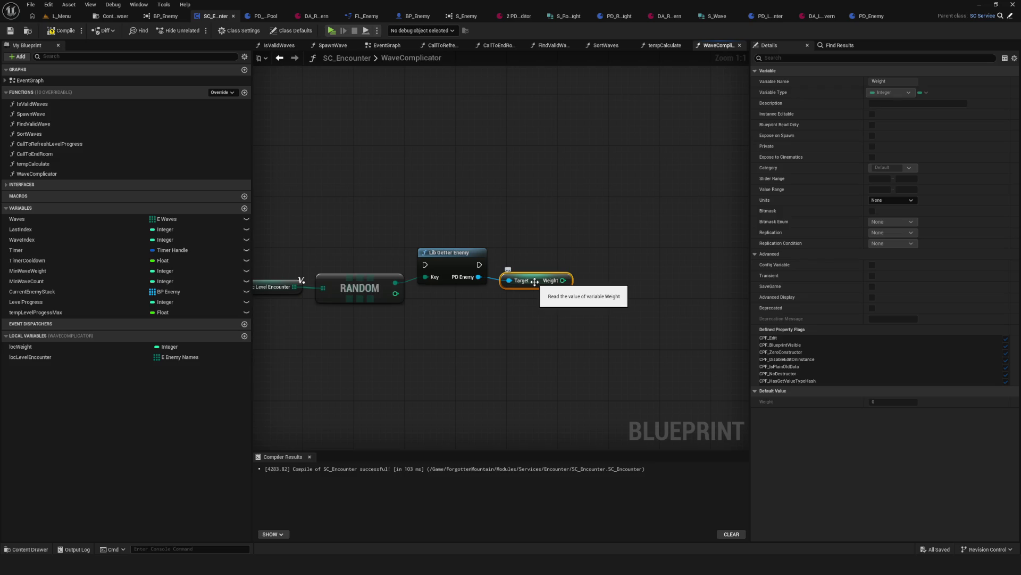
scroll(535, 282, down, 3)
scroll(512, 278, up, 2)
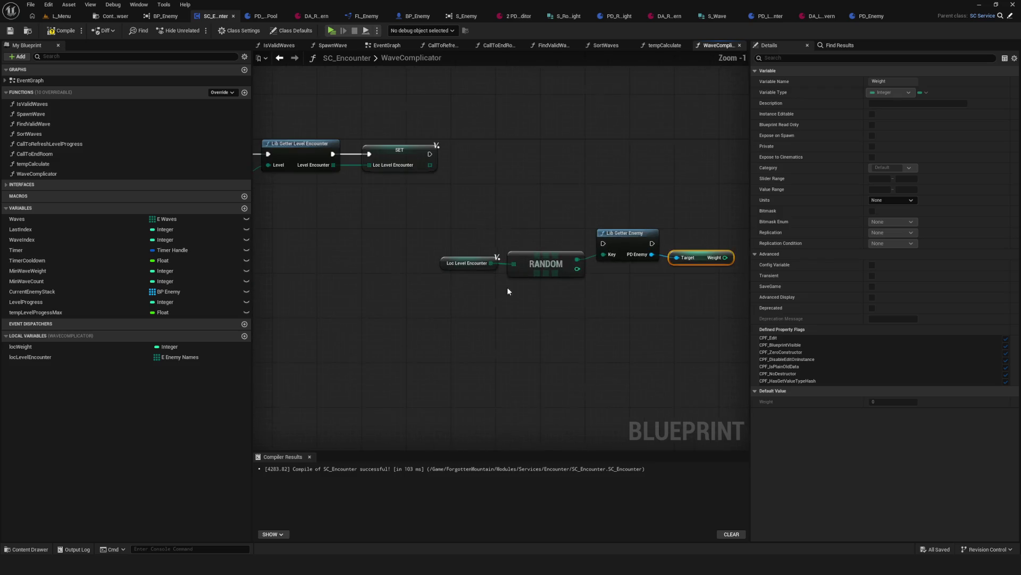
Step: Run SET's execution into Lib Getter Enemy and line up the lookup nodes beside SET
drag(324, 240, 601, 308)
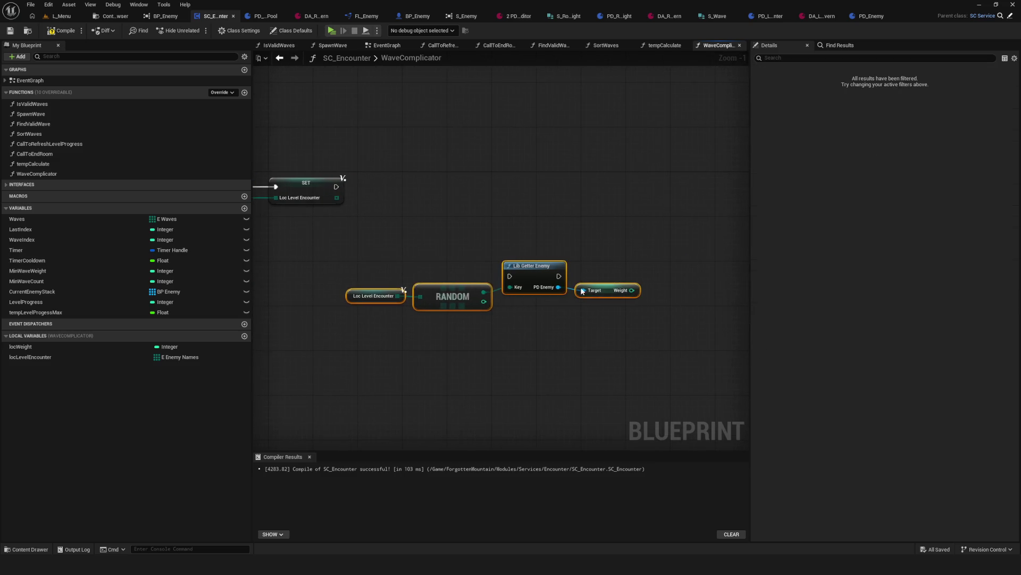
click(677, 284)
drag(678, 283, 672, 194)
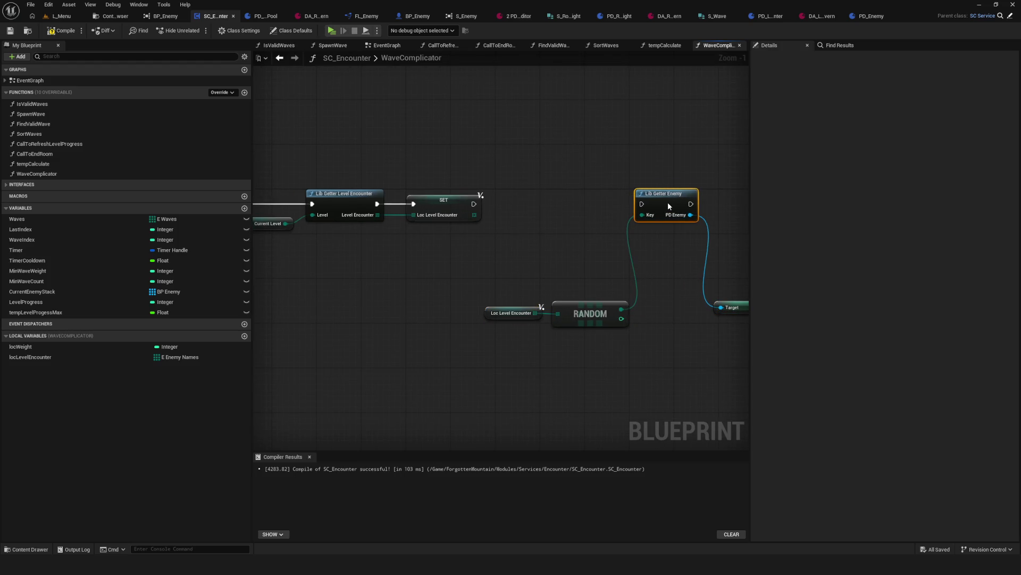
mouse_move(473, 203)
mouse_down()
mouse_move(653, 206)
mouse_move(642, 204)
mouse_up()
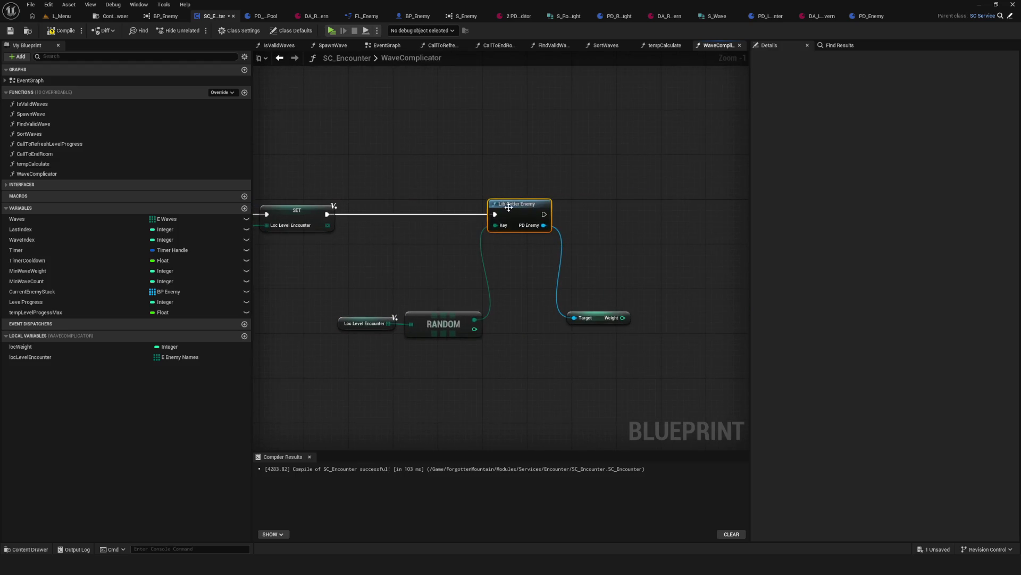
drag(505, 205, 546, 205)
mouse_move(274, 360)
mouse_down()
mouse_move(425, 298)
mouse_move(470, 236)
mouse_move(479, 247)
mouse_up()
drag(585, 326, 619, 242)
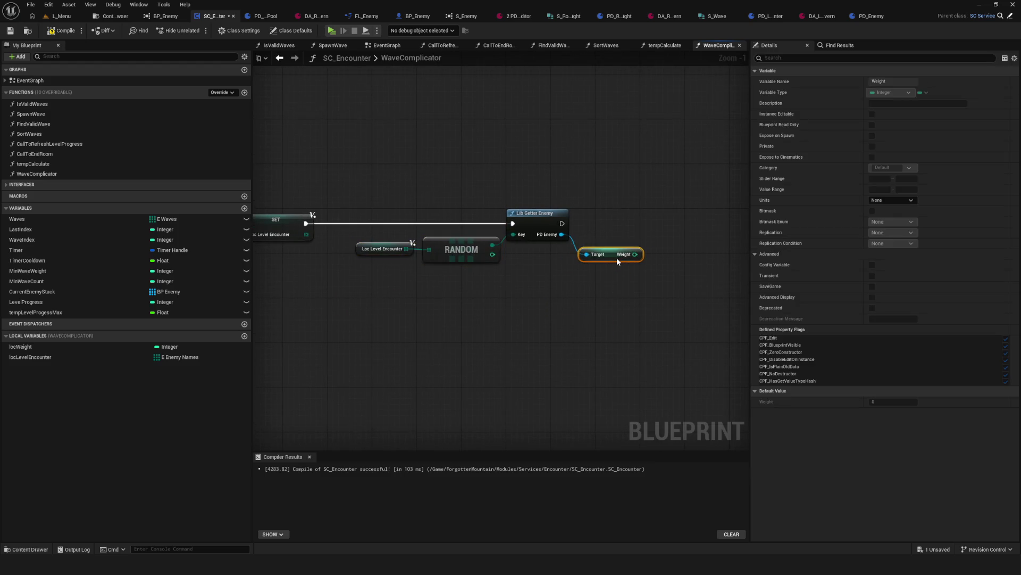
scroll(655, 298, down, 4)
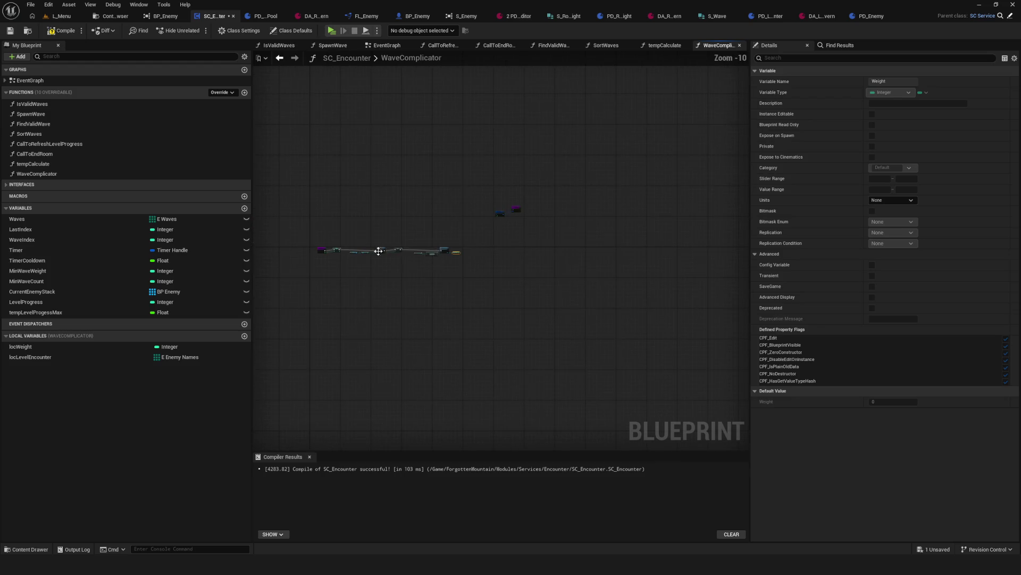
scroll(378, 251, up, 3)
Step: Shift the four enemy-lookup nodes right, then compile and save the blueprint
drag(378, 222, 695, 326)
drag(525, 254, 563, 257)
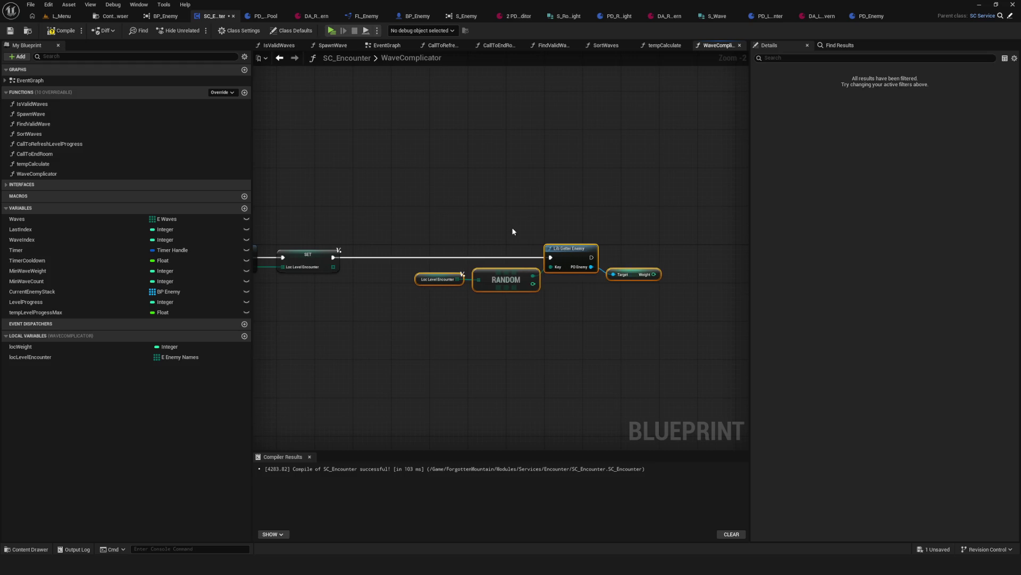
click(53, 31)
click(11, 31)
Step: Check the locWeight variable's properties next to the SET Loc Weight node
scroll(498, 239, up, 2)
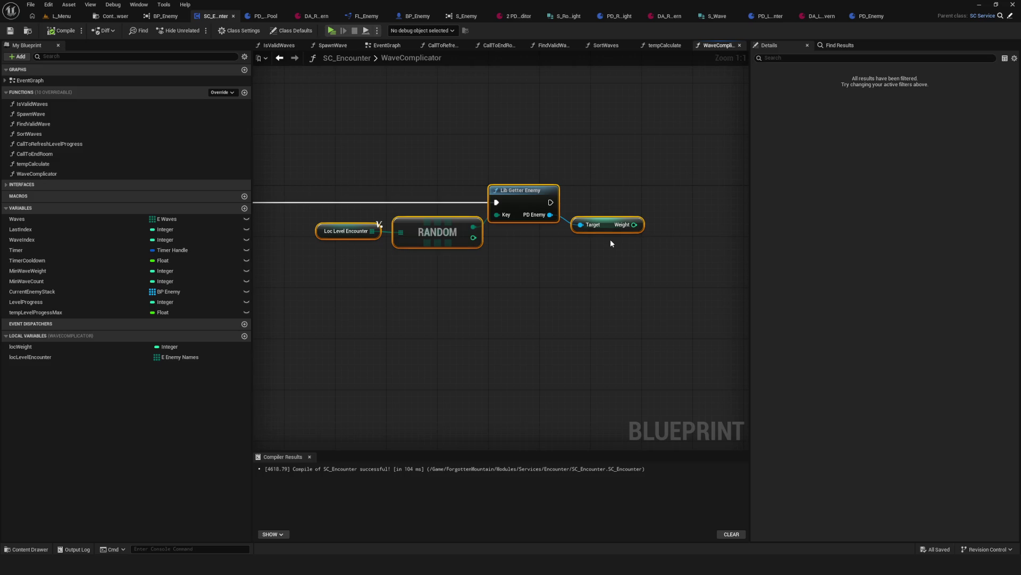
drag(611, 238, 1010, 238)
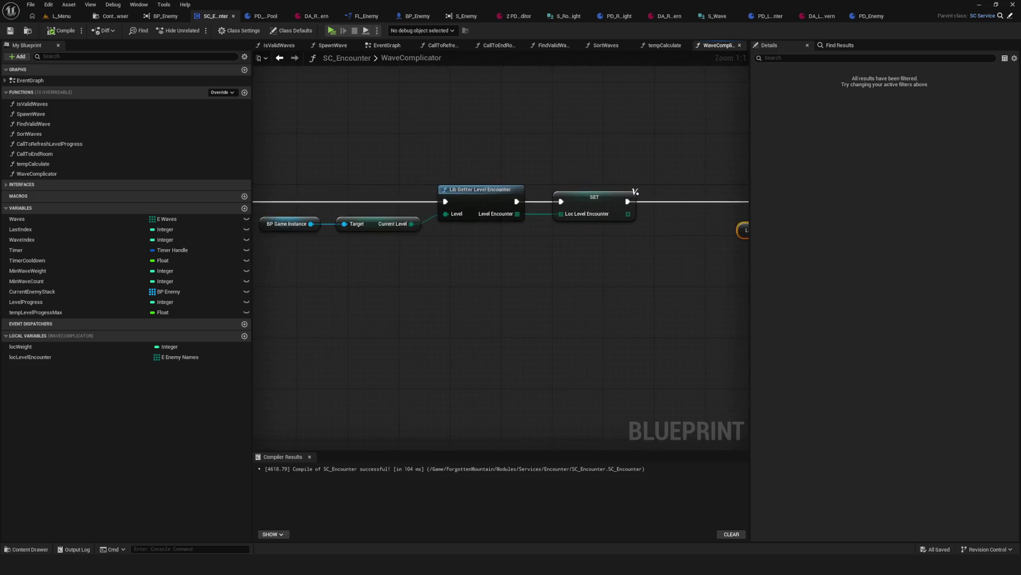
mouse_move(498, 239)
mouse_down()
mouse_move(258, 239)
mouse_move(657, 238)
mouse_up()
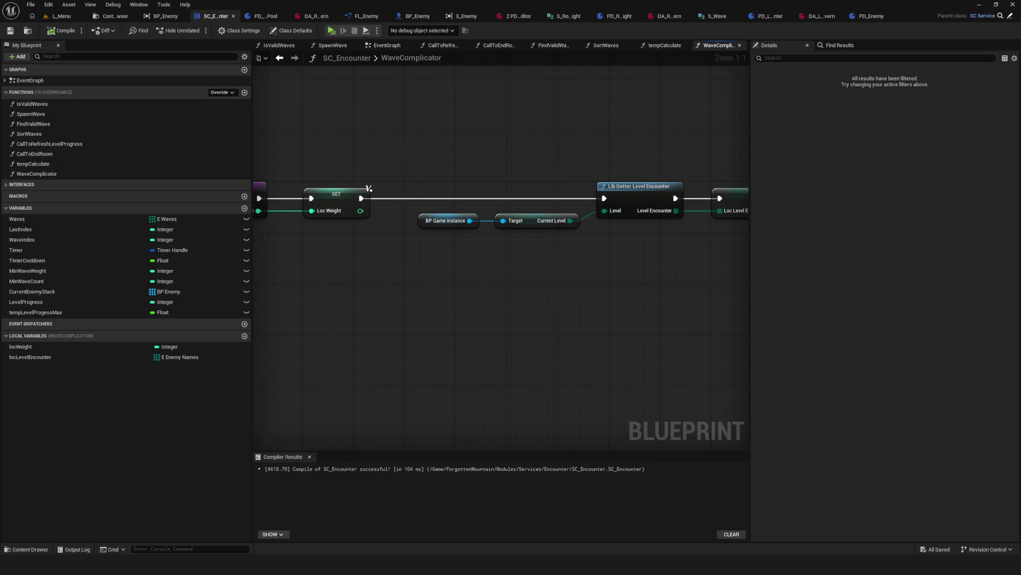
click(334, 193)
drag(598, 258, 255, 253)
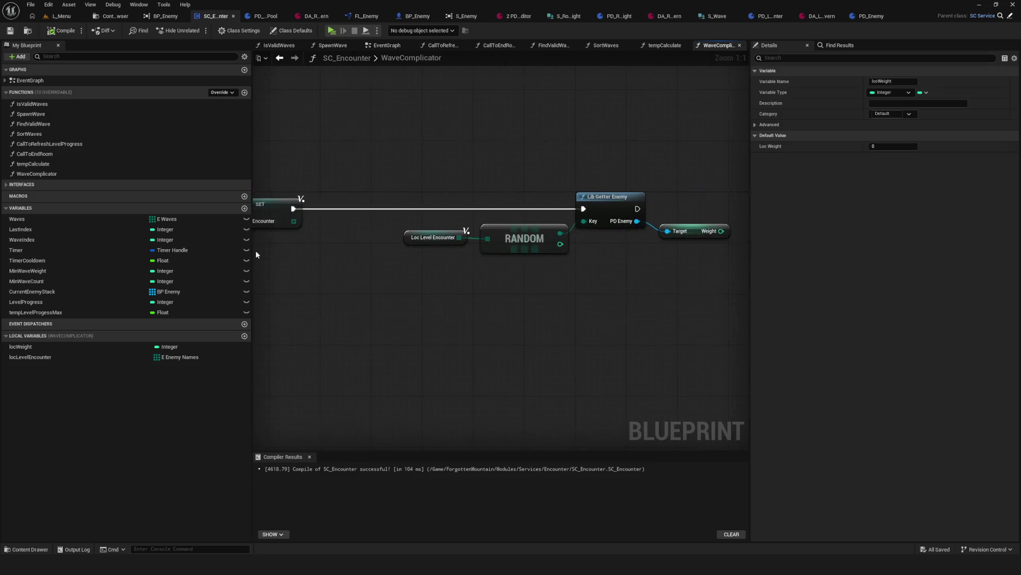
drag(575, 282, 423, 305)
Step: Tidy the positions of the Weight, Loc Level Encounter and RANDOM nodes
drag(547, 242, 560, 260)
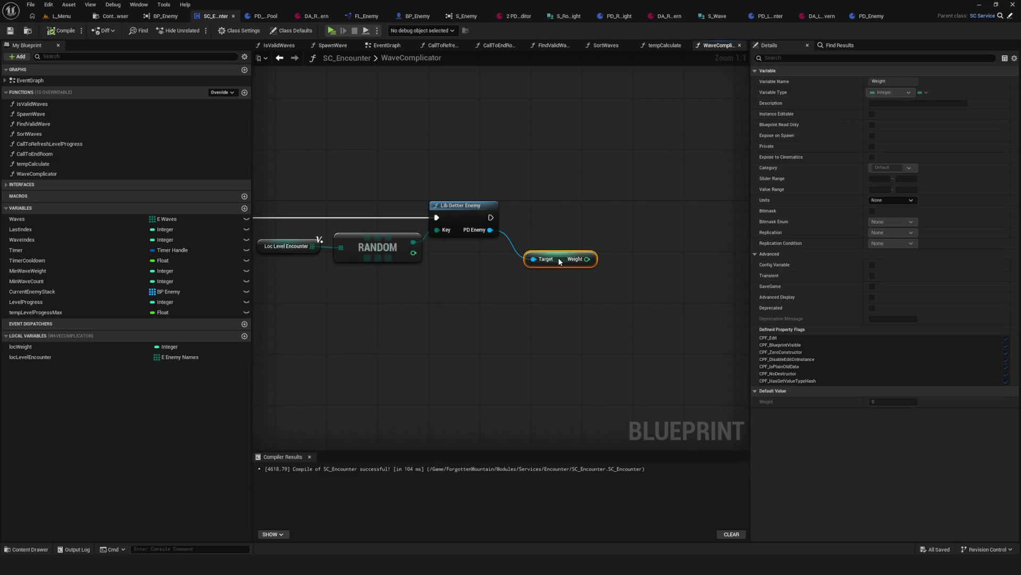
scroll(560, 261, down, 3)
scroll(471, 215, up, 3)
key(ctrl+a)
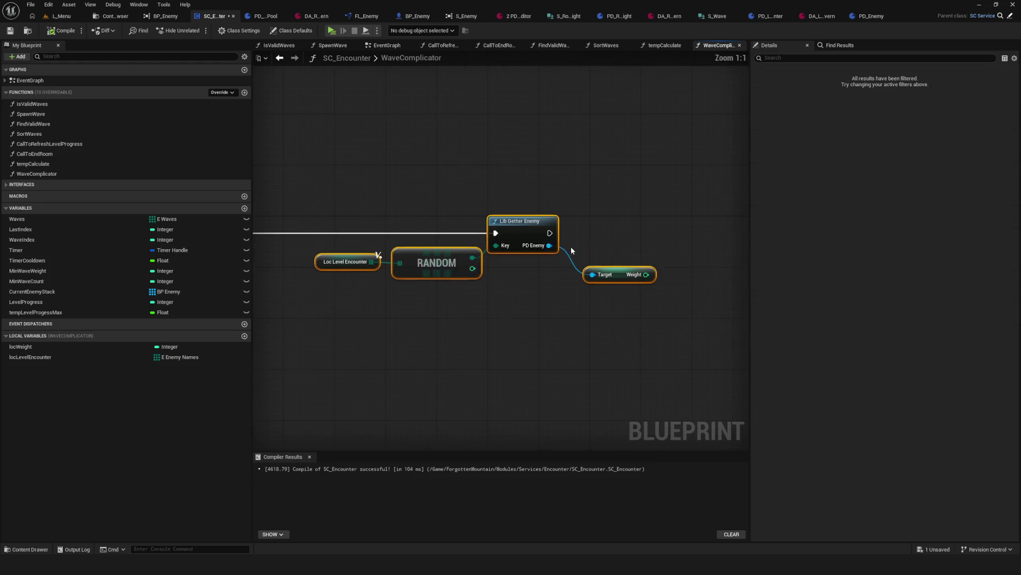
mouse_move(505, 223)
mouse_down()
mouse_move(531, 226)
mouse_move(507, 226)
mouse_up()
drag(325, 225, 450, 264)
drag(450, 265, 410, 267)
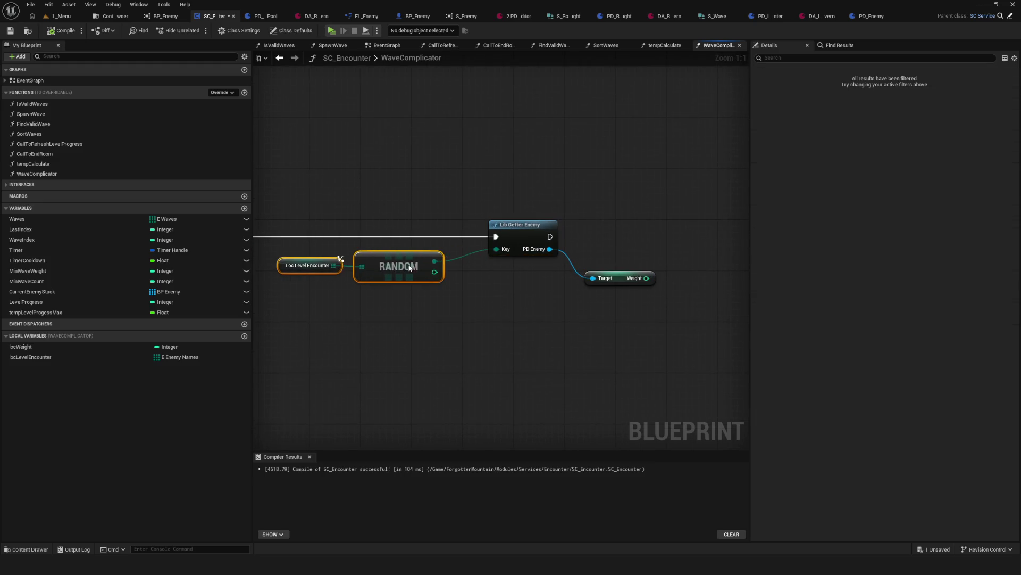
drag(612, 234, 647, 322)
mouse_move(680, 306)
mouse_down()
mouse_move(513, 289)
mouse_move(537, 264)
mouse_move(561, 264)
mouse_move(548, 263)
mouse_up()
Step: Add a <= node fed by Weight, with a Loc Weight getter as its second input
text(<)
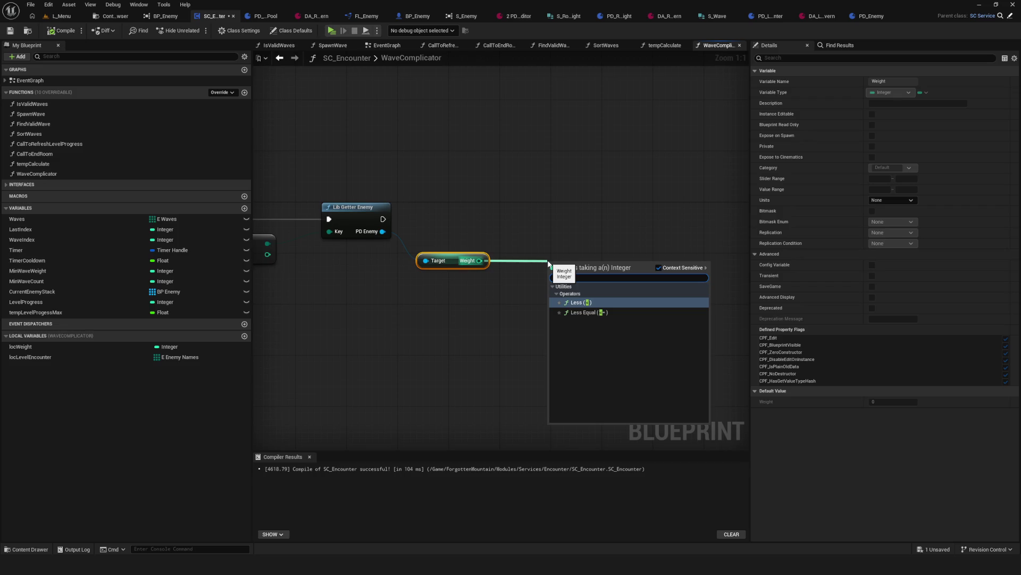
text(=)
key(Return)
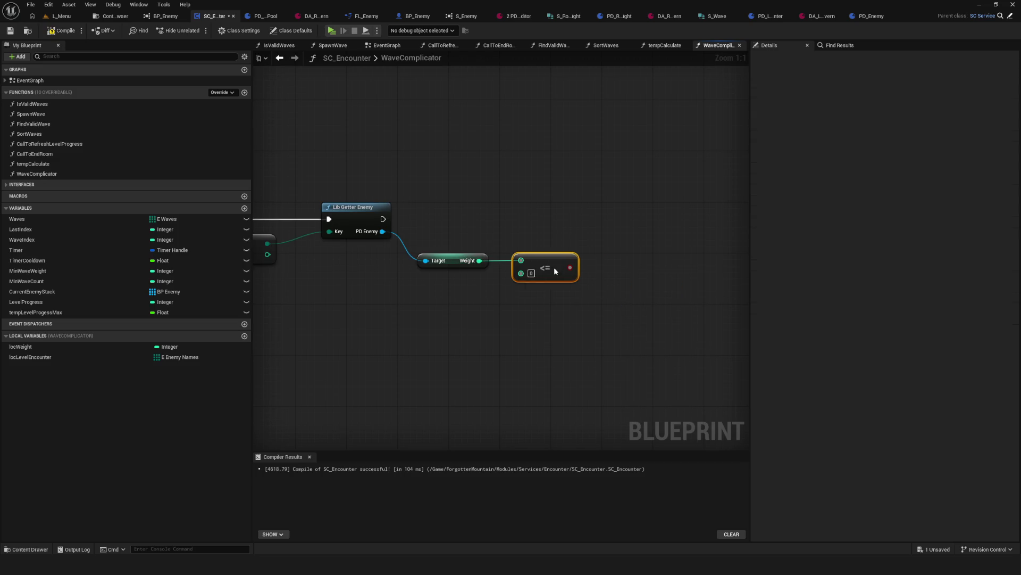
mouse_move(113, 346)
mouse_down()
mouse_move(431, 274)
mouse_move(537, 282)
mouse_up()
scroll(557, 279, down, 4)
scroll(556, 280, up, 3)
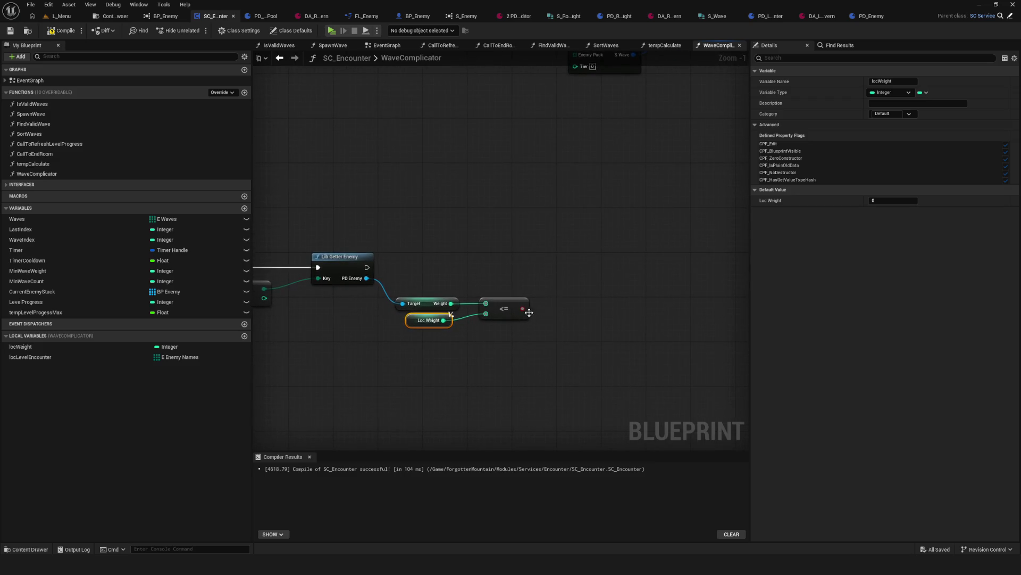
click(557, 280)
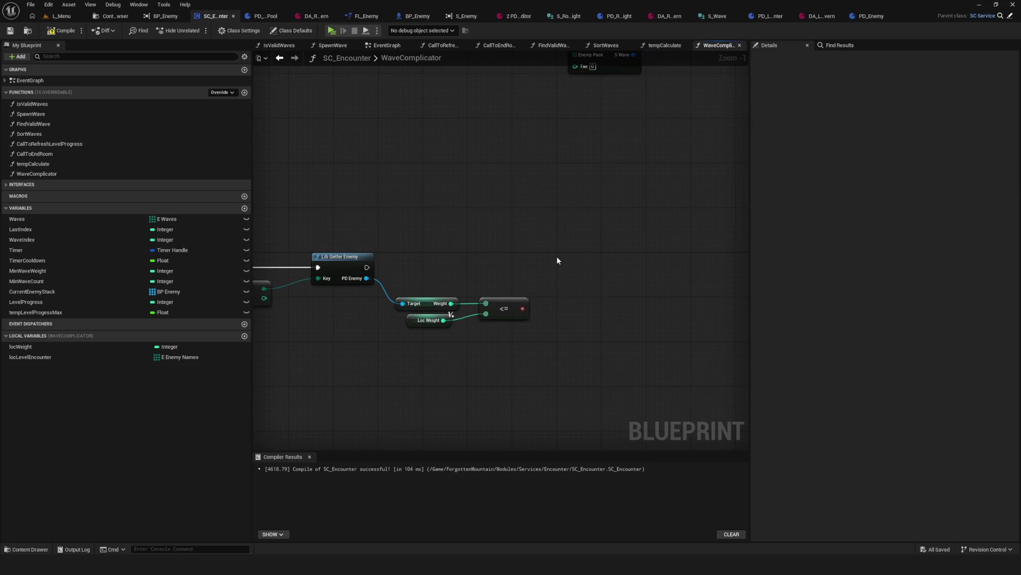
drag(524, 266, 631, 247)
mouse_move(511, 285)
mouse_down()
mouse_move(697, 335)
mouse_move(498, 288)
mouse_up()
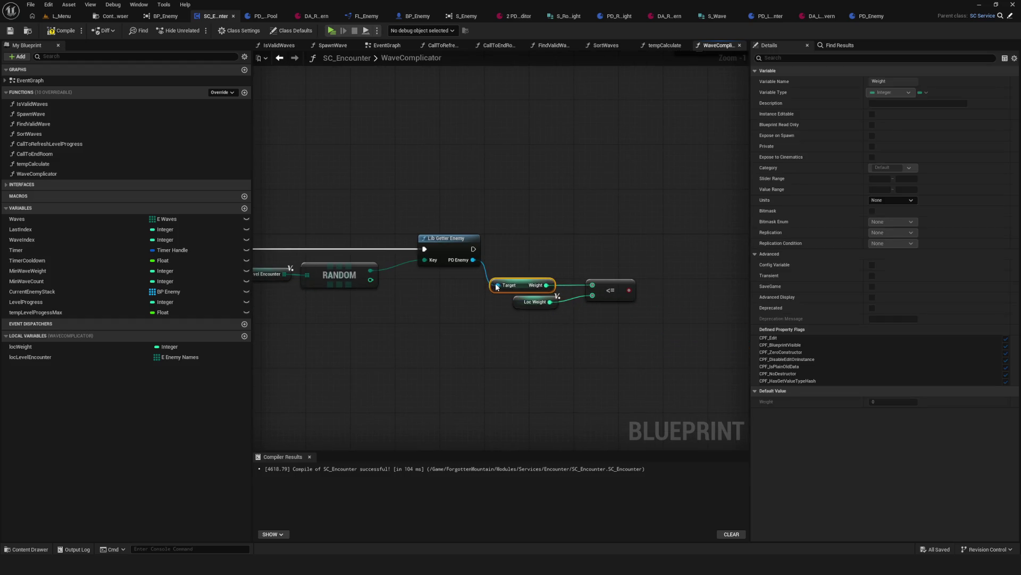
Step: Move the lookup and comparison node group to the right, then compile and save SC_Encounter
drag(292, 148, 700, 354)
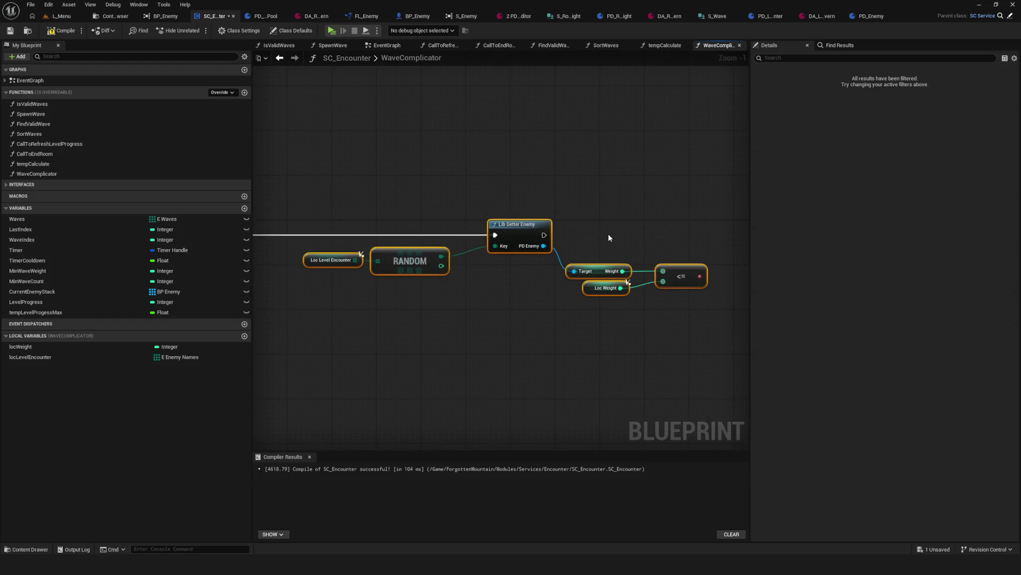
drag(507, 227, 597, 228)
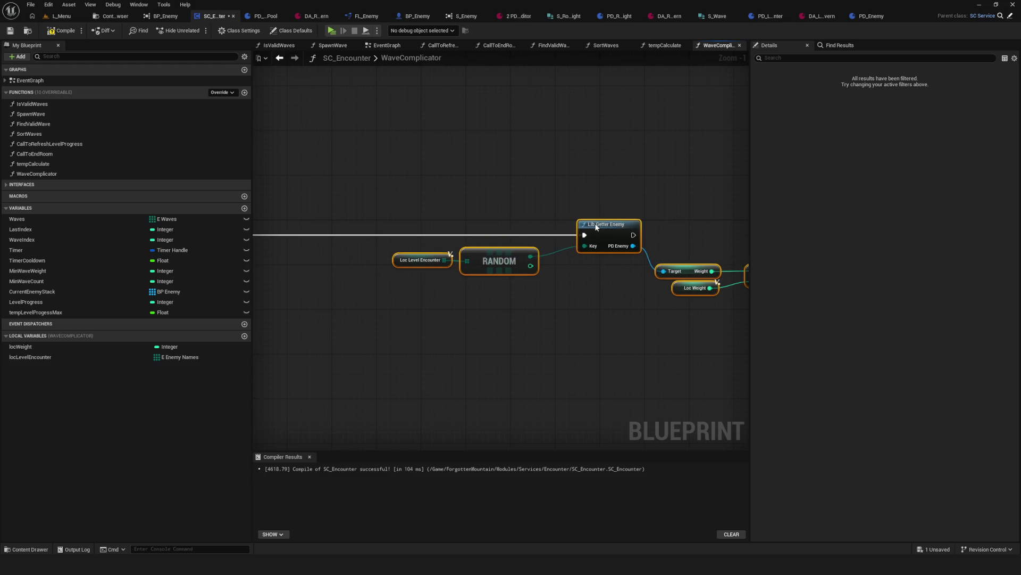
mouse_move(589, 294)
mouse_down()
mouse_move(793, 285)
mouse_move(603, 282)
mouse_up()
drag(403, 169, 754, 335)
scroll(536, 253, down, 4)
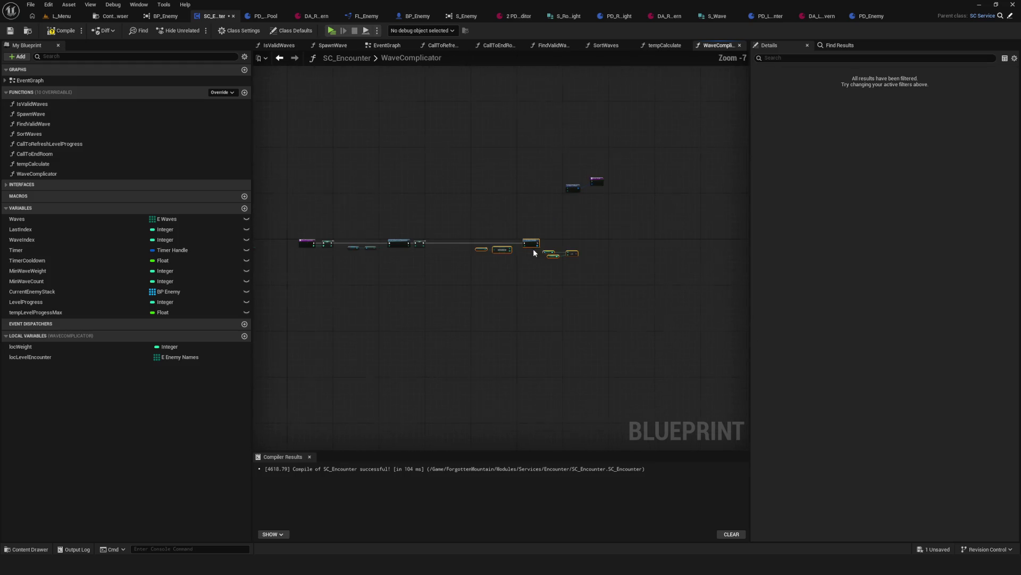
scroll(582, 284, up, 3)
click(61, 30)
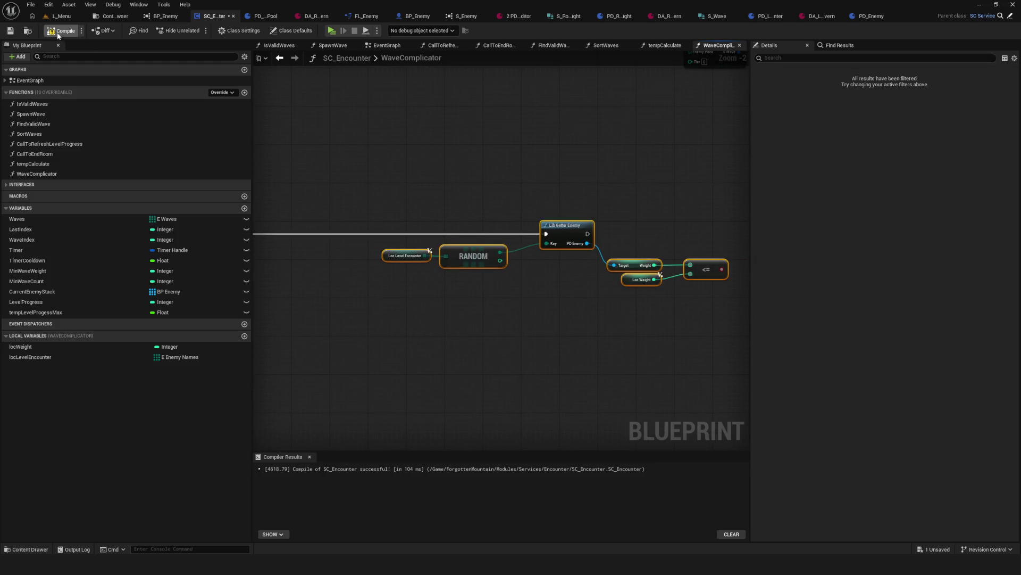
click(10, 31)
drag(483, 195, 484, 218)
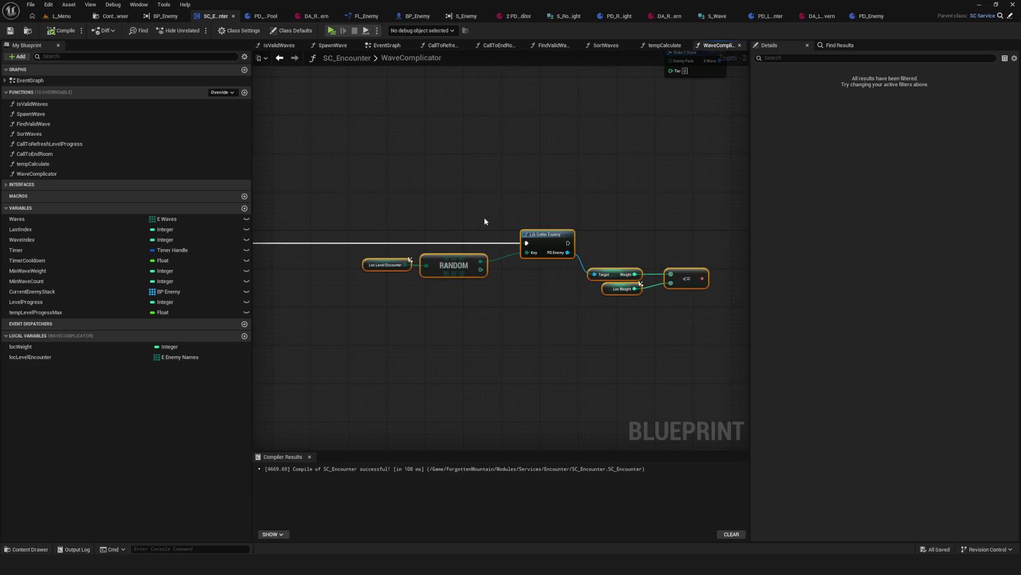
Step: Tidy the existing nodes, nudging Lib Getter Enemy and the <= comparison slightly left
scroll(556, 241, up, 2)
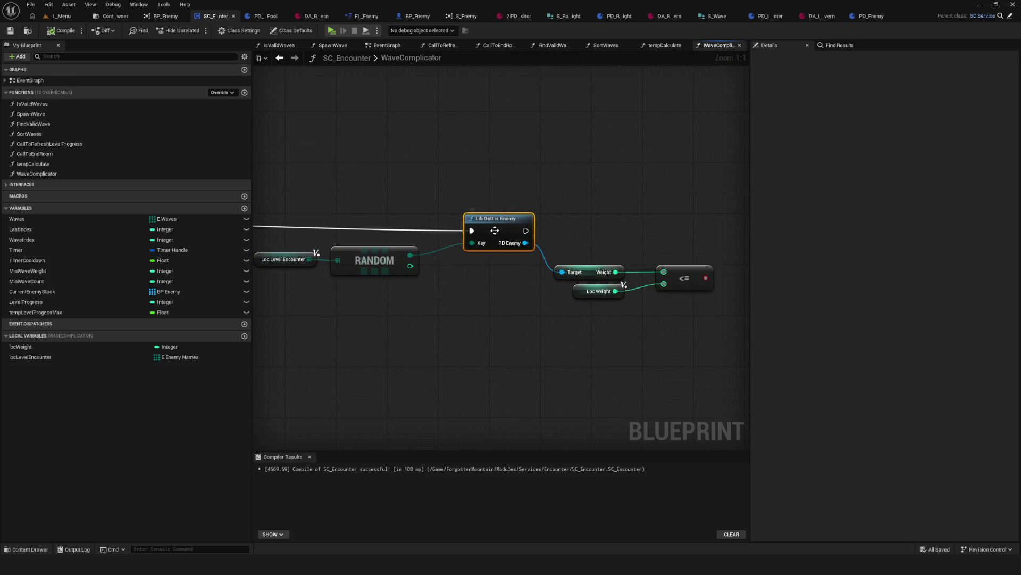
drag(495, 230, 467, 227)
scroll(528, 238, down, 6)
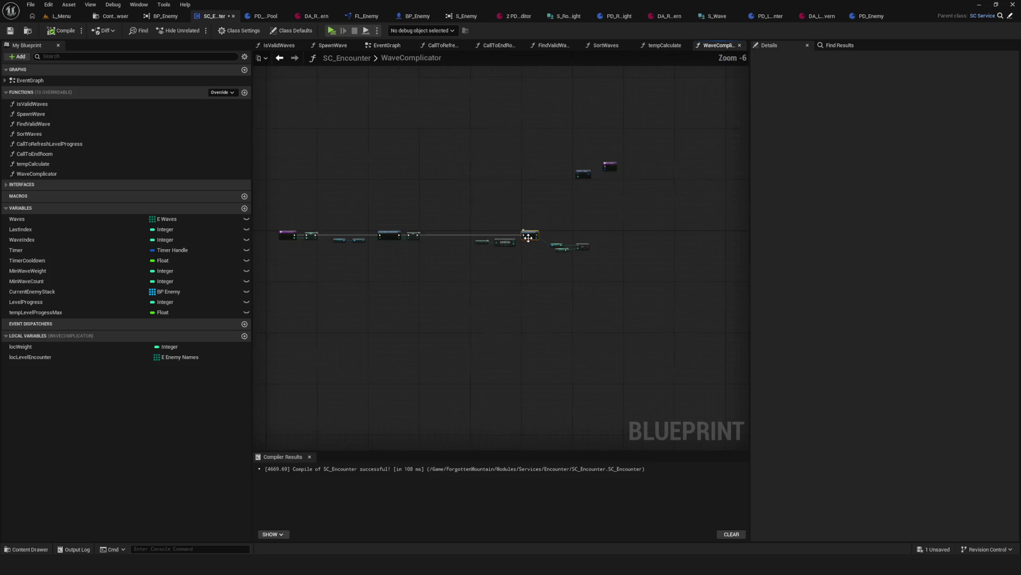
scroll(528, 238, up, 6)
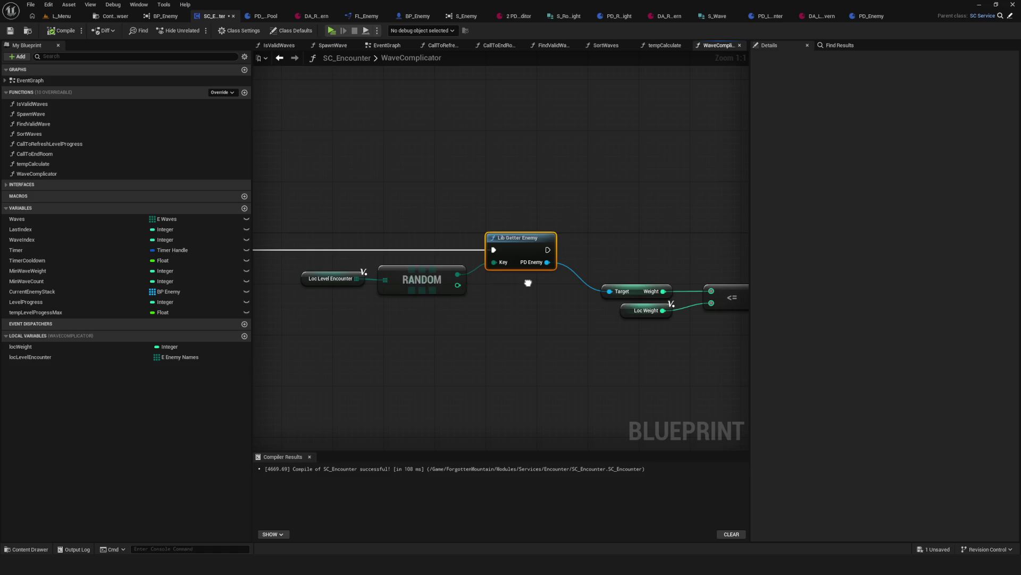
scroll(528, 282, down, 7)
scroll(503, 290, up, 7)
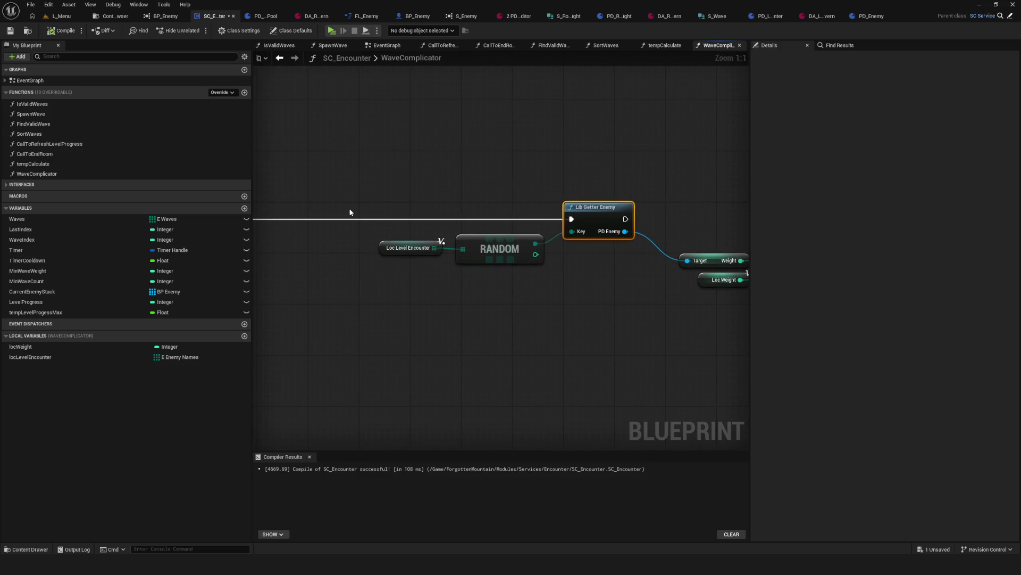
click(405, 249)
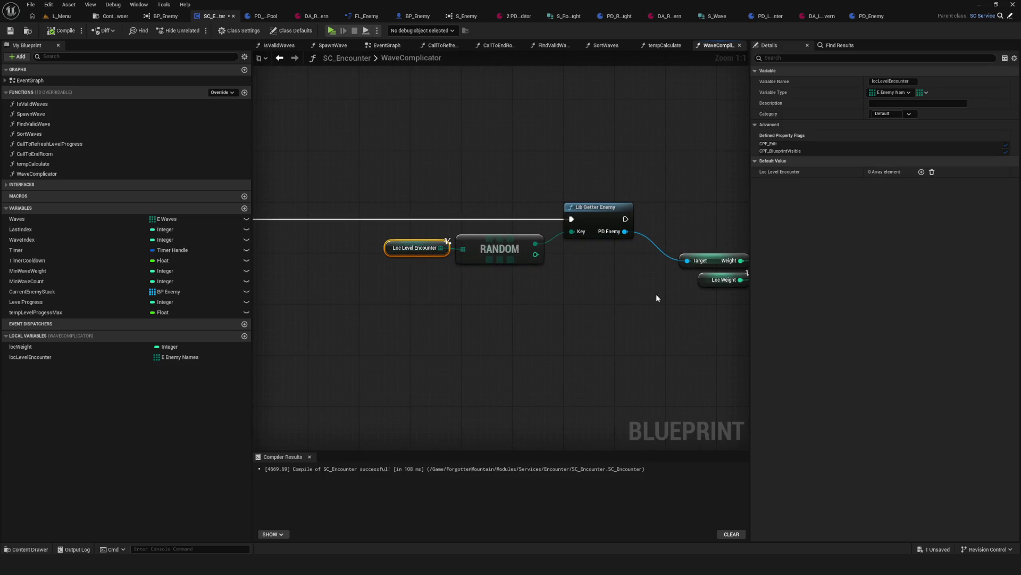
scroll(484, 296, down, 7)
scroll(484, 296, up, 7)
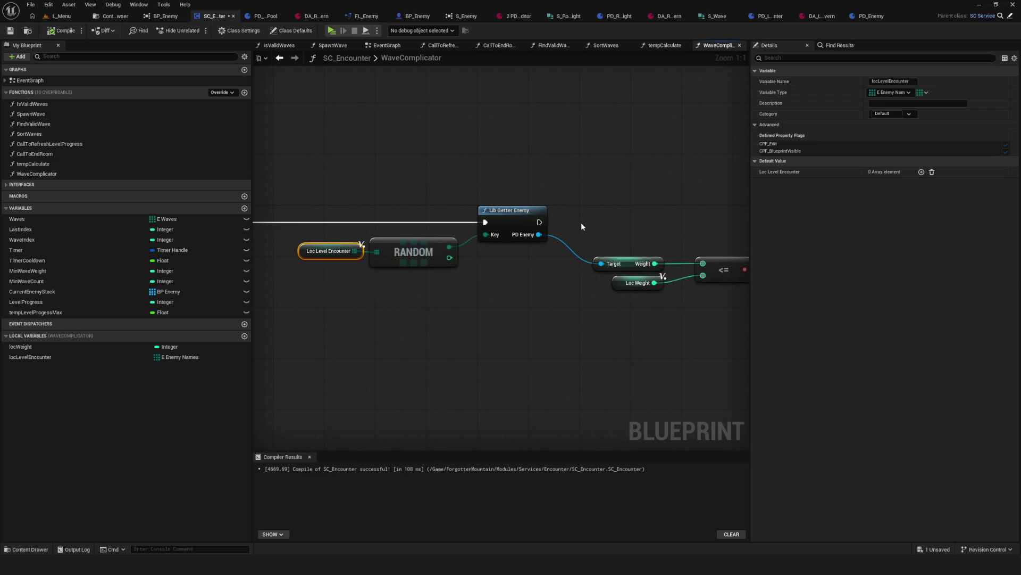
drag(581, 222, 687, 325)
scroll(687, 325, down, 2)
scroll(574, 286, up, 2)
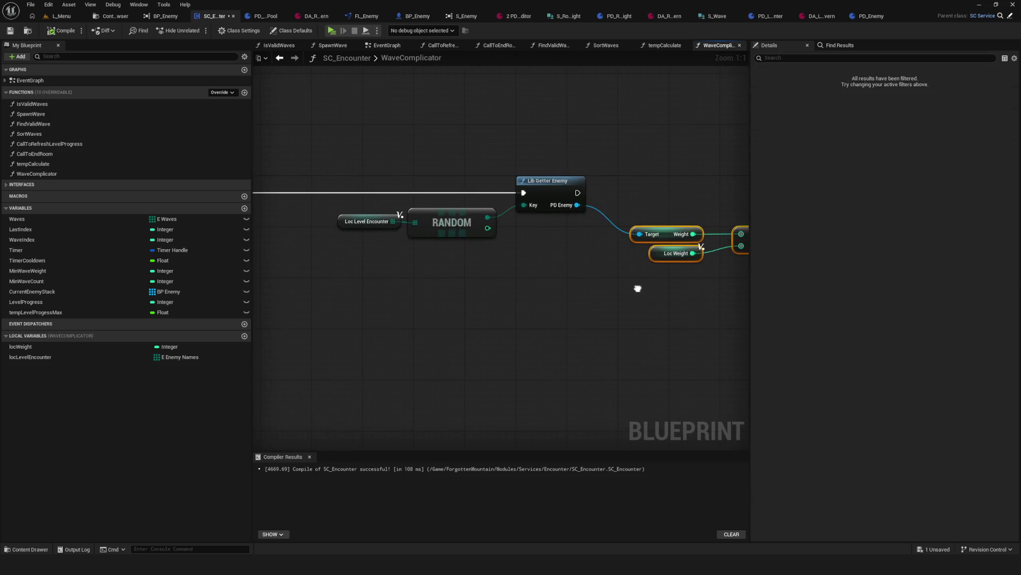
click(671, 246)
mouse_move(671, 246)
mouse_down()
mouse_move(652, 241)
mouse_move(663, 246)
mouse_up()
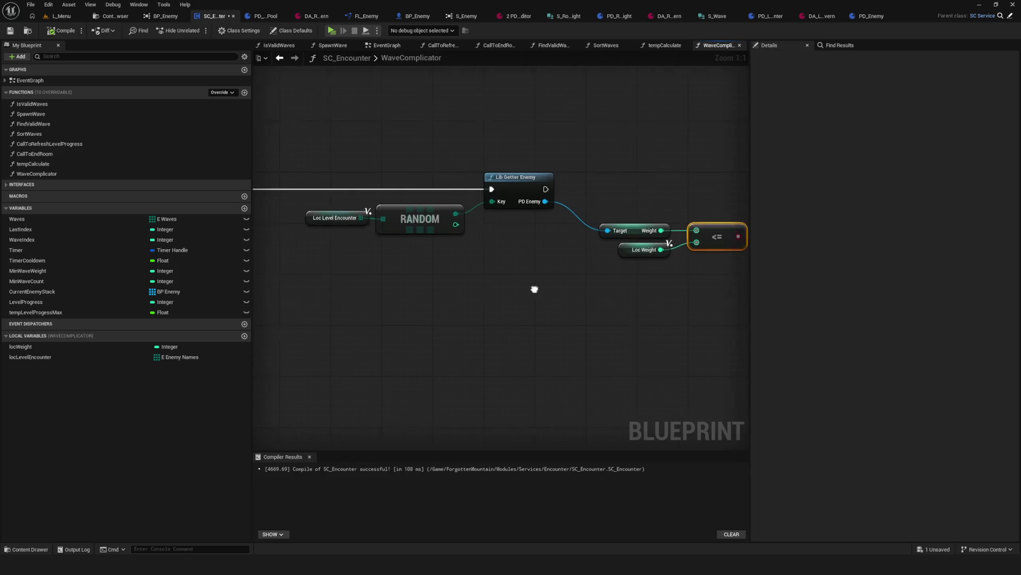
scroll(558, 289, down, 5)
scroll(557, 290, up, 4)
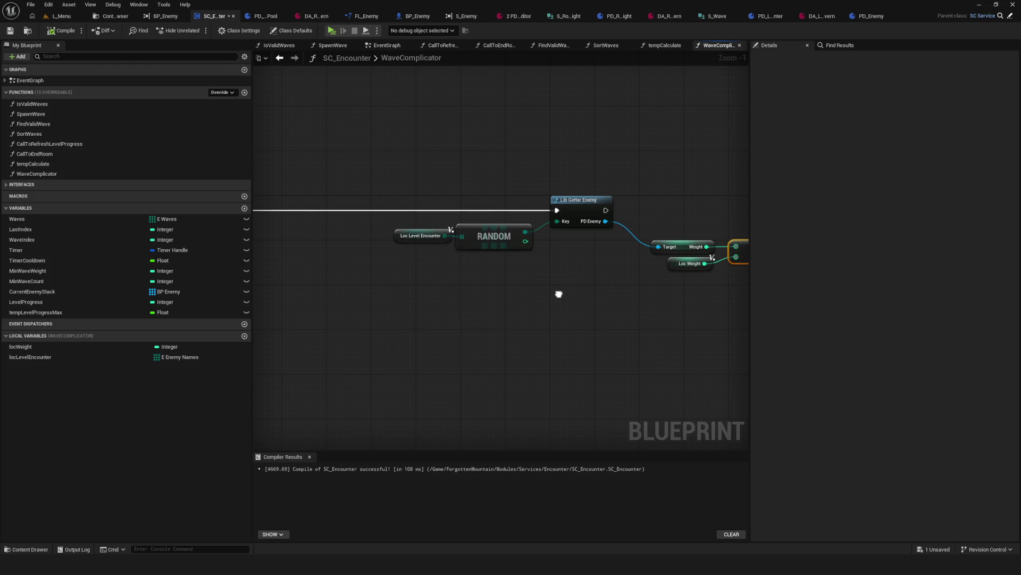
Step: Add a While Loop node above the wire and place Loc Weight to its left
right_click(503, 286)
text(while l)
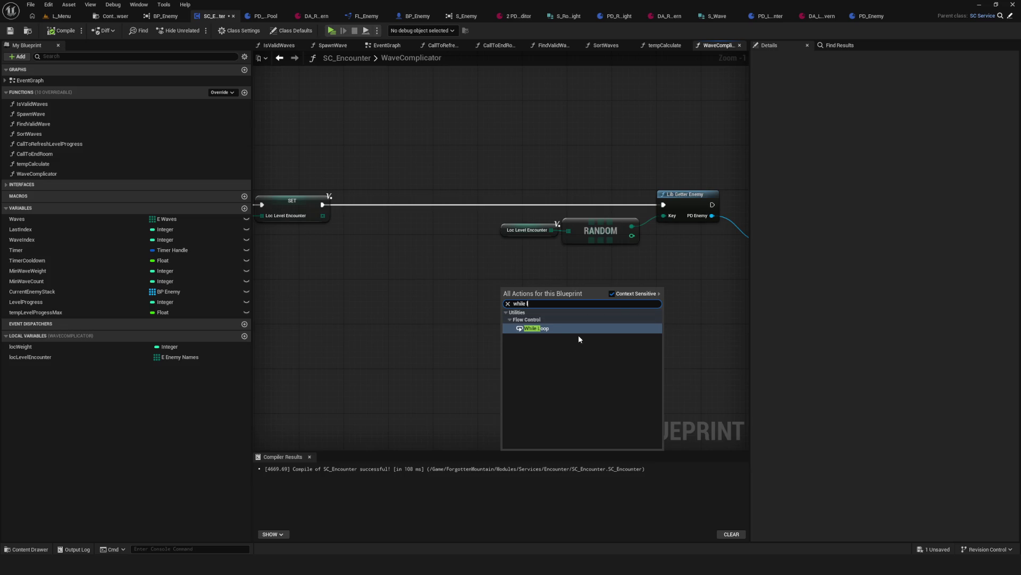
click(569, 328)
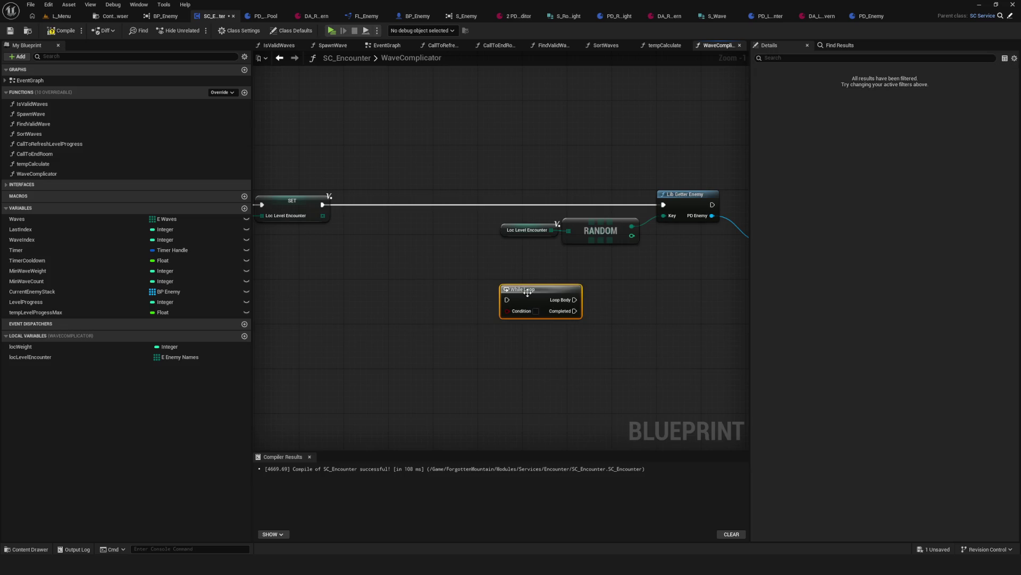
mouse_move(530, 289)
mouse_down()
mouse_move(442, 162)
mouse_move(451, 193)
mouse_up()
drag(550, 163, 862, 289)
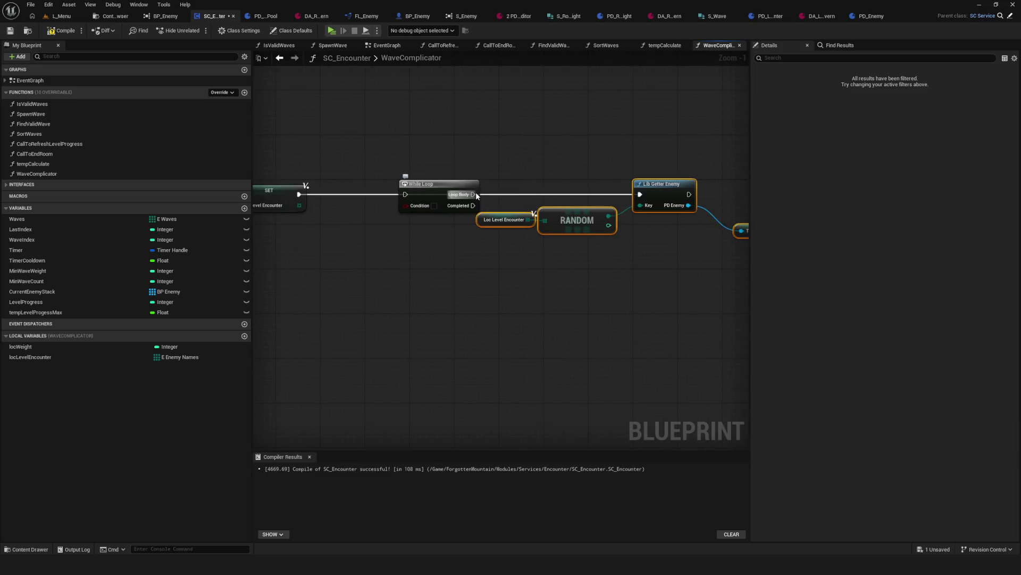
drag(405, 195, 375, 212)
key(Escape)
drag(425, 183, 548, 122)
click(657, 234)
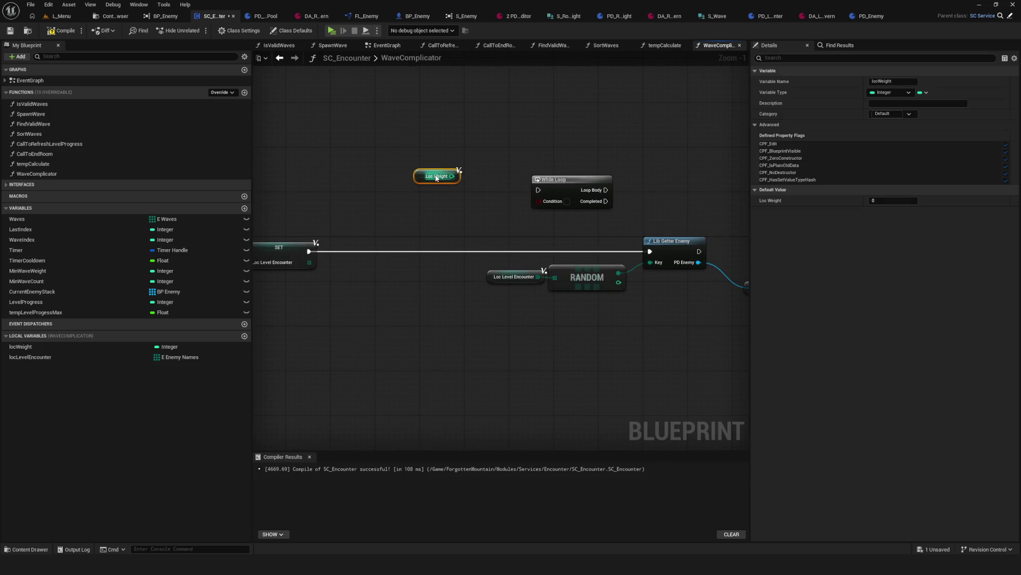
mouse_move(433, 181)
mouse_down()
mouse_move(383, 187)
mouse_move(394, 186)
mouse_up()
scroll(394, 187, up, 1)
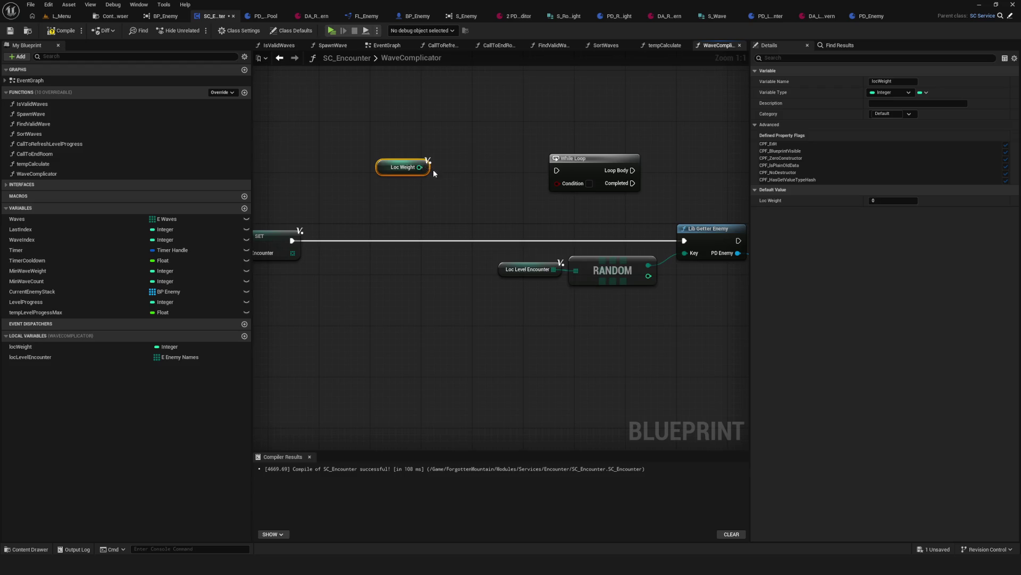
drag(429, 168, 422, 168)
scroll(443, 225, down, 2)
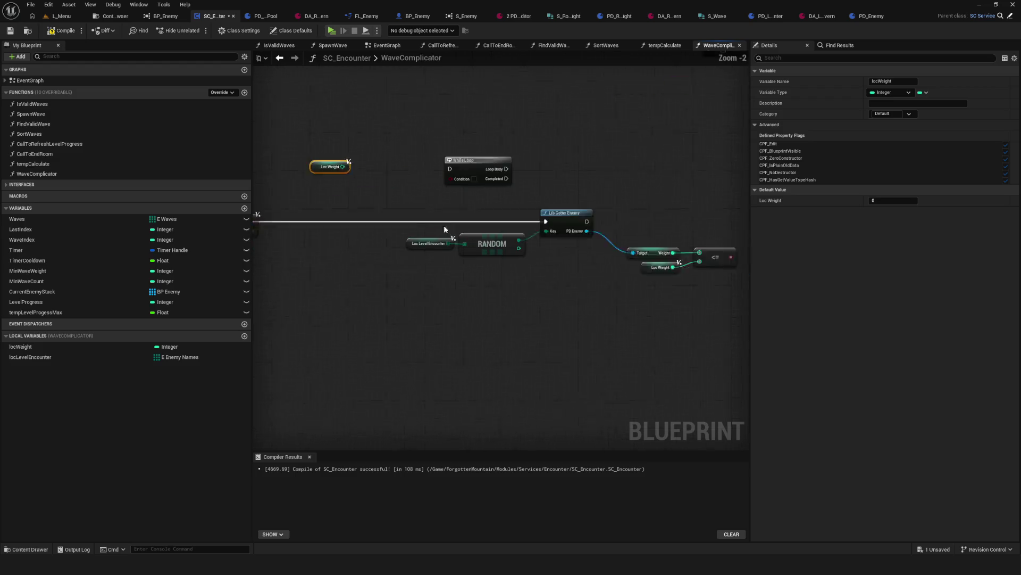
scroll(513, 233, up, 1)
drag(513, 233, 510, 230)
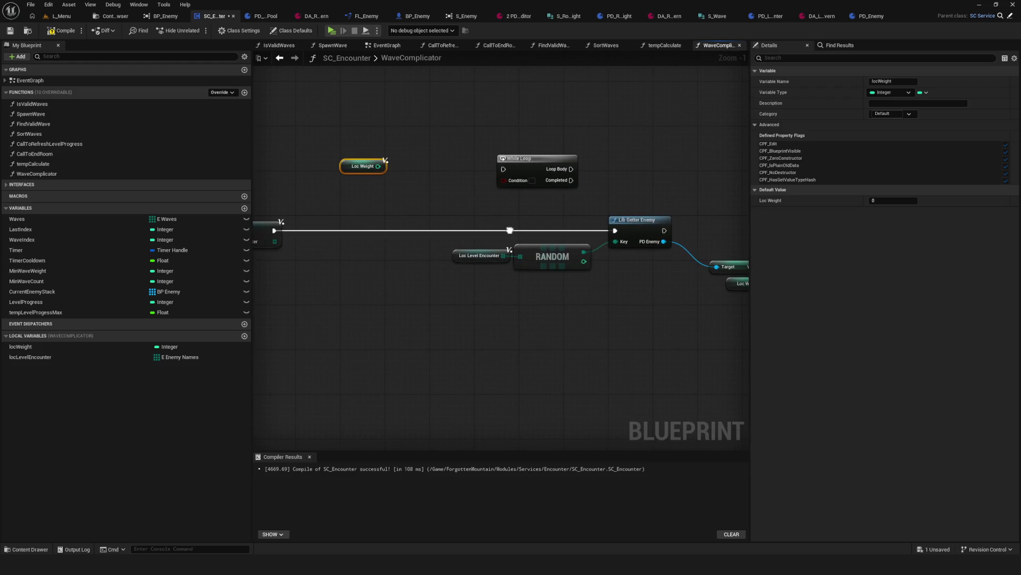
click(650, 223)
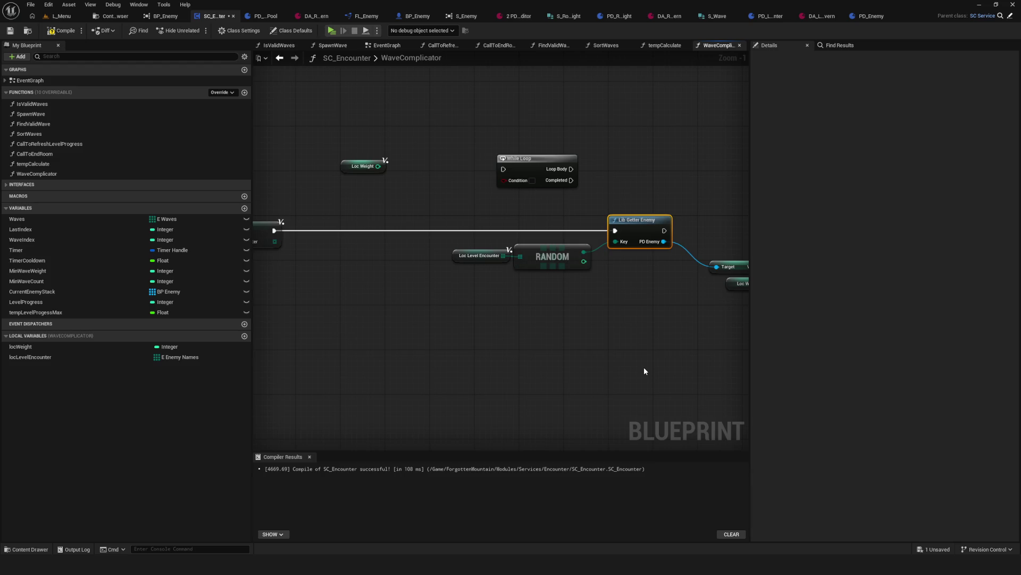
Step: Feed Loc Weight into a new >= node comparing it against 2, beside the While Loop
mouse_move(378, 166)
mouse_down()
mouse_move(425, 184)
mouse_move(411, 196)
mouse_up()
click(407, 193)
click(405, 193)
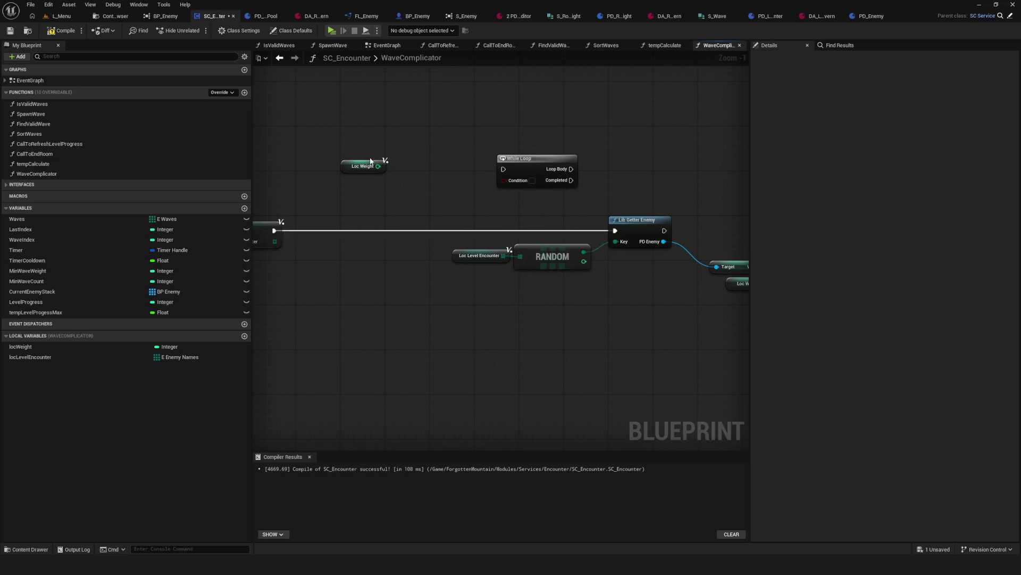
drag(378, 166, 411, 191)
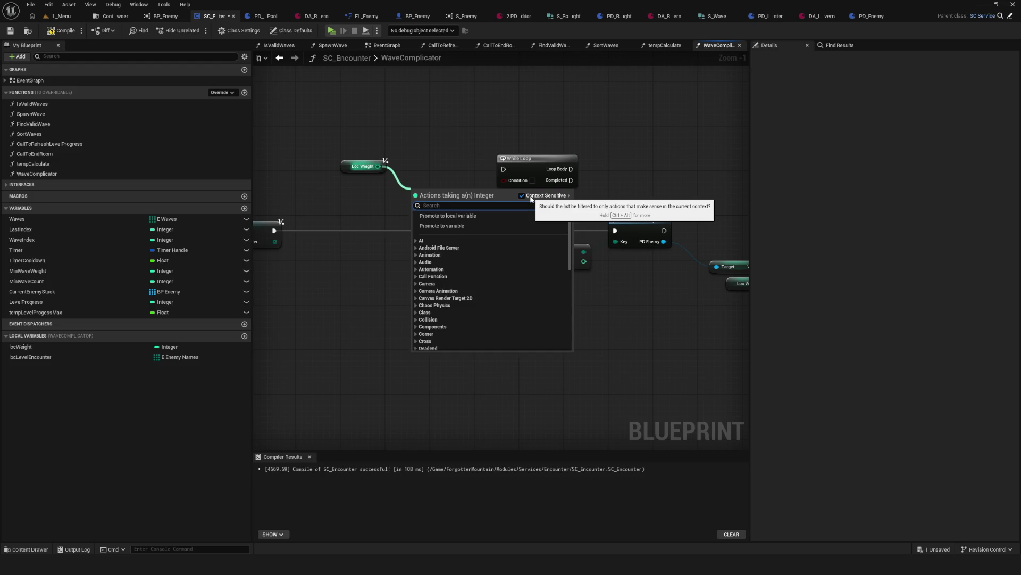
text(>=)
key(Return)
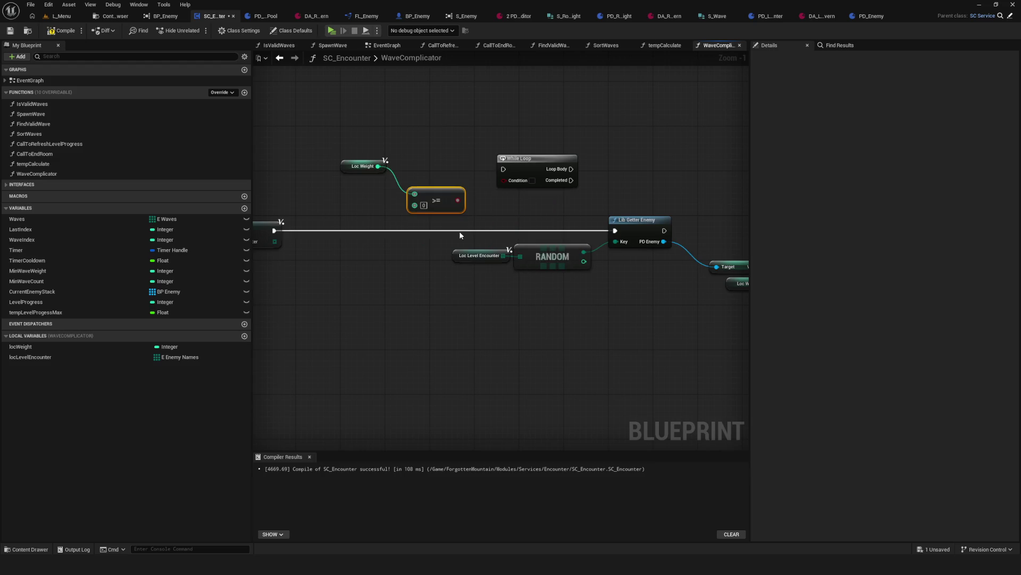
drag(422, 207, 416, 179)
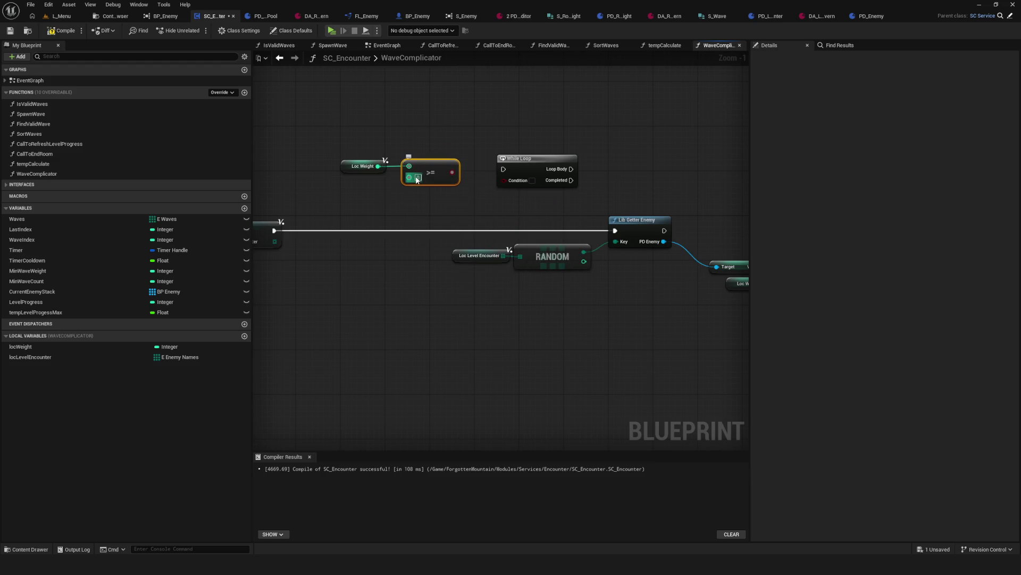
text(2)
drag(454, 175, 504, 180)
drag(337, 154, 457, 189)
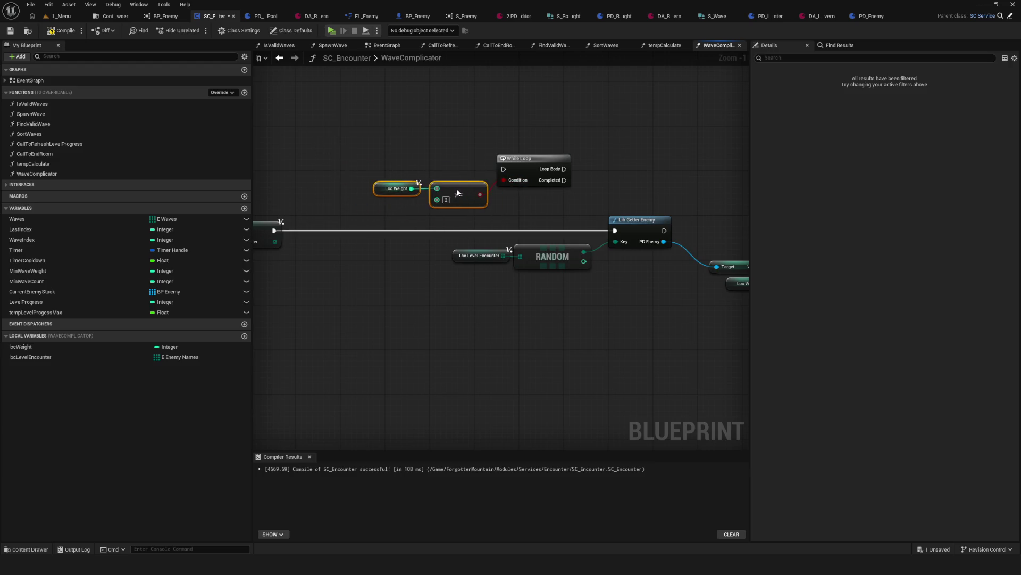
scroll(458, 215, down, 2)
scroll(441, 235, up, 3)
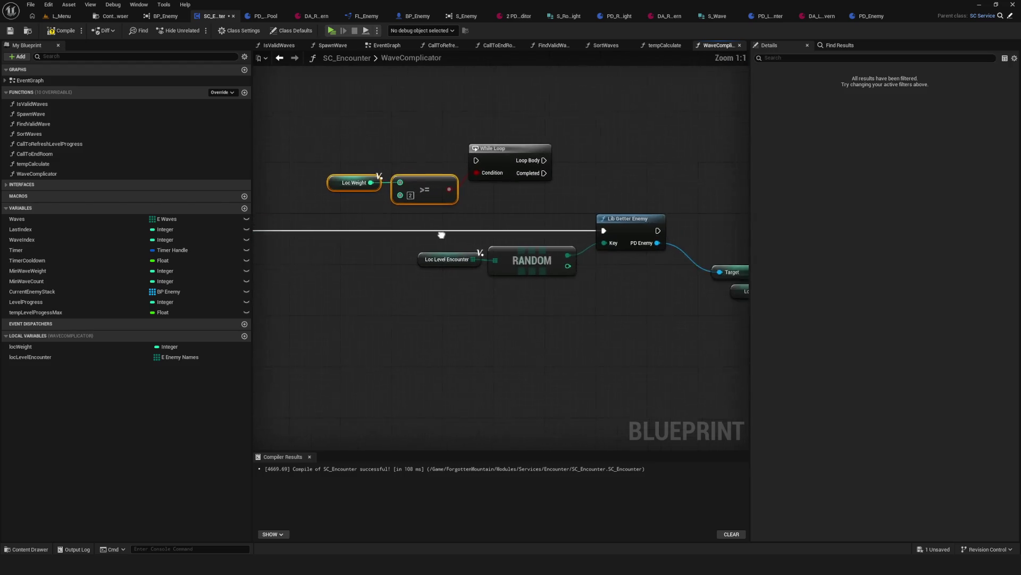
Step: Connect the >= result to the While Loop's Condition and move Loc Weight and >= below it
mouse_move(677, 260)
mouse_down()
mouse_move(580, 239)
mouse_move(740, 279)
mouse_move(648, 372)
mouse_move(732, 394)
mouse_up()
click(420, 259)
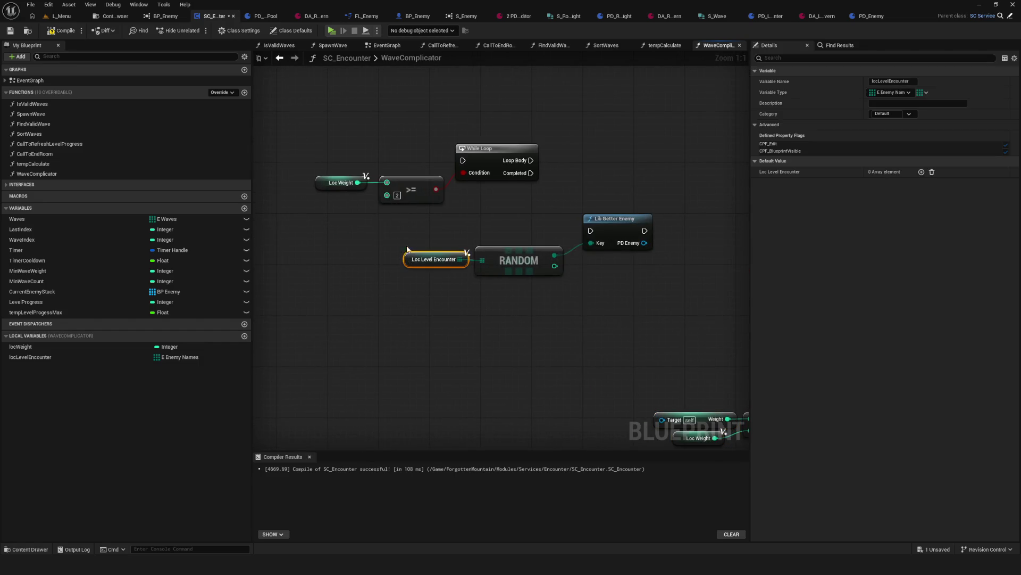
drag(407, 249, 647, 286)
drag(617, 218, 611, 351)
mouse_move(336, 158)
mouse_down()
mouse_move(584, 191)
mouse_move(532, 285)
mouse_up()
mouse_move(468, 316)
mouse_down()
mouse_move(494, 298)
mouse_move(498, 199)
mouse_up()
mouse_move(274, 249)
mouse_down()
mouse_move(471, 224)
mouse_move(482, 211)
mouse_move(512, 253)
mouse_move(499, 253)
mouse_move(508, 248)
mouse_up()
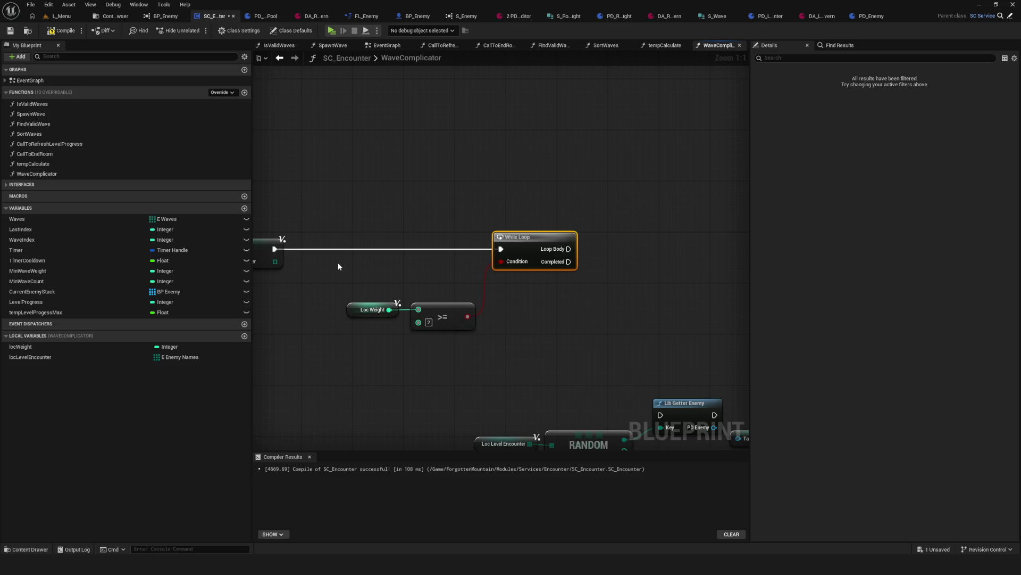
drag(338, 266, 455, 319)
mouse_move(455, 319)
mouse_down()
mouse_move(456, 280)
mouse_move(467, 295)
mouse_up()
Step: Bring Loc Level Encounter, RANDOM and Lib Getter Enemy beside the loop, wiring Loop Body into Lib Getter Enemy
scroll(464, 283, down, 4)
scroll(510, 253, up, 3)
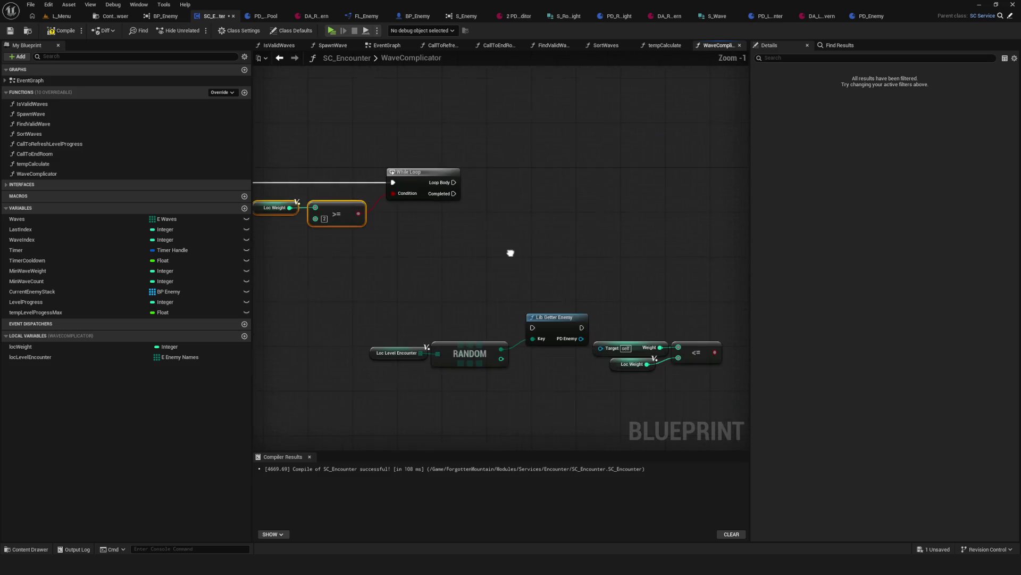
drag(383, 319, 530, 368)
drag(524, 327, 622, 182)
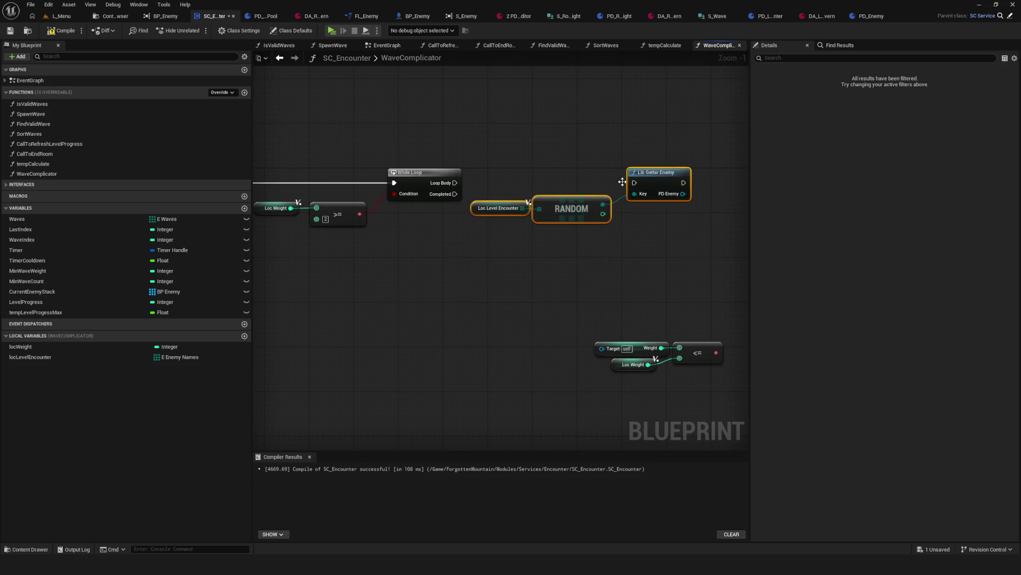
drag(455, 182, 634, 183)
Step: Nudge RANDOM and the three enemy-pick nodes right, then save the blueprint
click(576, 218)
drag(576, 218, 589, 208)
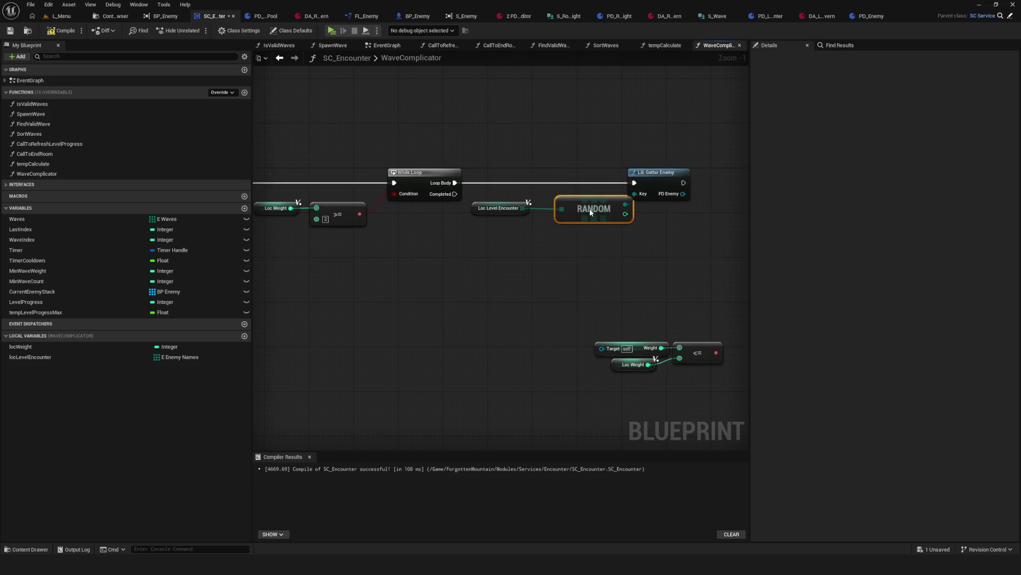
drag(437, 174, 639, 255)
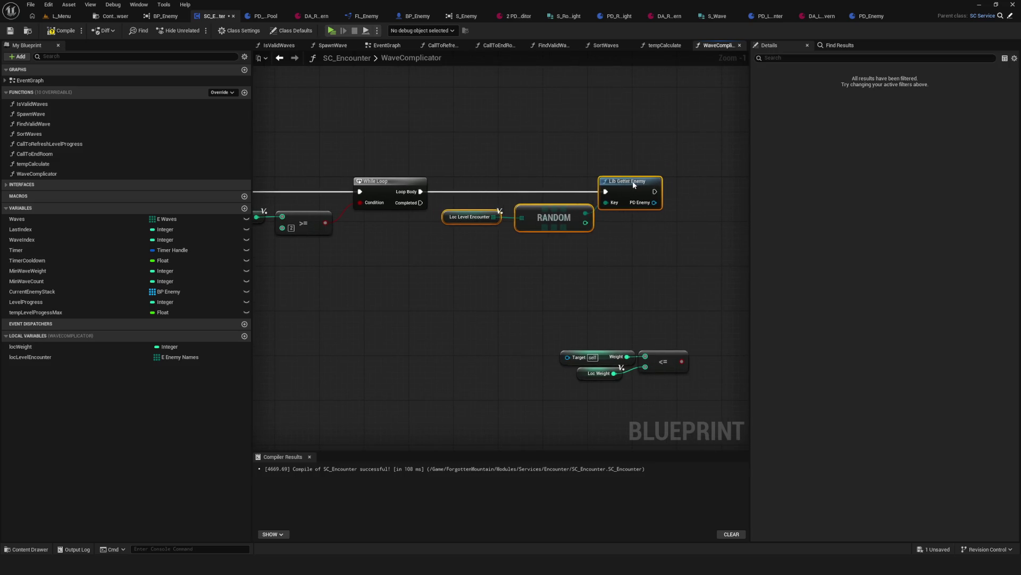
drag(633, 184, 644, 185)
mouse_move(468, 185)
mouse_down()
mouse_move(628, 256)
mouse_move(670, 264)
mouse_up()
drag(494, 155, 564, 222)
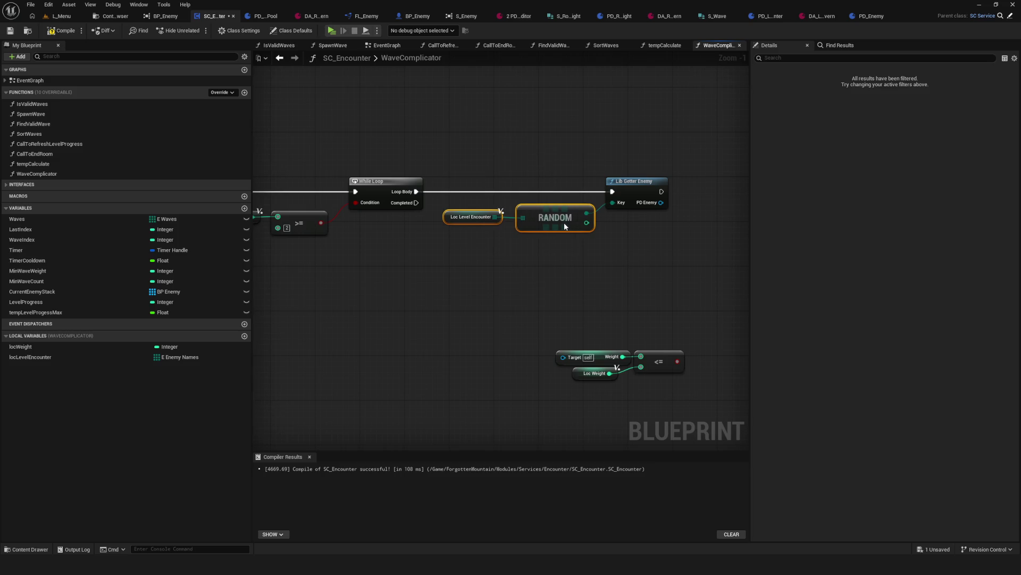
scroll(569, 229, up, 1)
key(ctrl+s)
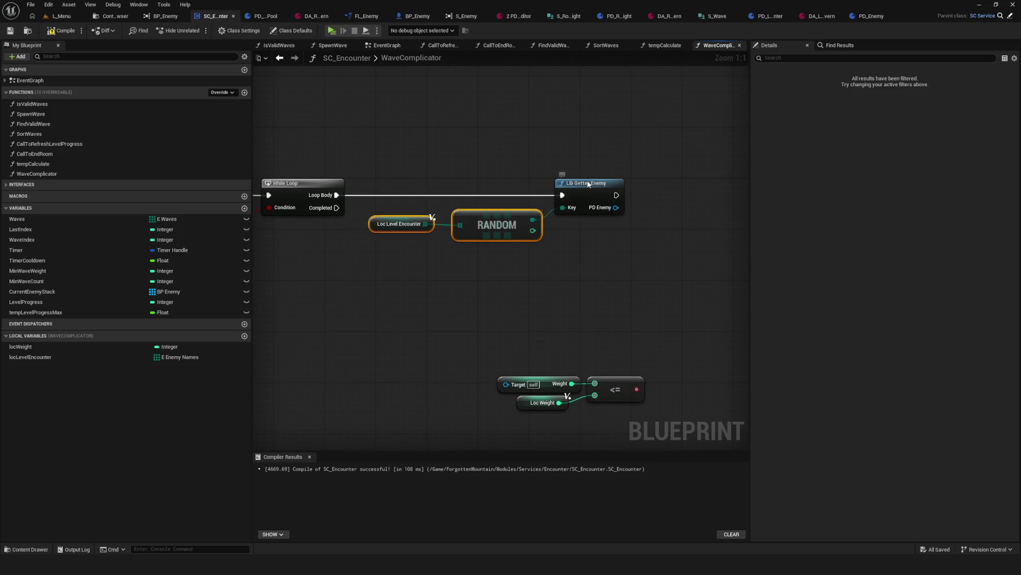
Step: Shift Loc Level Encounter, RANDOM and Lib Getter Enemy right and nudge RANDOM back left
click(589, 184)
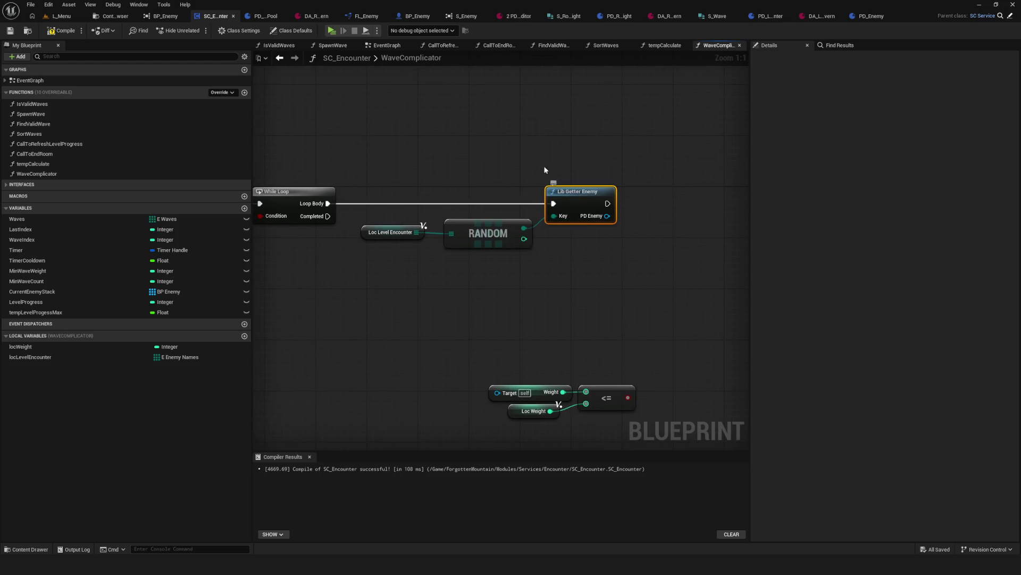
drag(567, 136, 363, 306)
drag(570, 196, 608, 196)
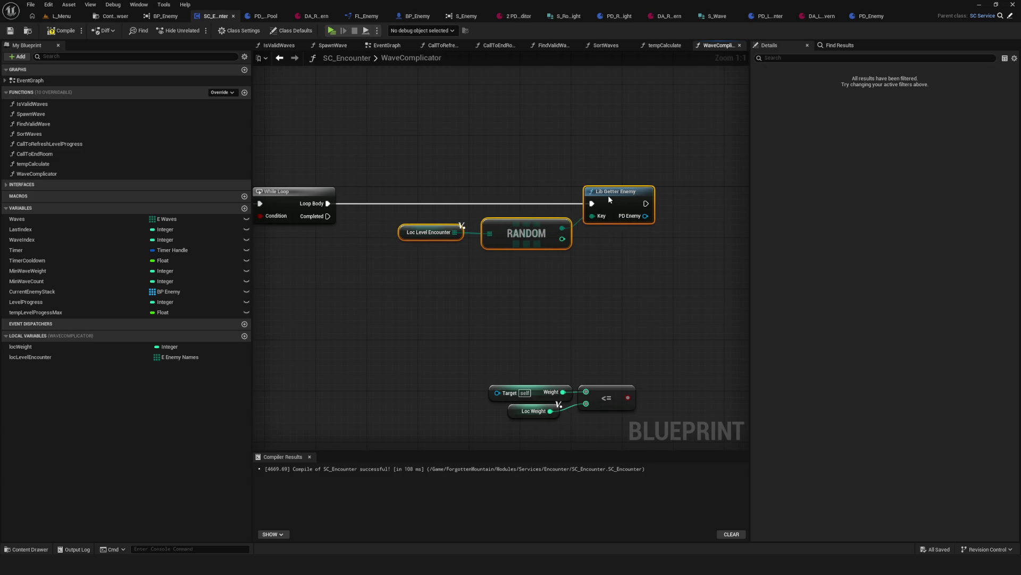
drag(611, 109, 631, 351)
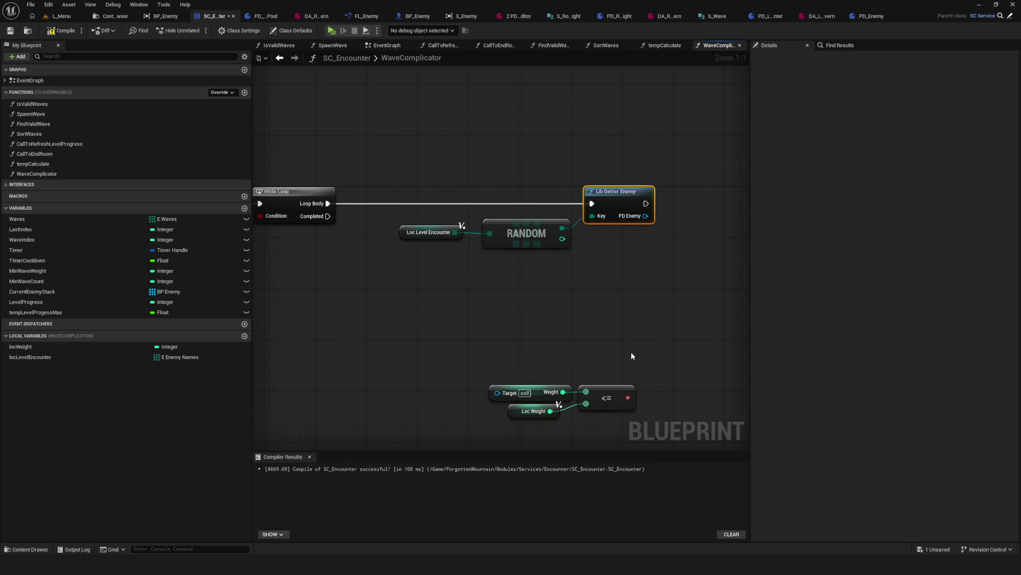
drag(531, 182, 528, 264)
drag(528, 246, 525, 246)
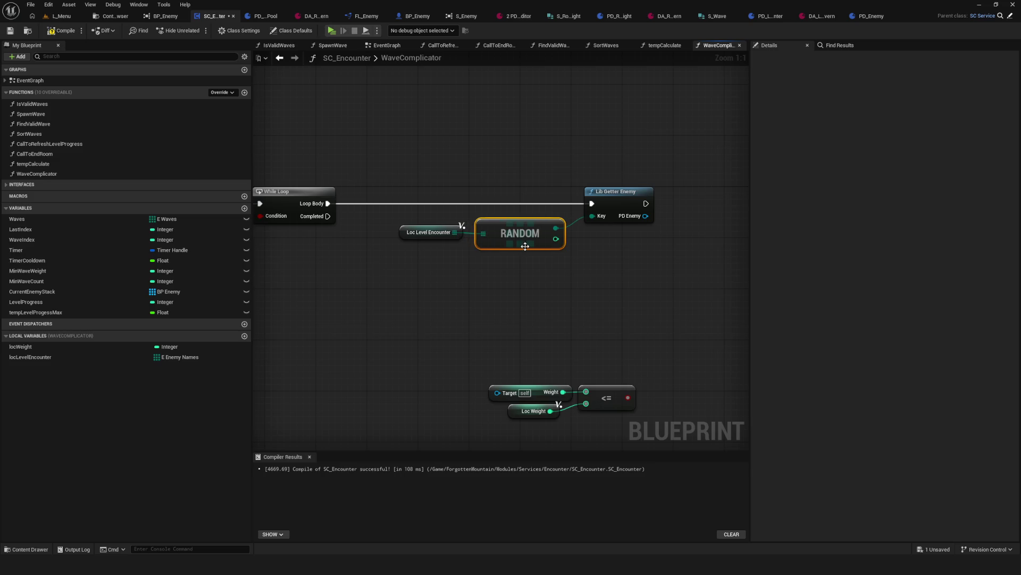
mouse_move(381, 172)
mouse_down()
mouse_move(423, 297)
mouse_move(507, 304)
mouse_move(388, 302)
mouse_move(429, 303)
mouse_up()
click(508, 234)
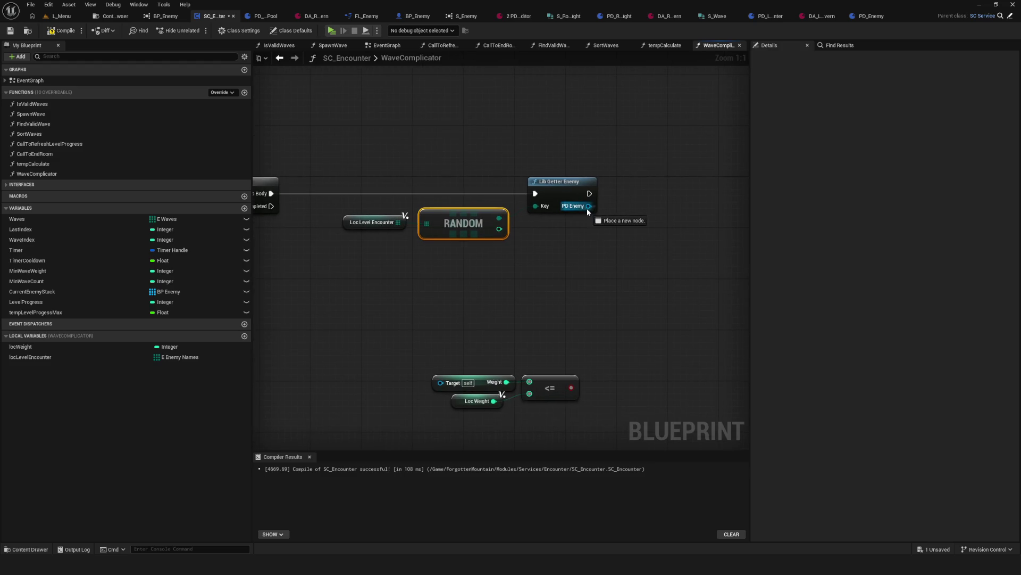
Step: Add a Weight getter from Lib Getter Enemy's PD Enemy output
drag(588, 206, 620, 246)
text(weight)
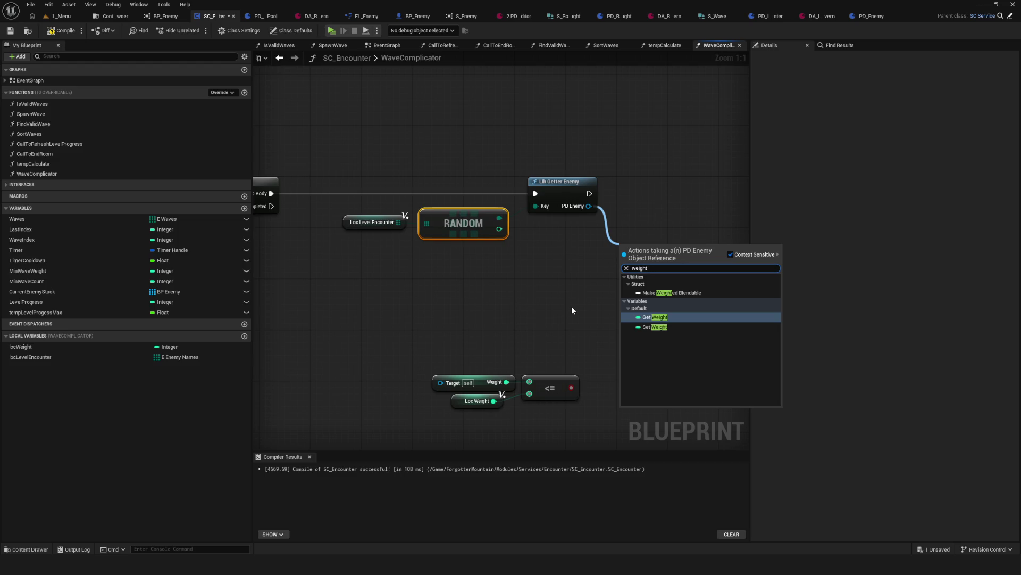
click(657, 319)
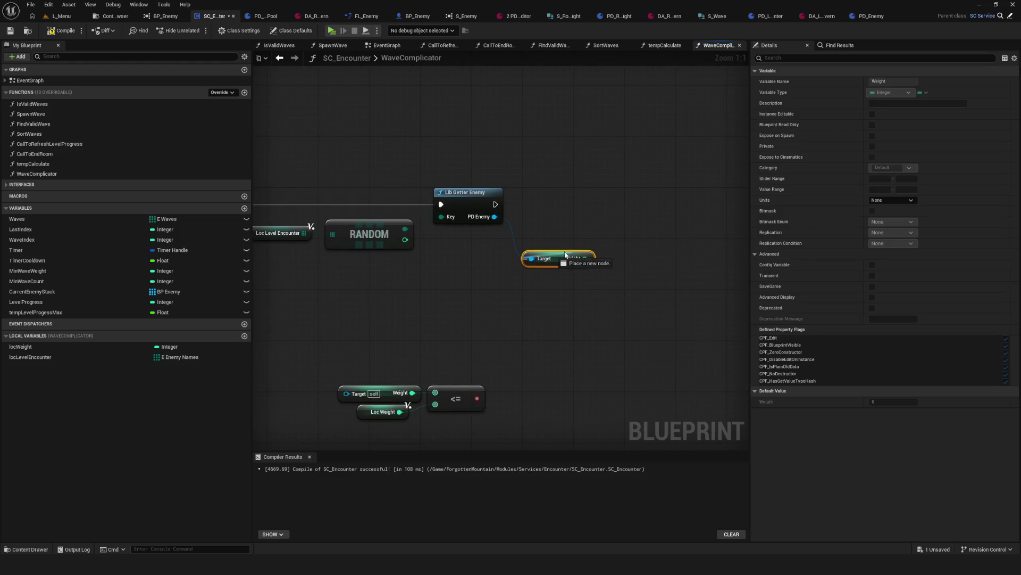
mouse_move(555, 260)
mouse_down()
mouse_move(562, 235)
mouse_move(600, 269)
mouse_move(614, 267)
mouse_up()
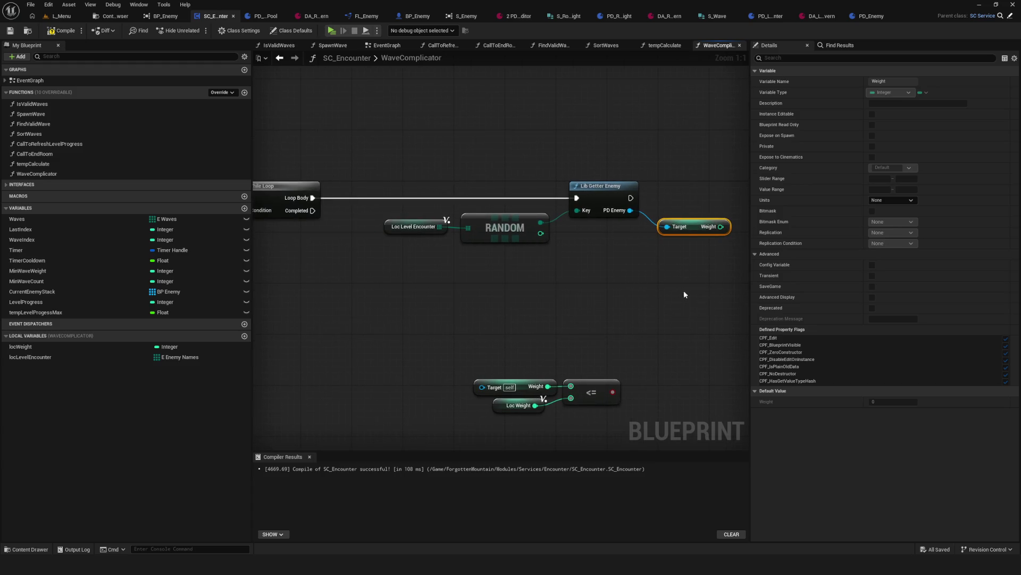
drag(684, 294, 919, 289)
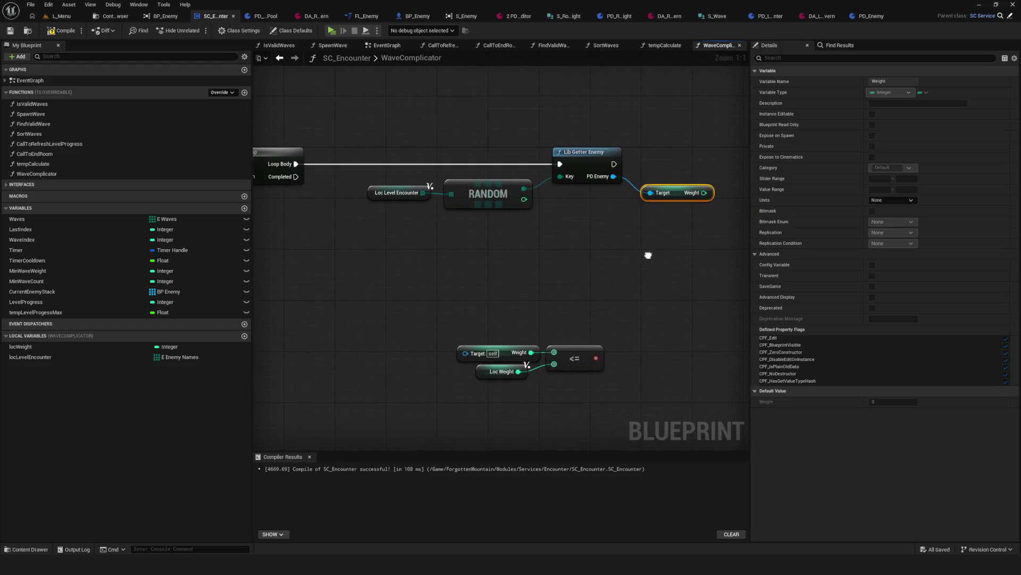
Step: Duplicate the Loc Weight getter and subtract the enemy's Weight from it
drag(371, 146, 379, 223)
key(ctrl+c)
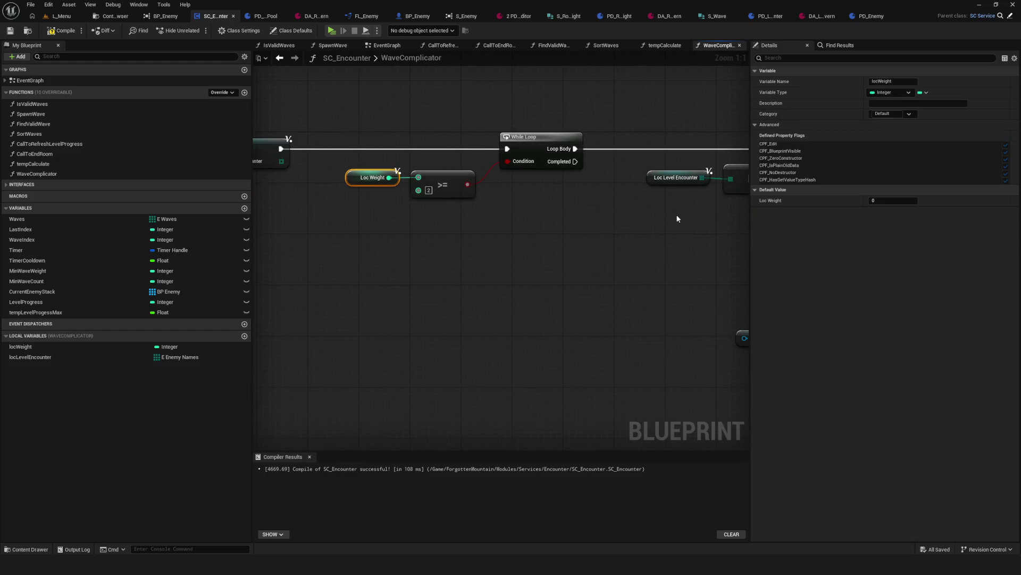
key(ctrl+v)
mouse_move(682, 188)
mouse_down()
mouse_move(631, 192)
mouse_move(650, 193)
mouse_up()
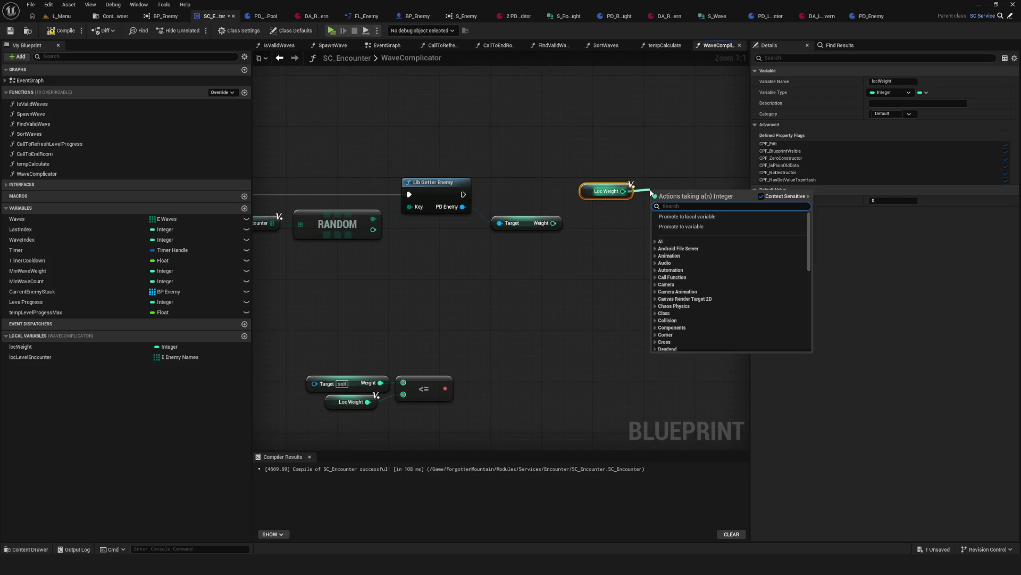
text(-)
key(Return)
mouse_move(554, 223)
mouse_down()
mouse_move(654, 207)
mouse_move(684, 216)
mouse_move(674, 191)
mouse_move(564, 161)
mouse_up()
mouse_move(686, 206)
mouse_down()
mouse_move(629, 206)
mouse_move(616, 218)
mouse_up()
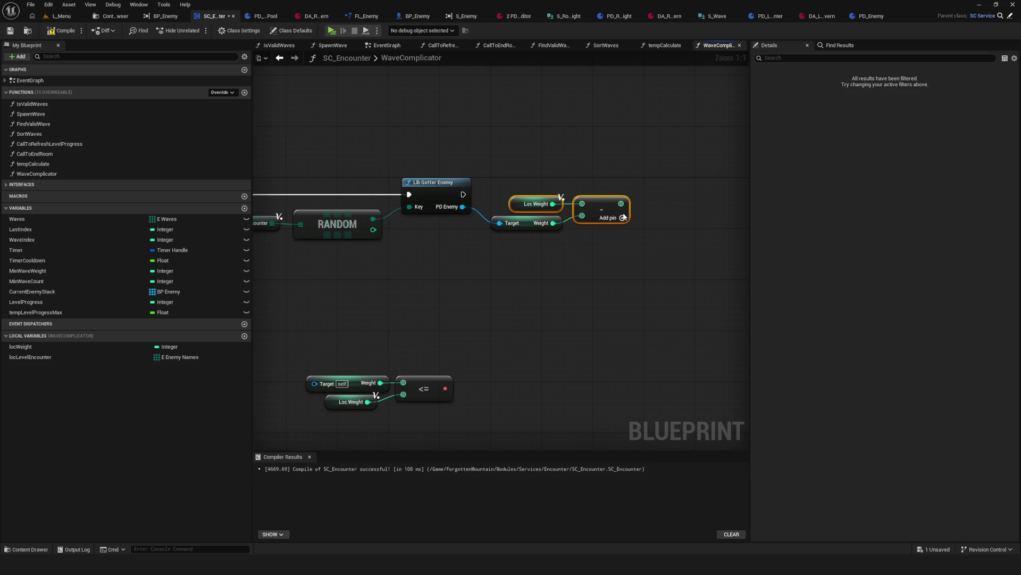
drag(527, 159, 627, 287)
drag(598, 208, 598, 272)
mouse_move(293, 266)
mouse_down()
mouse_move(524, 267)
mouse_move(299, 283)
mouse_up()
Step: Add a SET locWeight node fed by the difference and arrange it after Lib Getter Enemy
mouse_move(37, 349)
mouse_down()
mouse_move(728, 190)
mouse_move(671, 204)
mouse_up()
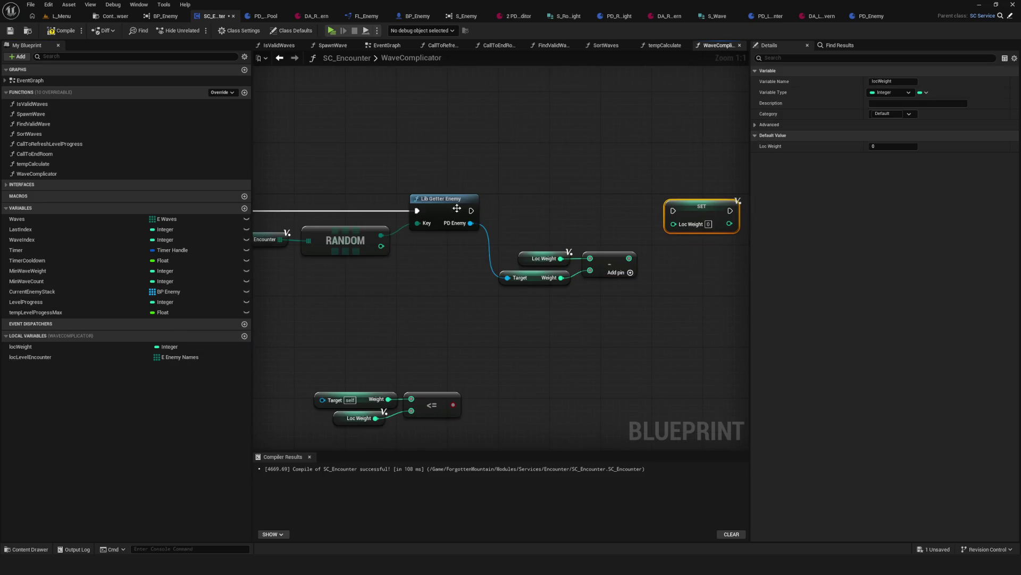
drag(471, 211, 674, 211)
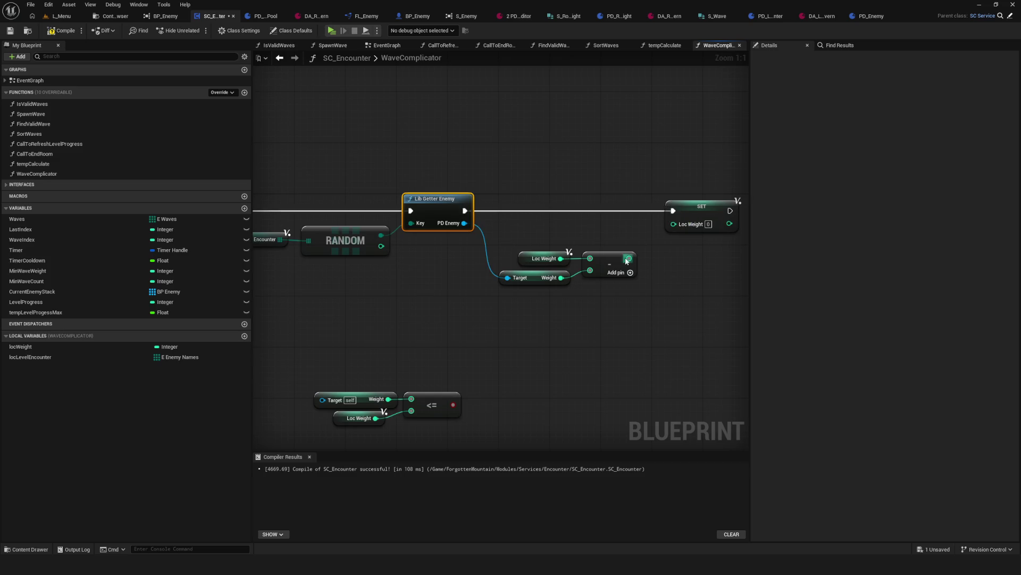
drag(630, 258, 674, 224)
drag(532, 223, 589, 306)
drag(614, 257, 635, 234)
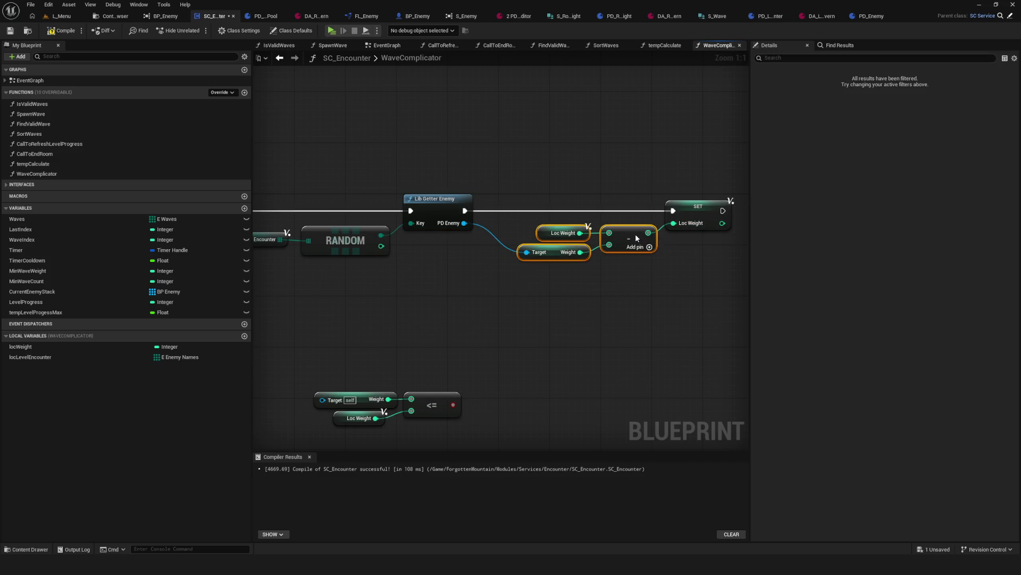
scroll(627, 234, down, 6)
scroll(489, 215, up, 3)
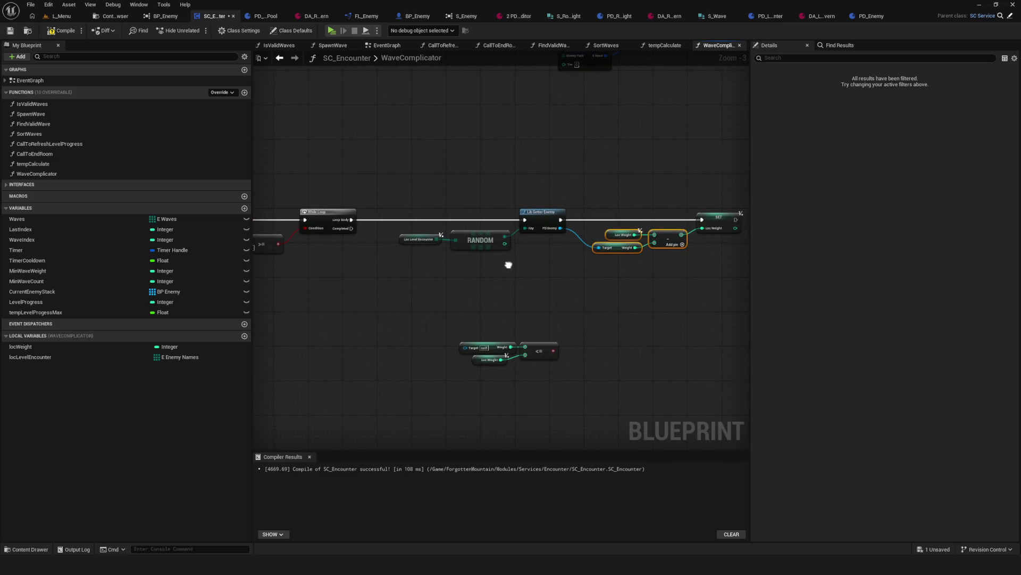
drag(507, 264, 367, 229)
shift+click(578, 183)
mouse_move(578, 185)
mouse_down()
mouse_move(732, 187)
mouse_move(716, 187)
mouse_up()
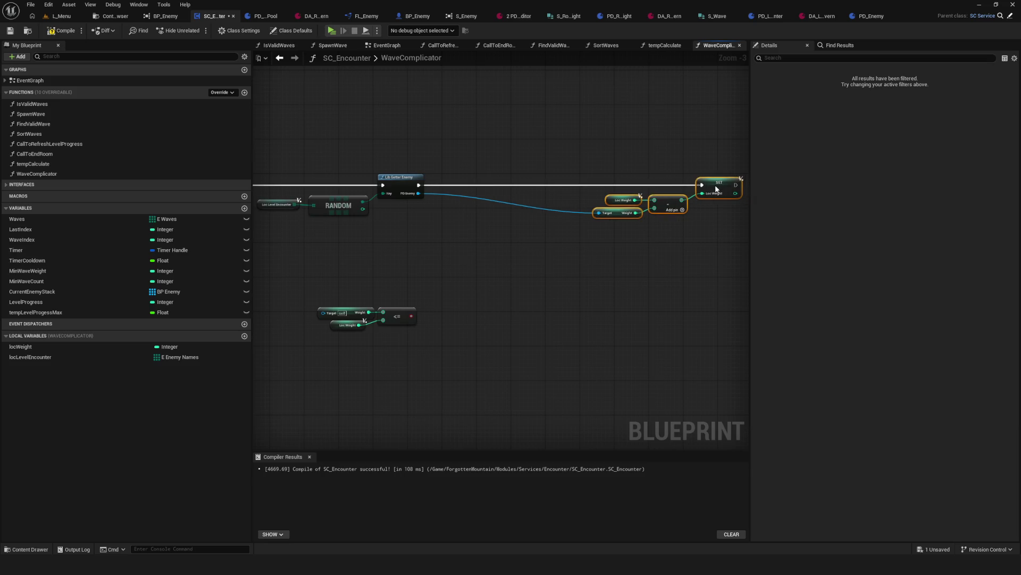
mouse_move(417, 217)
mouse_down()
mouse_move(470, 244)
mouse_move(798, 229)
mouse_move(413, 235)
mouse_move(496, 208)
mouse_move(628, 190)
mouse_move(701, 198)
mouse_up()
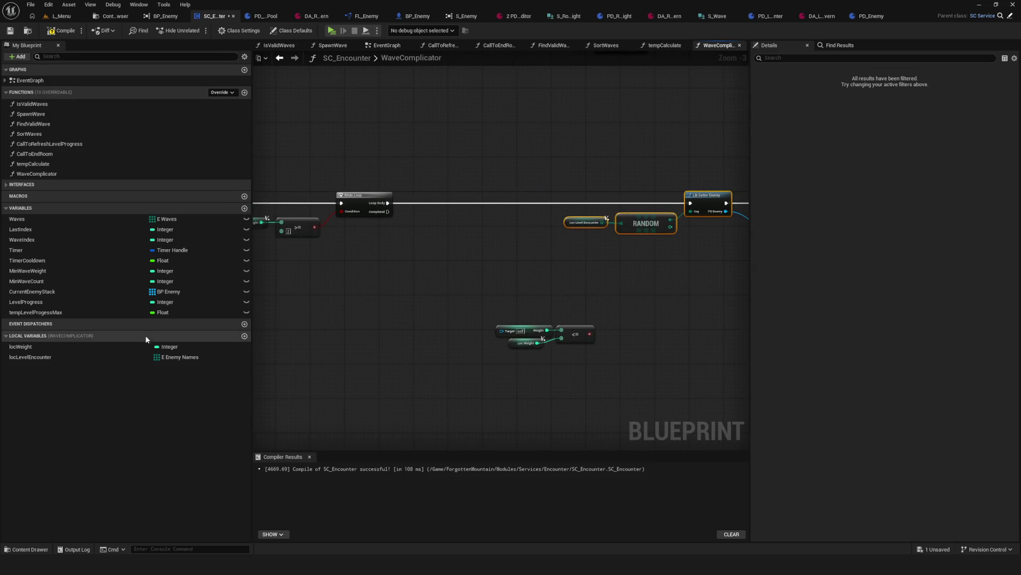
Step: Add local variable NewLocalVar of type E Enemy Names
click(244, 335)
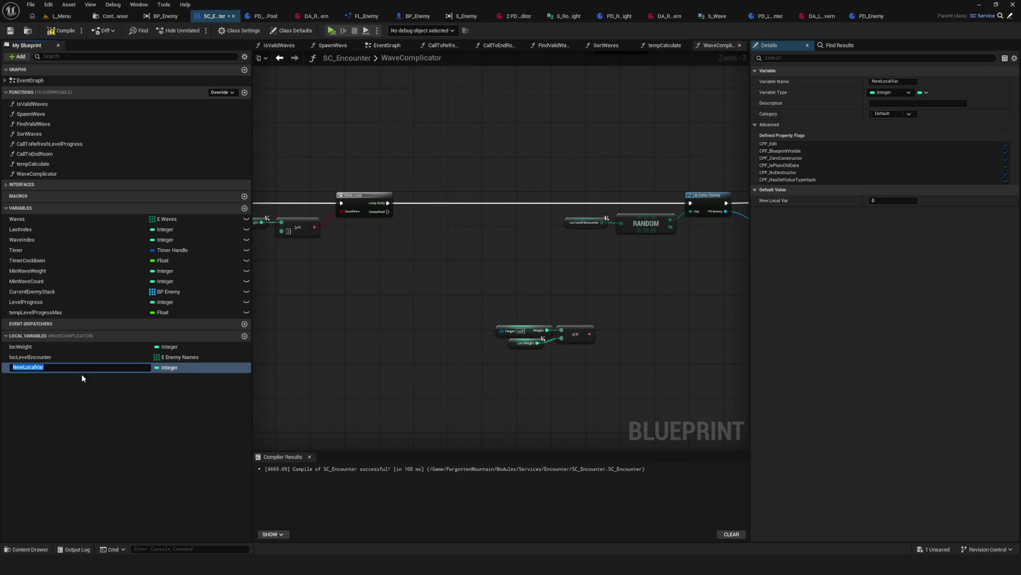
click(167, 368)
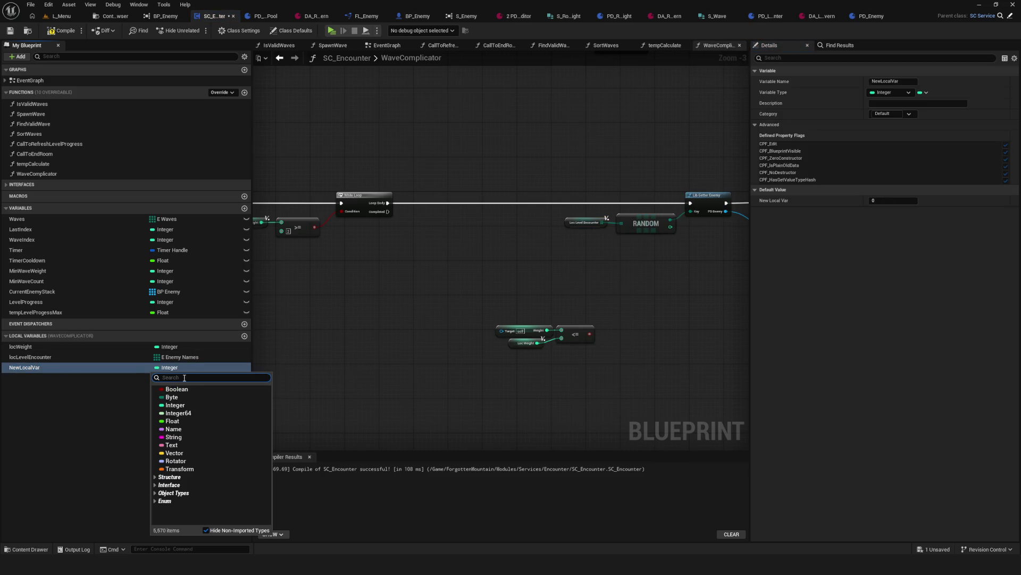
text(Enemy)
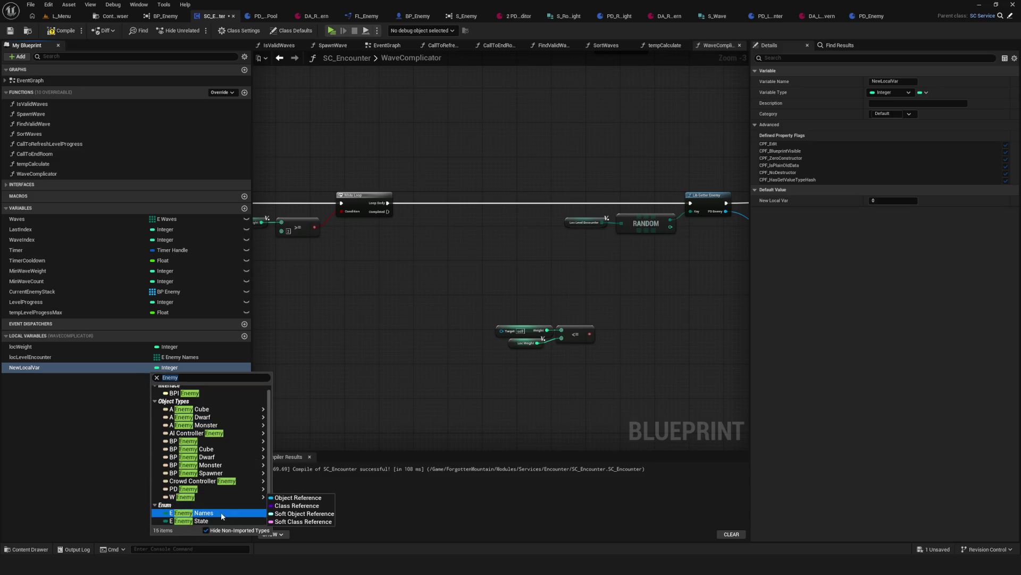
click(222, 511)
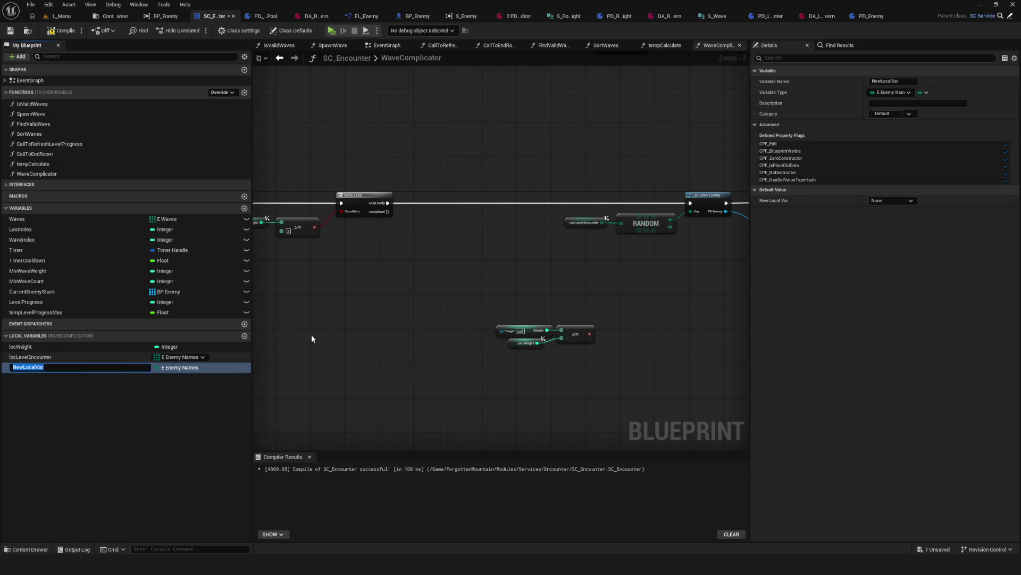
Step: Compare the locLevelEncounter variable's type with NewLocalVar's details
click(32, 357)
click(33, 367)
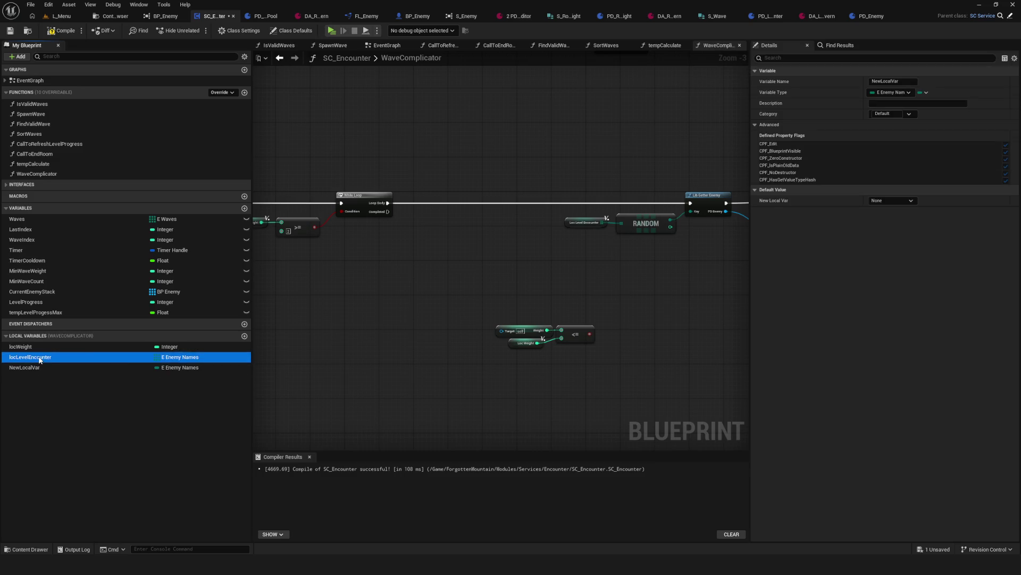
click(39, 358)
click(40, 367)
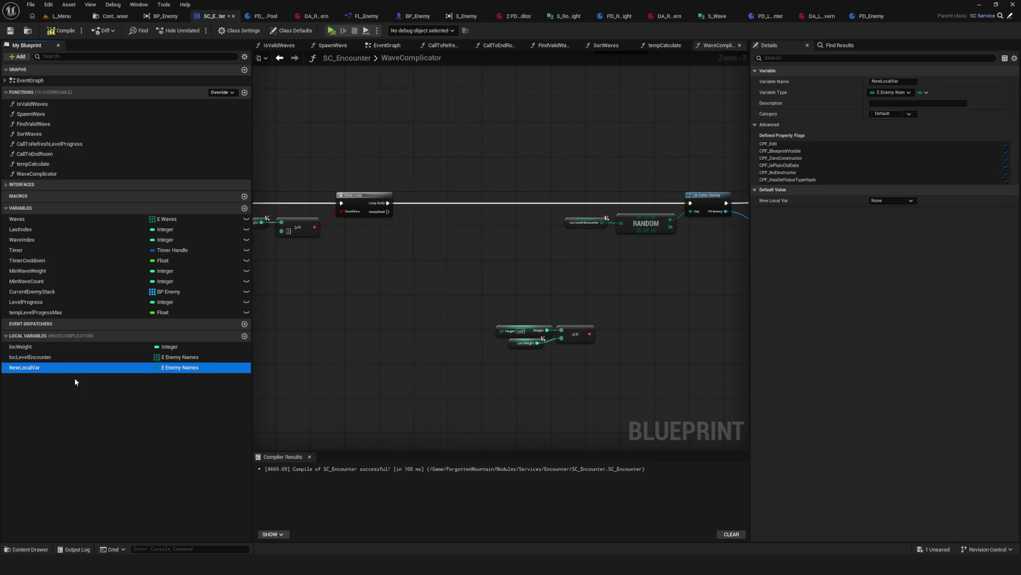
click(39, 362)
click(39, 366)
scroll(571, 251, up, 3)
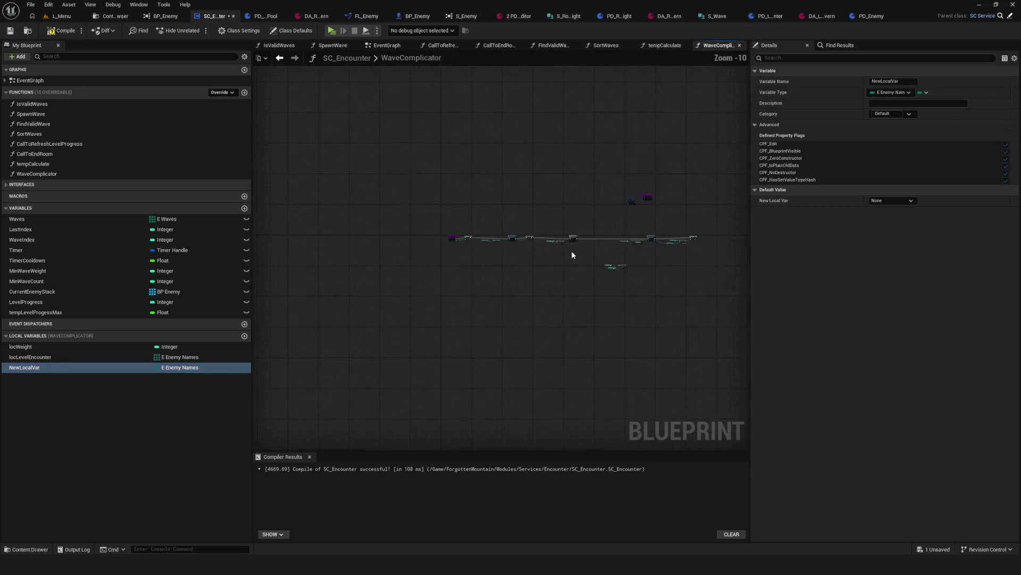
click(529, 244)
scroll(569, 223, down, 5)
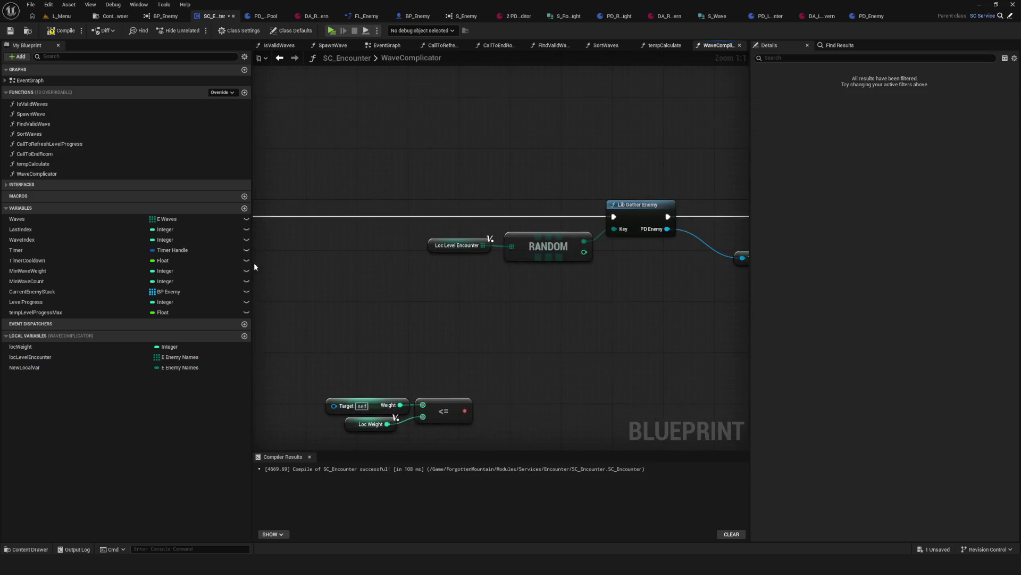
Step: Move Loc Level Encounter and RANDOM down-left, then pan back toward the SET and While Loop nodes
scroll(555, 274, up, 5)
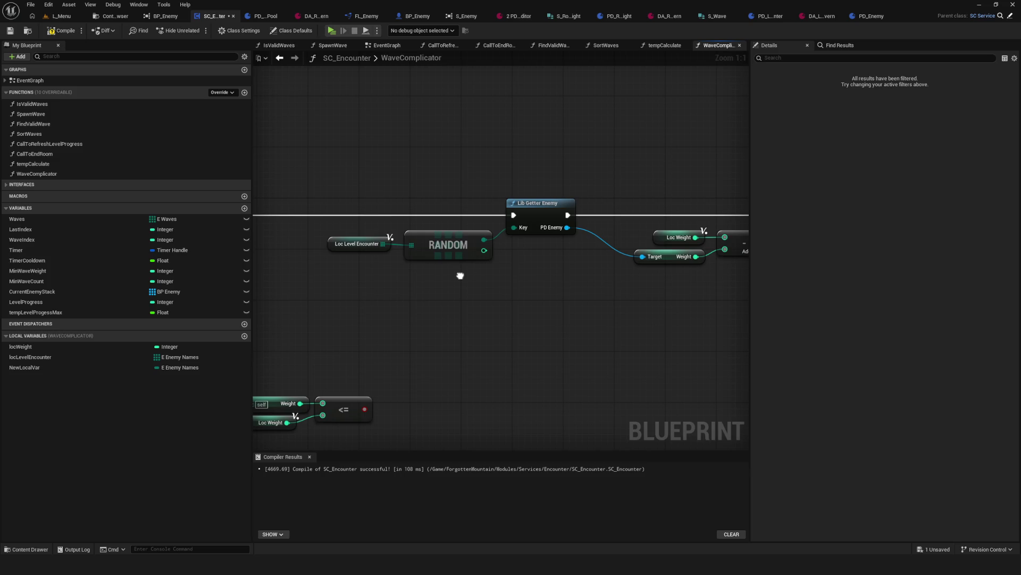
mouse_move(308, 192)
mouse_down()
mouse_move(452, 245)
mouse_move(403, 264)
mouse_up()
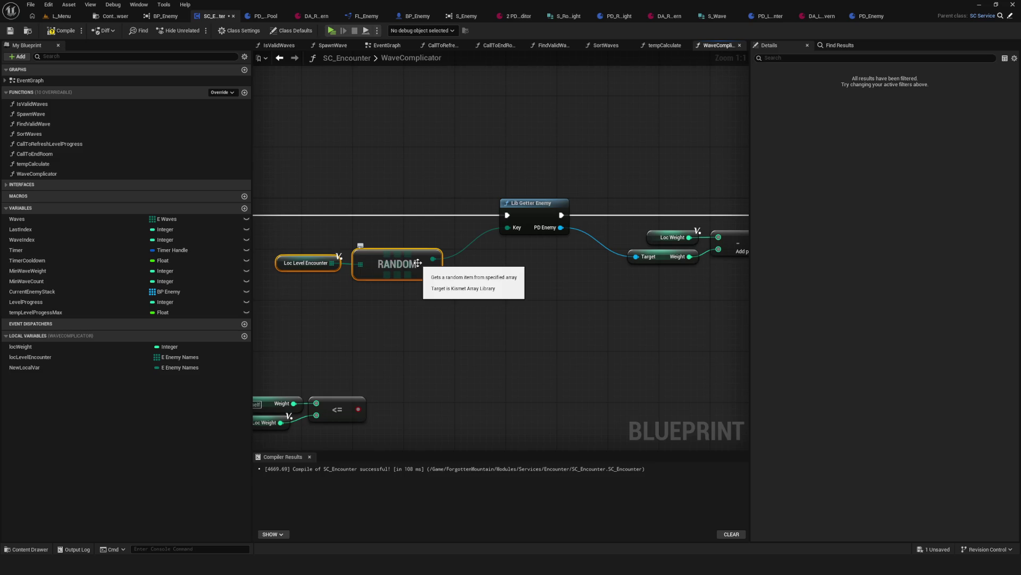
scroll(474, 256, down, 6)
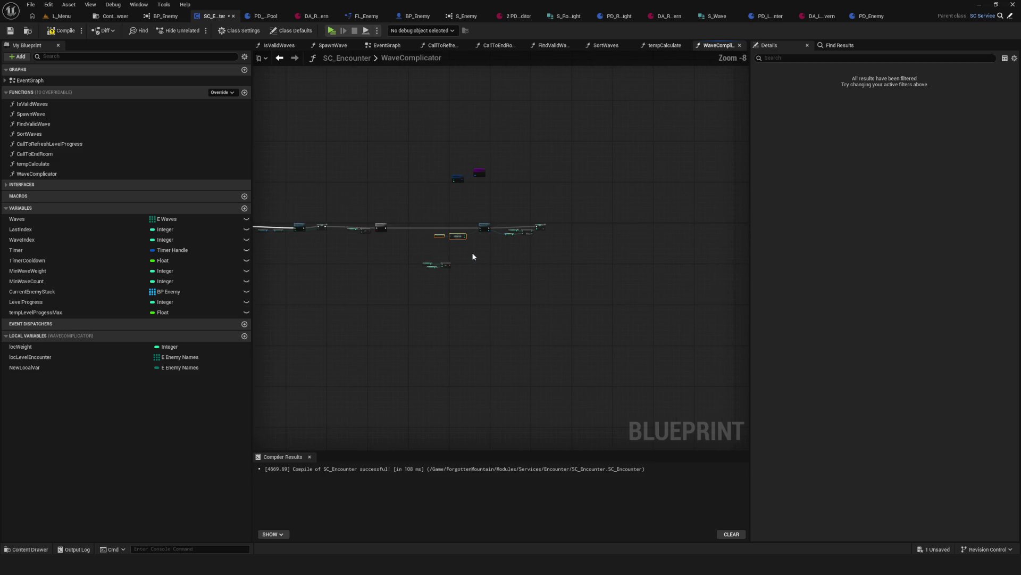
scroll(474, 255, up, 3)
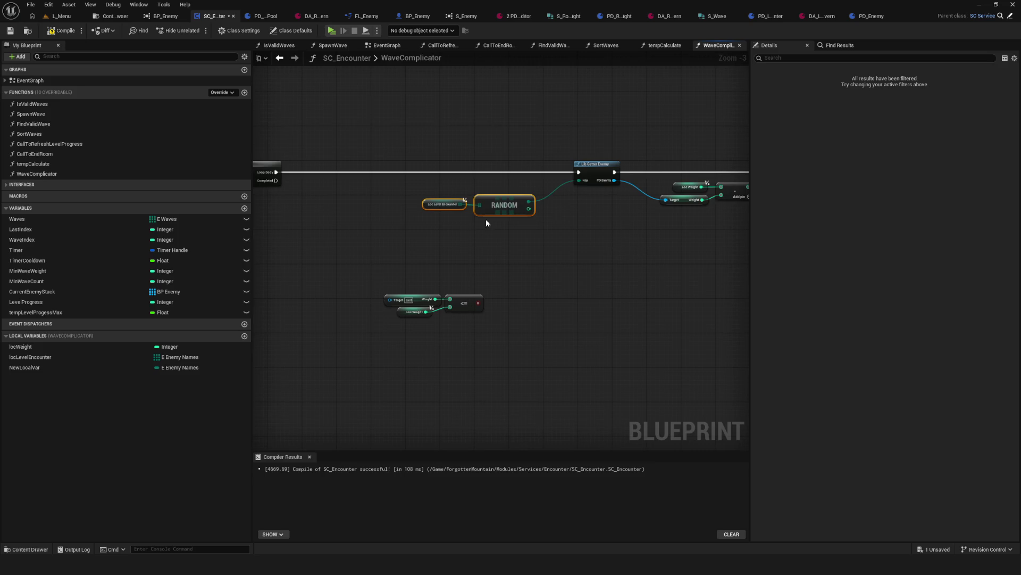
scroll(475, 244, up, 3)
click(372, 225)
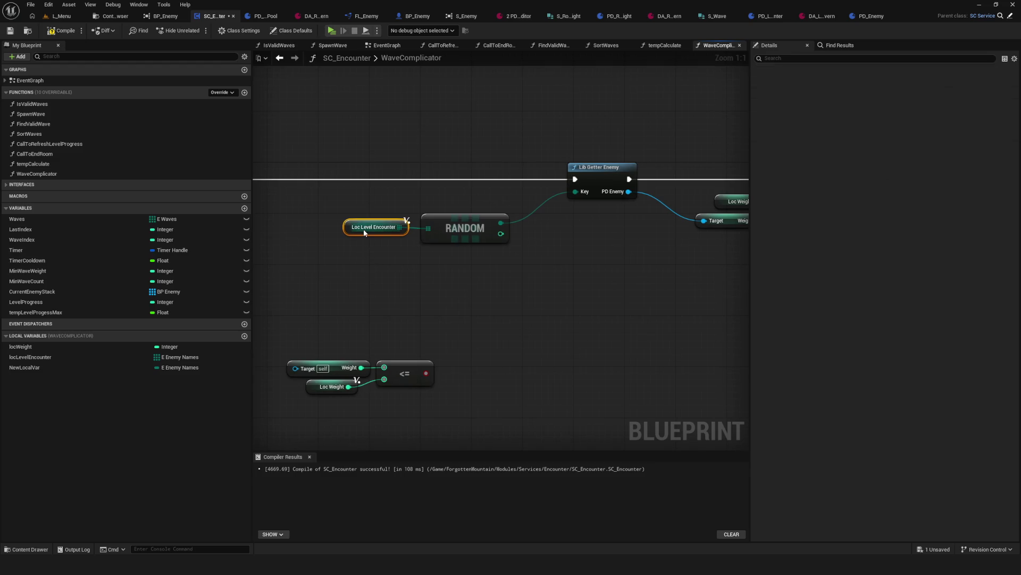
drag(552, 275, 346, 291)
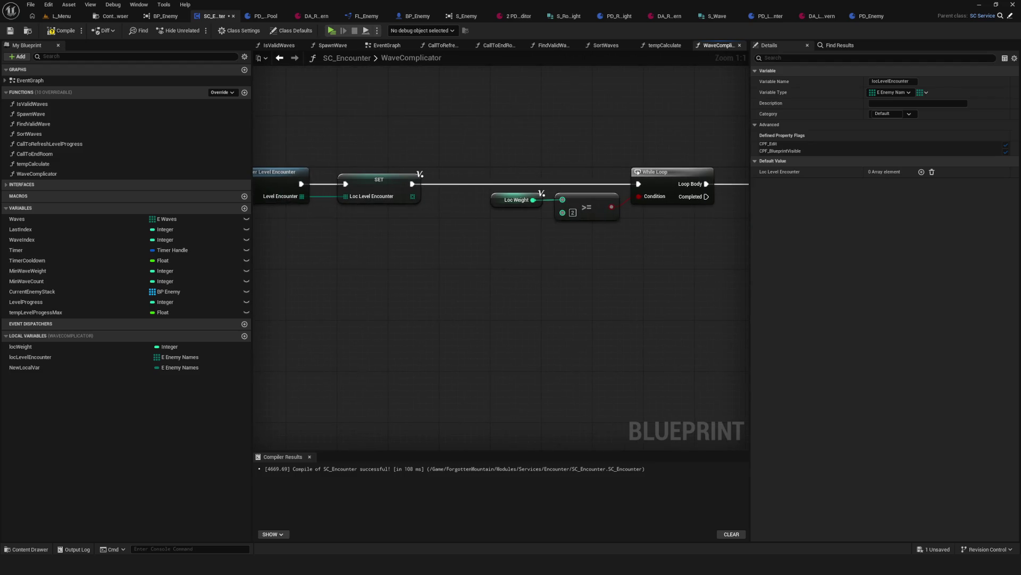
mouse_move(745, 287)
mouse_down()
mouse_move(464, 297)
mouse_move(415, 319)
mouse_up()
scroll(430, 283, down, 5)
drag(486, 96, 598, 203)
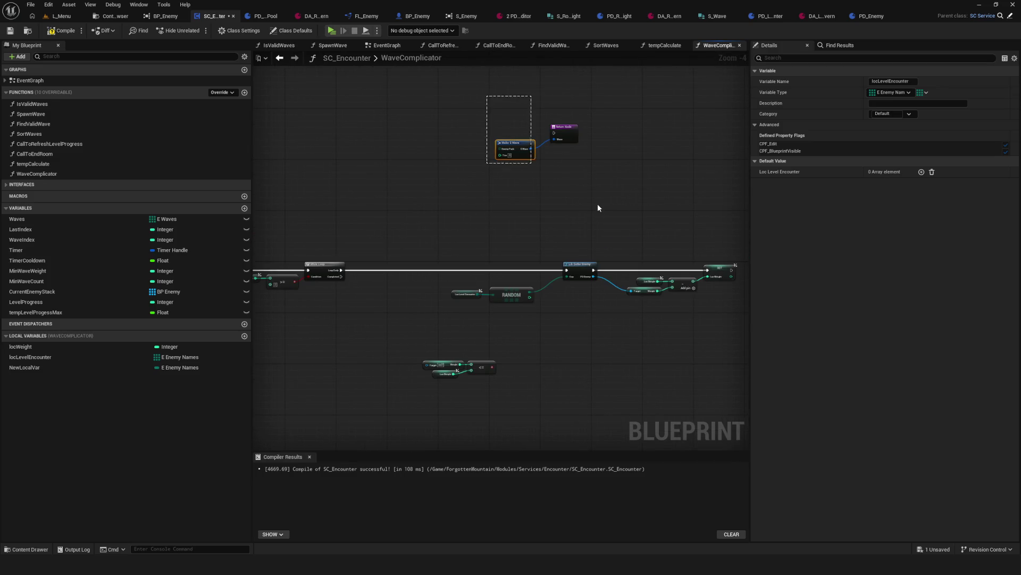
Step: Move Make S Wave and the Return Node down and right, below the loop
drag(558, 133, 580, 278)
scroll(593, 286, up, 4)
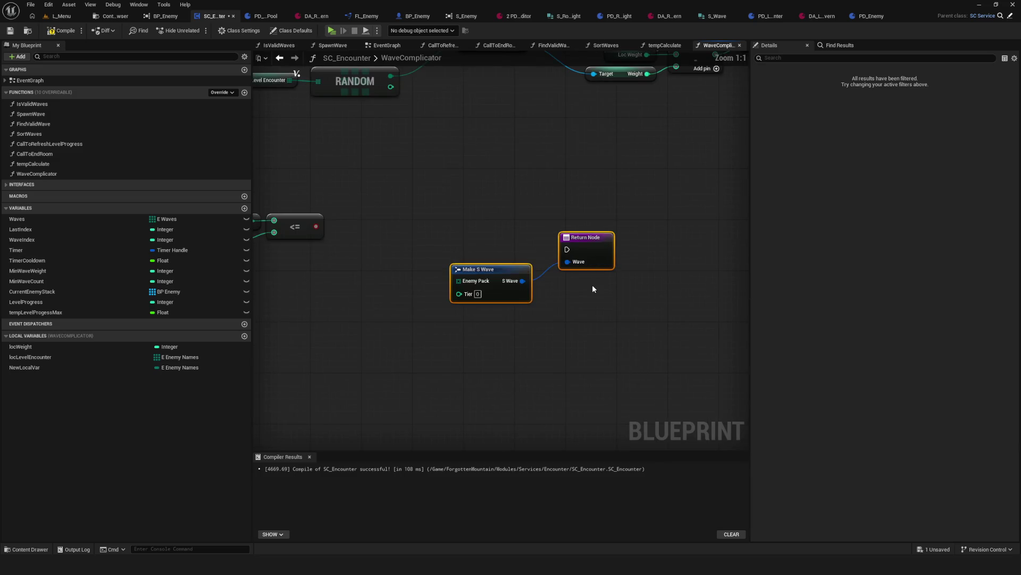
drag(569, 293, 642, 310)
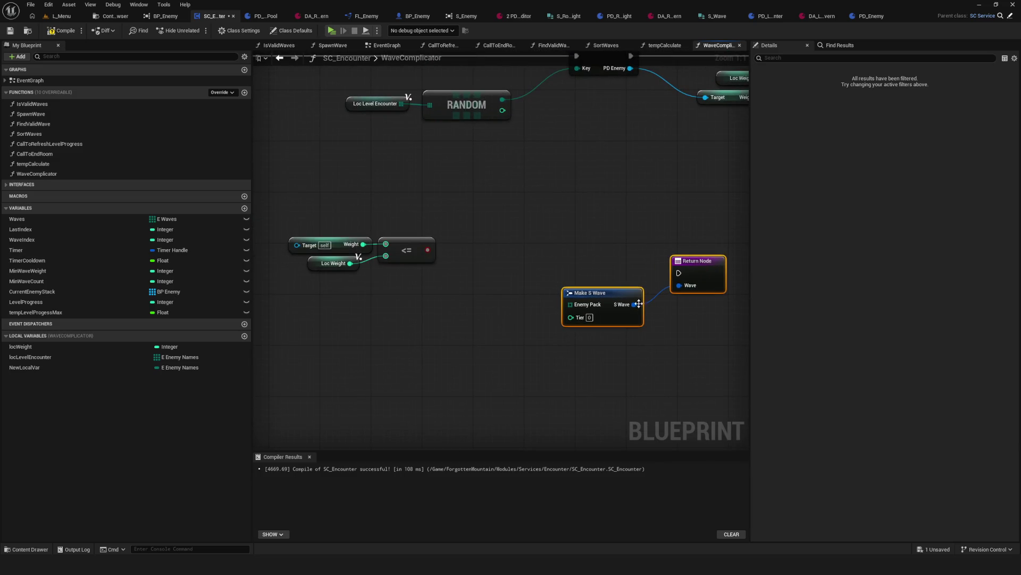
drag(540, 216, 750, 390)
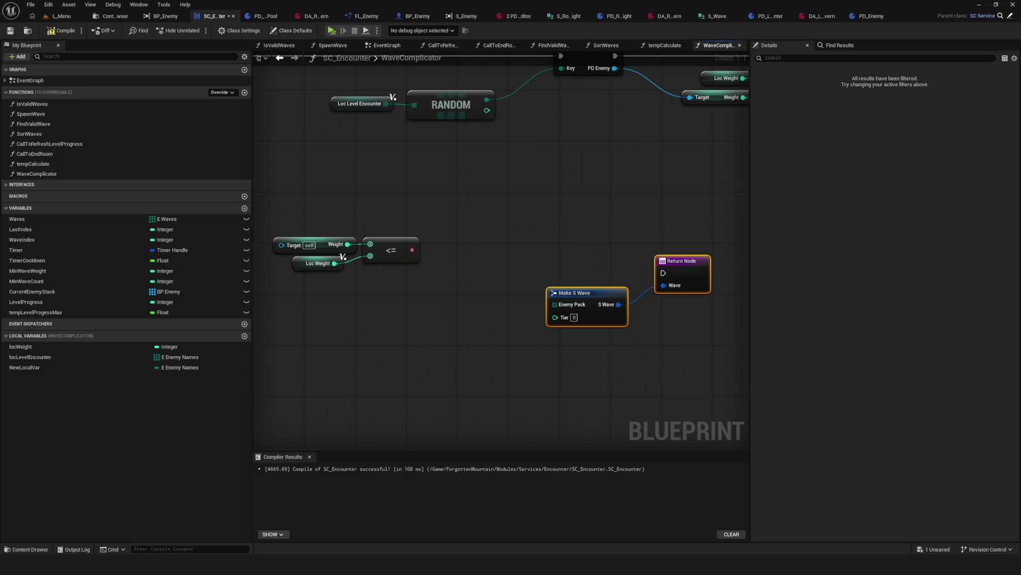
drag(551, 294, 569, 319)
scroll(484, 290, down, 5)
scroll(561, 298, up, 3)
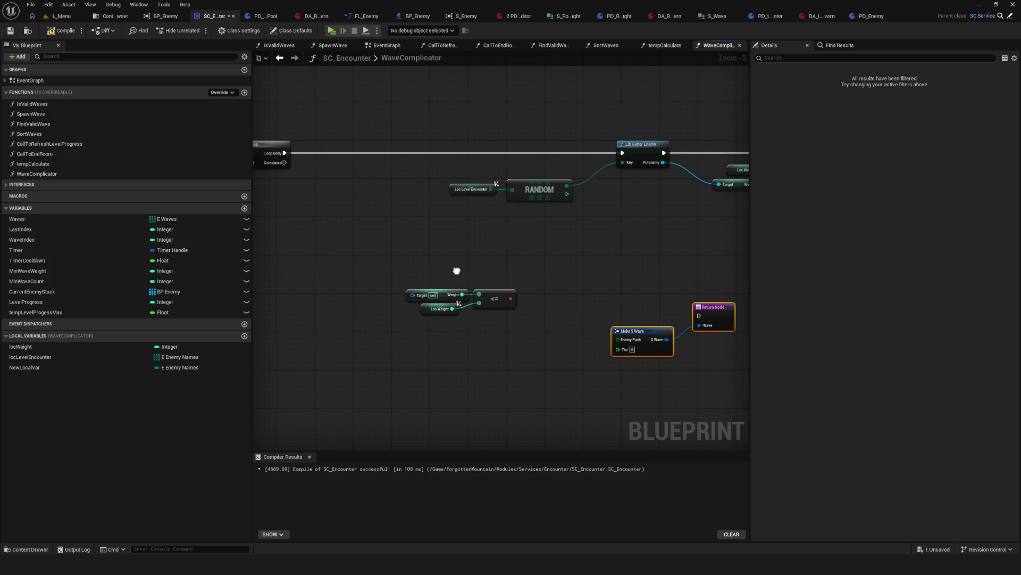
mouse_move(359, 263)
mouse_down()
mouse_move(481, 323)
mouse_move(526, 328)
mouse_up()
scroll(612, 341, up, 2)
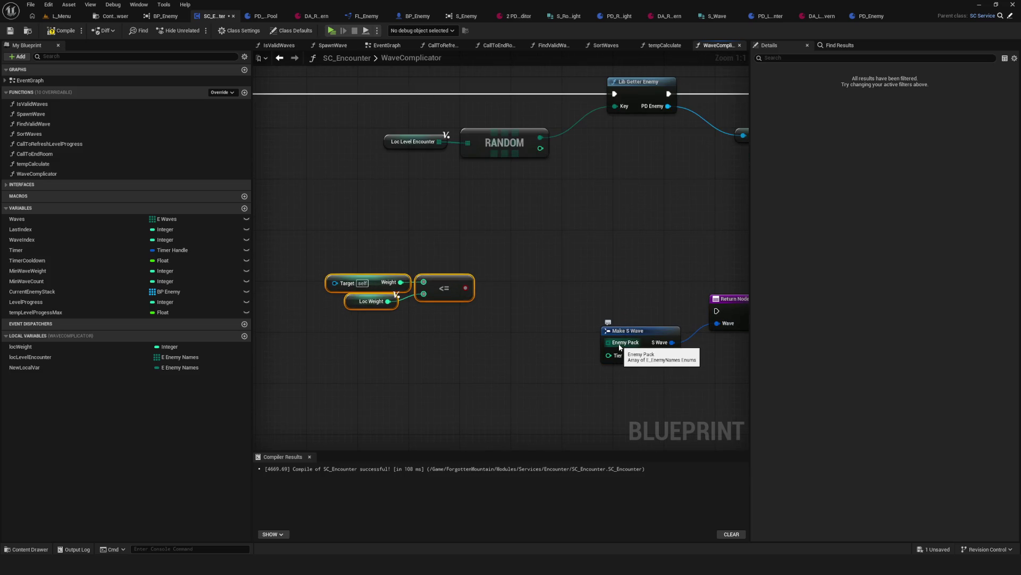
mouse_move(590, 255)
mouse_down()
mouse_move(828, 387)
mouse_move(819, 385)
mouse_up()
drag(559, 307, 718, 334)
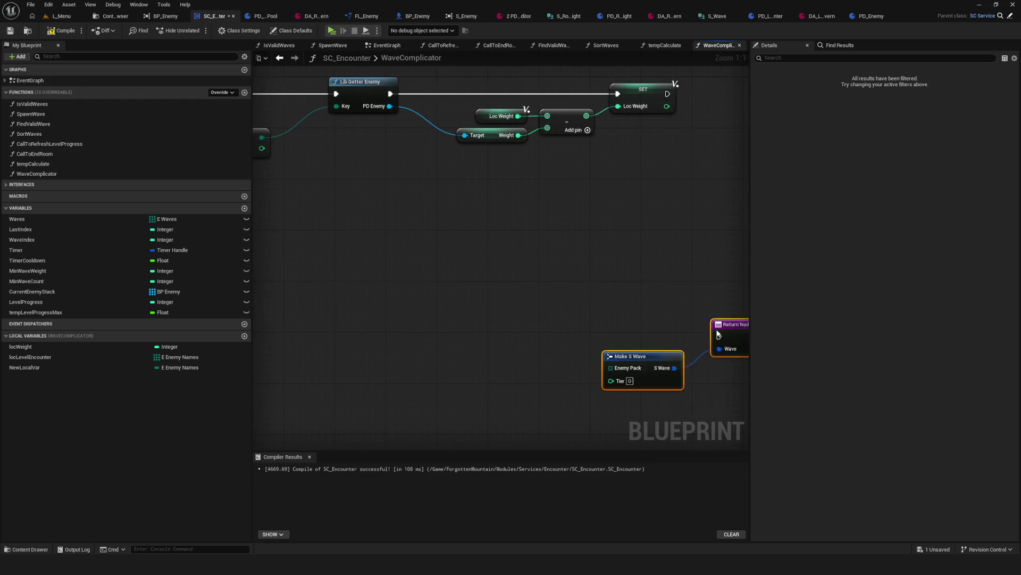
Step: Shift the Loc Weight, Weight and subtract nodes further right
scroll(612, 325, down, 6)
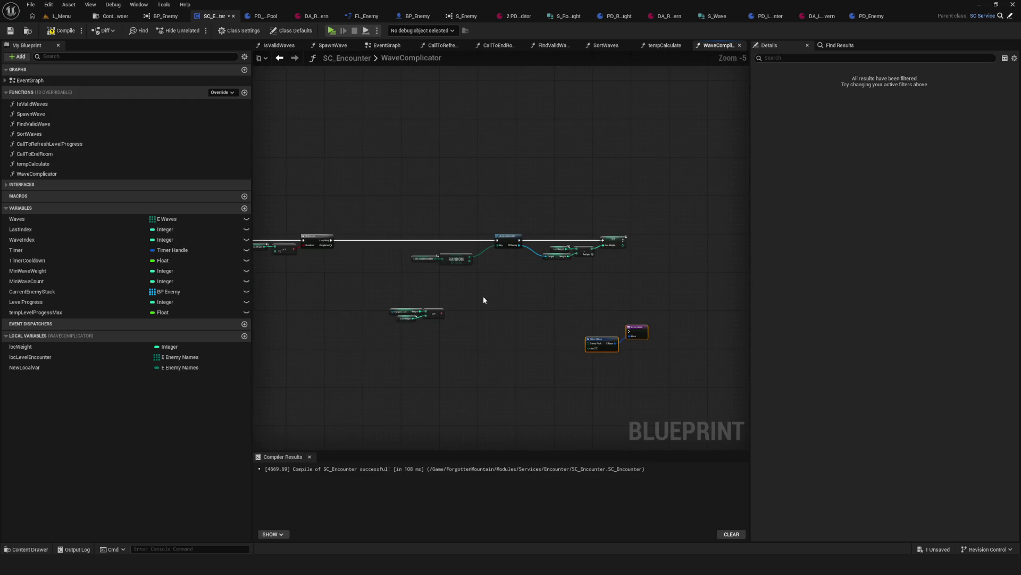
scroll(540, 271, up, 3)
mouse_move(316, 181)
mouse_down()
mouse_move(685, 265)
mouse_move(700, 279)
mouse_up()
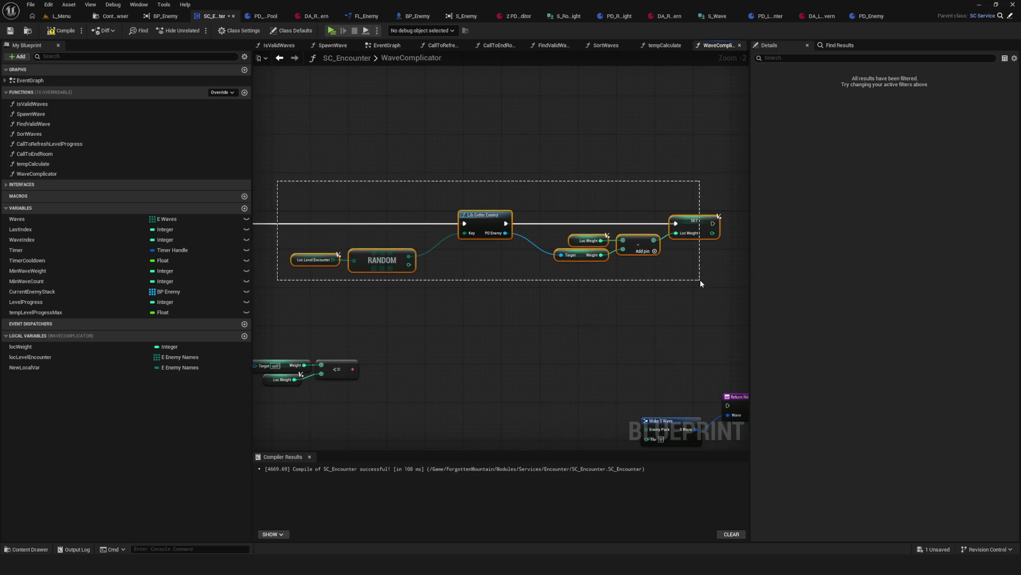
drag(700, 279, 700, 279)
mouse_move(694, 221)
mouse_down()
mouse_move(793, 219)
mouse_move(708, 223)
mouse_up()
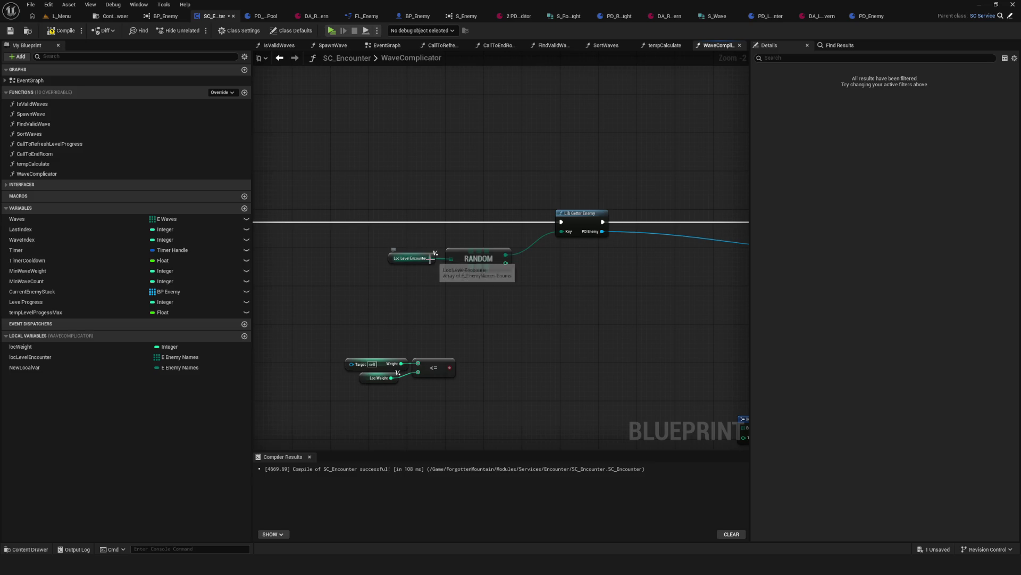
Step: Select the Loc Level Encounter node and the locLevelEncounter local variable
click(430, 258)
click(429, 259)
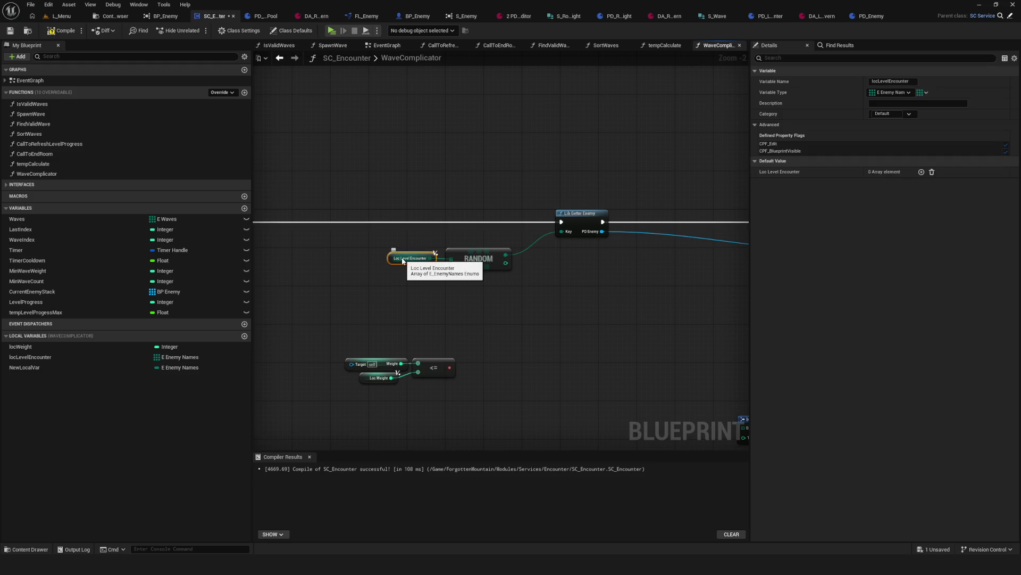
scroll(431, 261, up, 2)
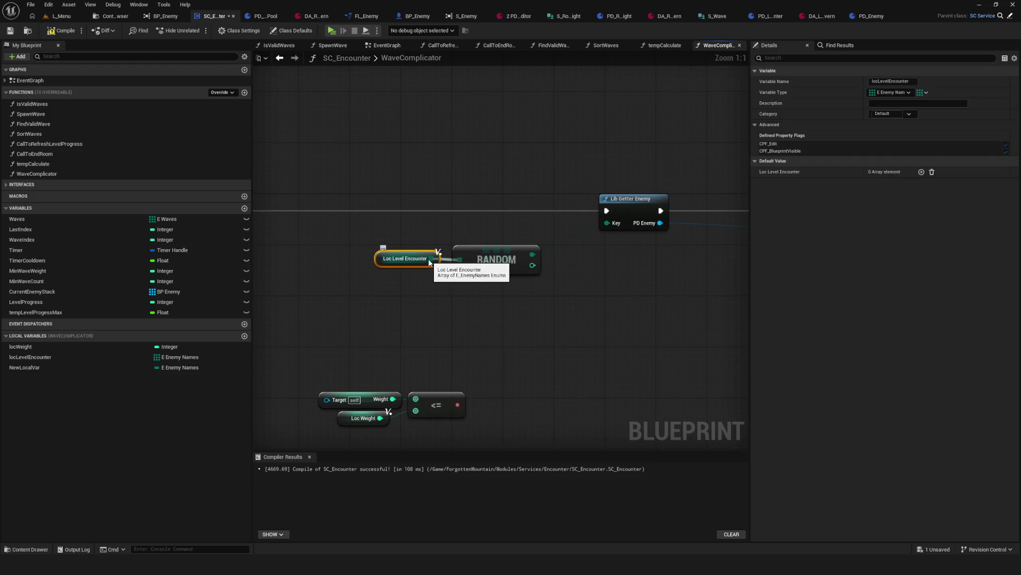
click(56, 358)
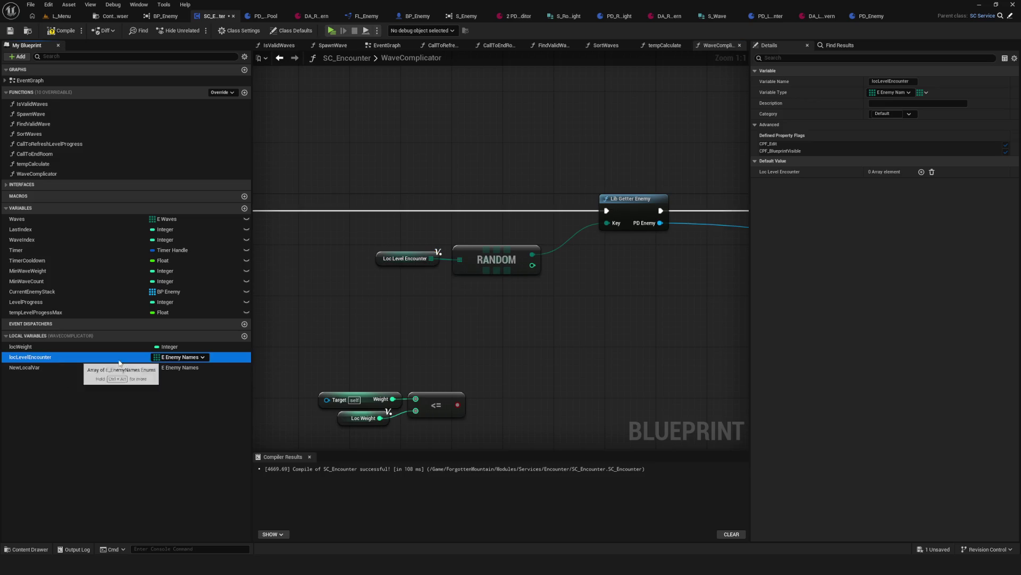
right_click(179, 360)
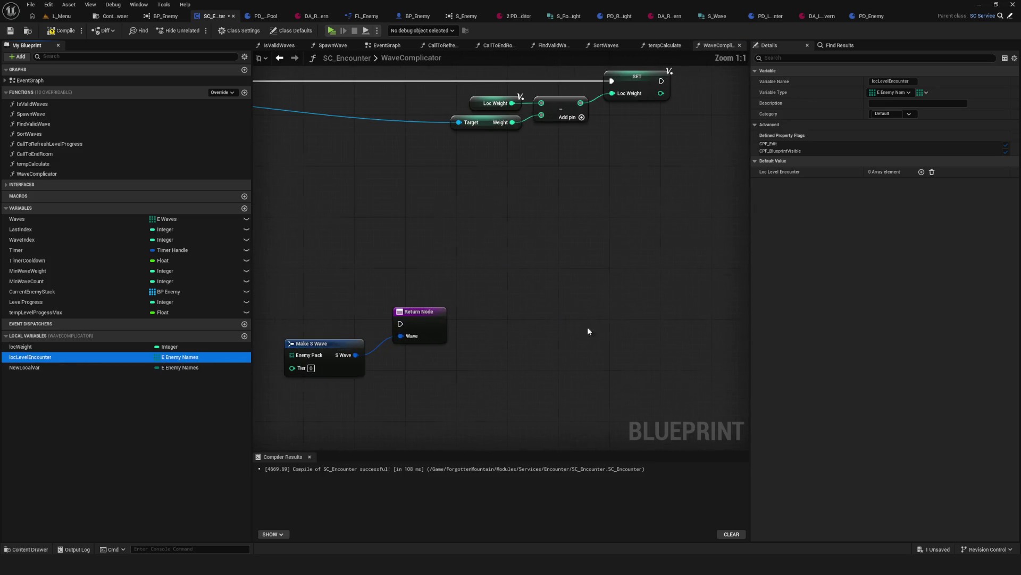
scroll(433, 284, down, 3)
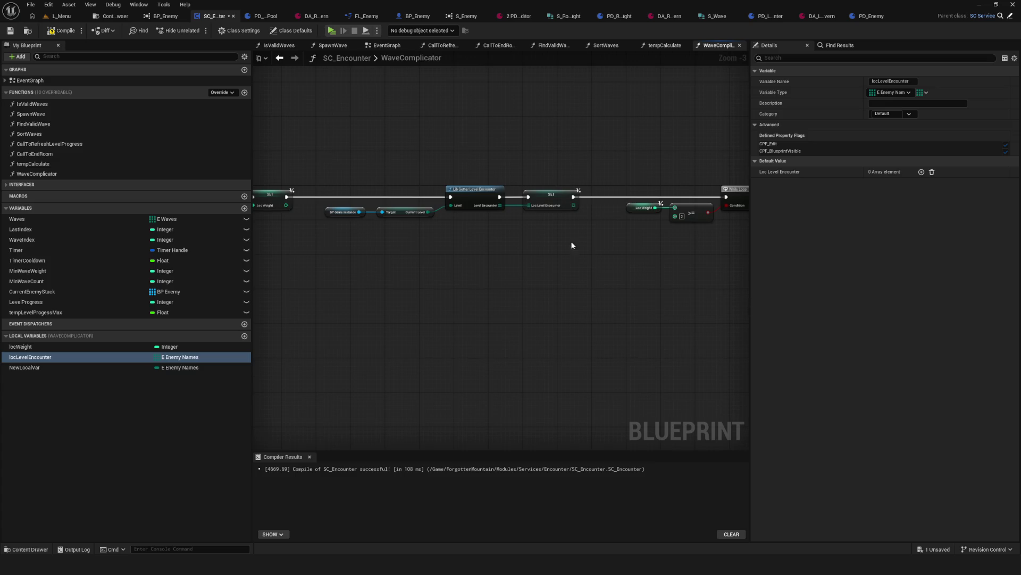
scroll(573, 246, up, 3)
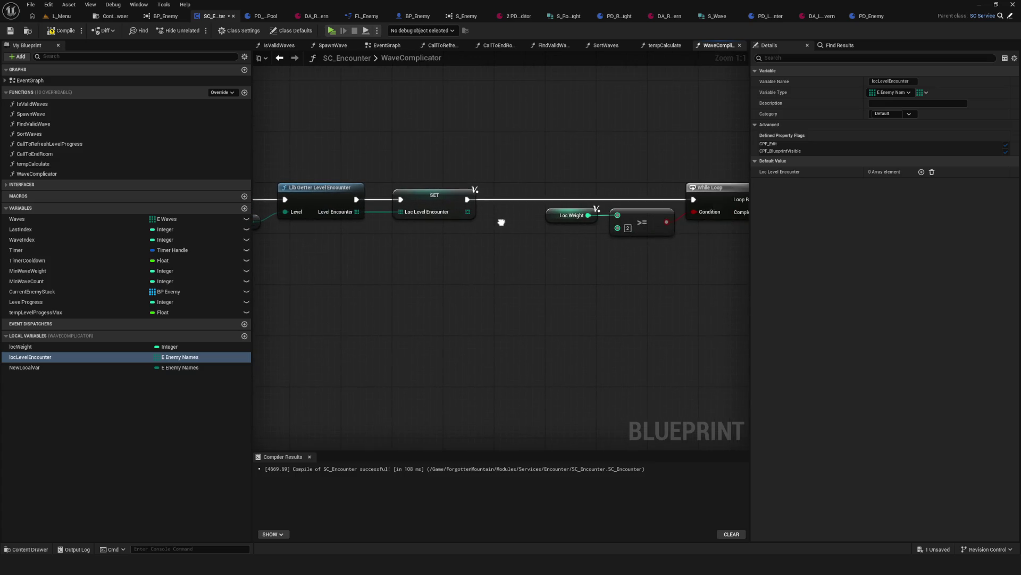
Step: Pan to Lib Getter Enemy and drag a wire from its PD Enemy output onto empty graph
mouse_move(709, 262)
mouse_down()
mouse_move(335, 246)
mouse_move(253, 232)
mouse_up()
drag(368, 139, 557, 277)
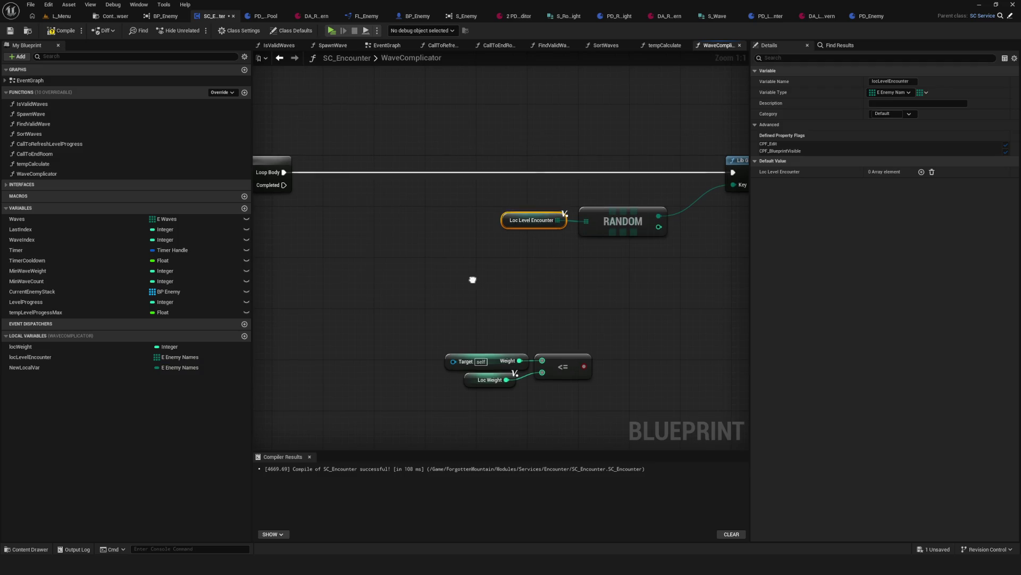
mouse_move(472, 279)
mouse_down()
mouse_move(381, 232)
mouse_move(495, 290)
mouse_move(351, 287)
mouse_up()
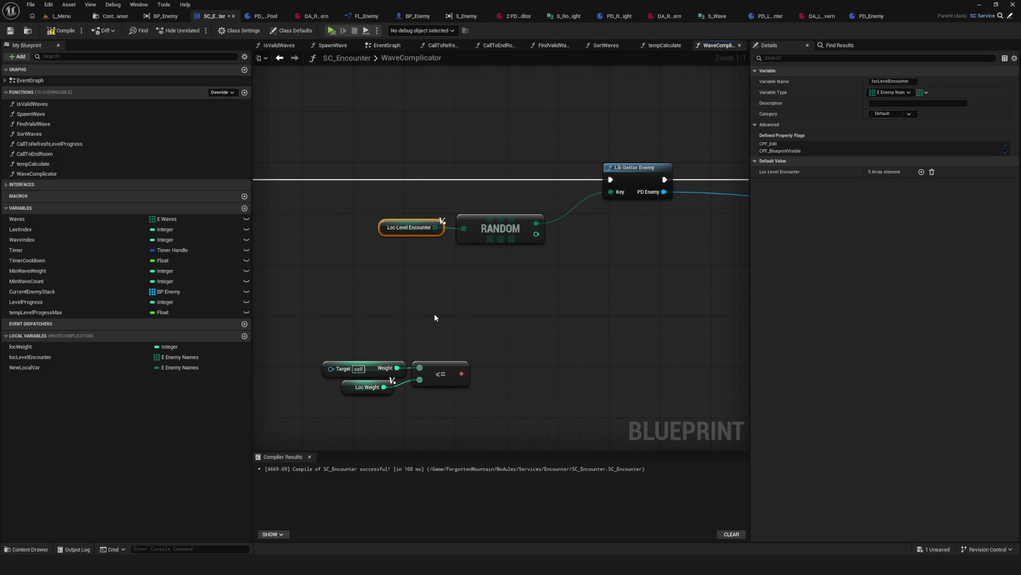
drag(434, 314, 331, 322)
mouse_move(459, 281)
mouse_down()
mouse_move(615, 295)
mouse_move(500, 278)
mouse_up()
mouse_move(480, 246)
mouse_down()
mouse_move(549, 201)
mouse_move(600, 318)
mouse_up()
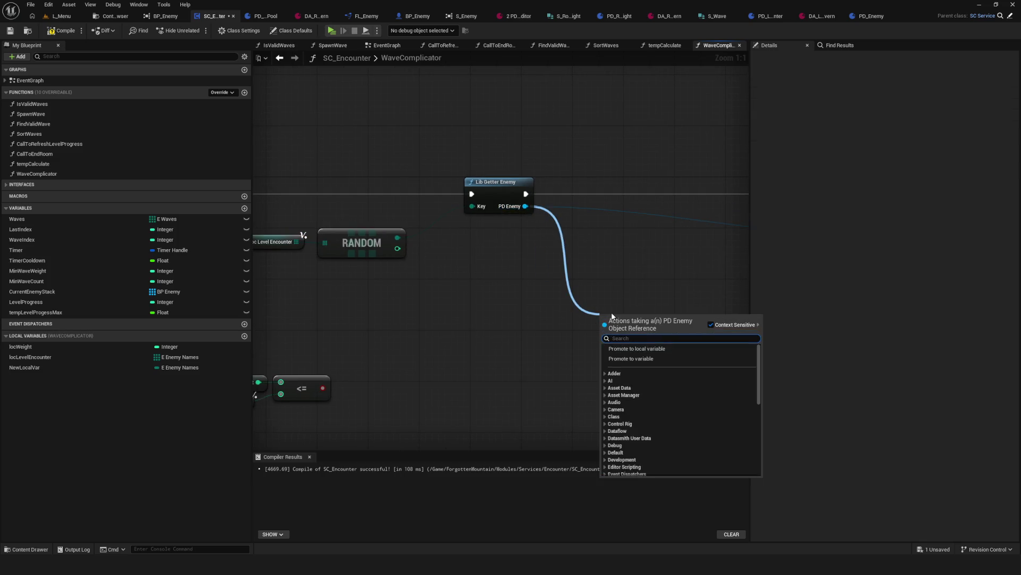
Step: Add a Get Enemy Name node from the 'name' search, then delete it
text(name)
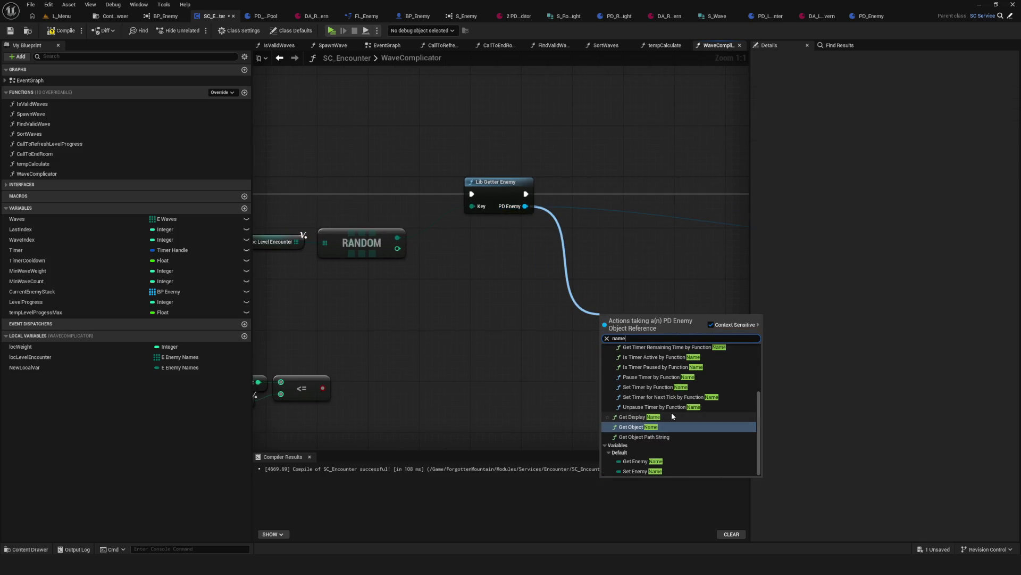
click(641, 461)
scroll(505, 297, down, 2)
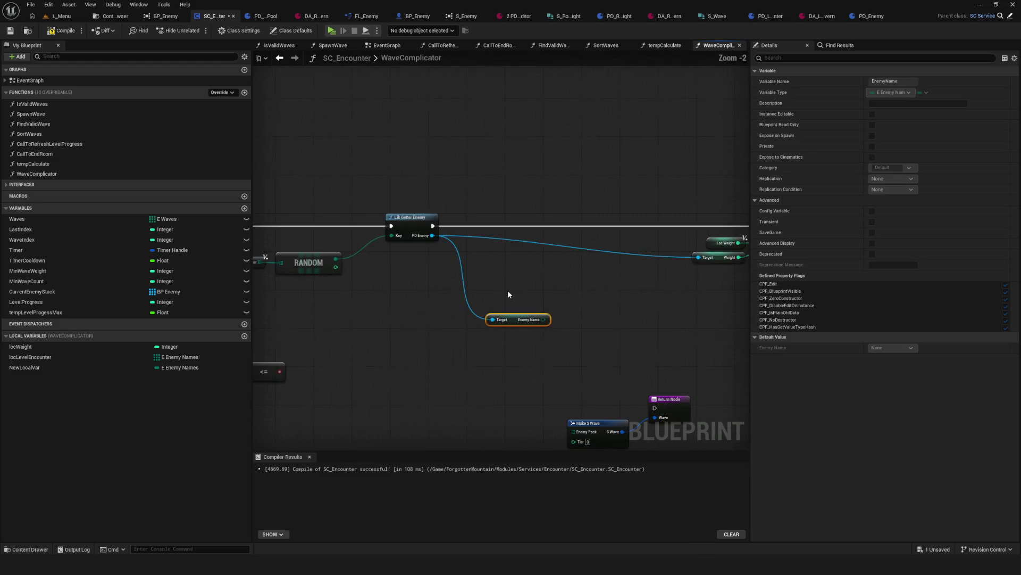
mouse_move(537, 307)
mouse_down()
mouse_move(546, 273)
mouse_move(532, 250)
mouse_up()
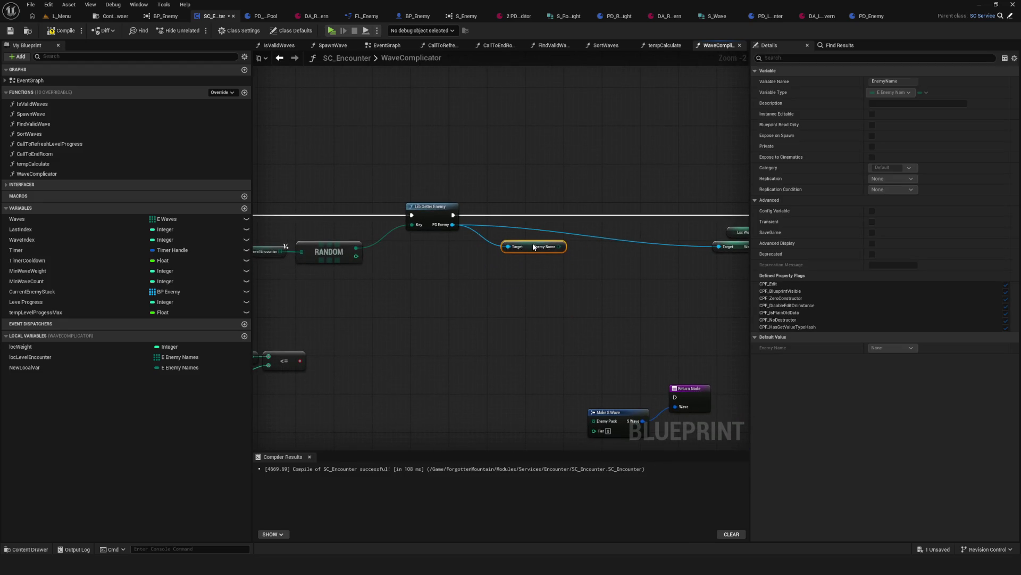
key(Delete)
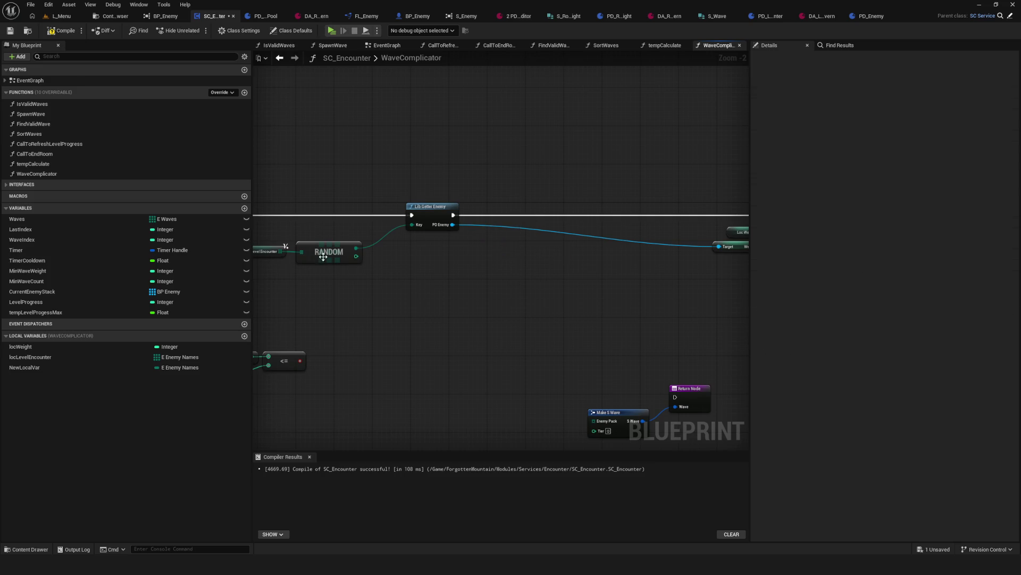
Step: Move Loc Level Encounter and RANDOM down-left and shift Lib Getter Enemy further right
scroll(338, 272, up, 2)
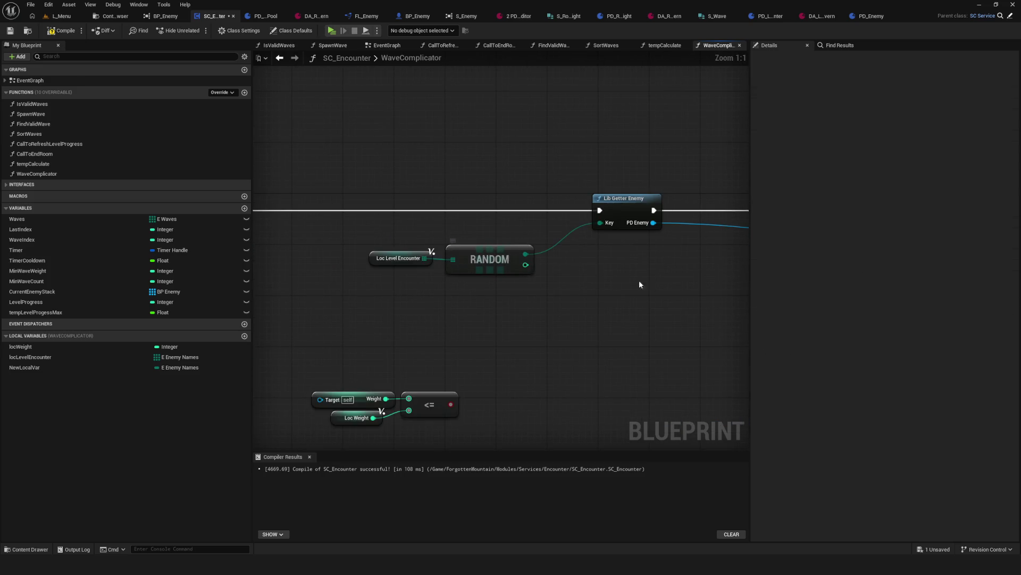
mouse_move(640, 280)
mouse_down()
mouse_move(513, 298)
mouse_move(545, 281)
mouse_move(452, 278)
mouse_up()
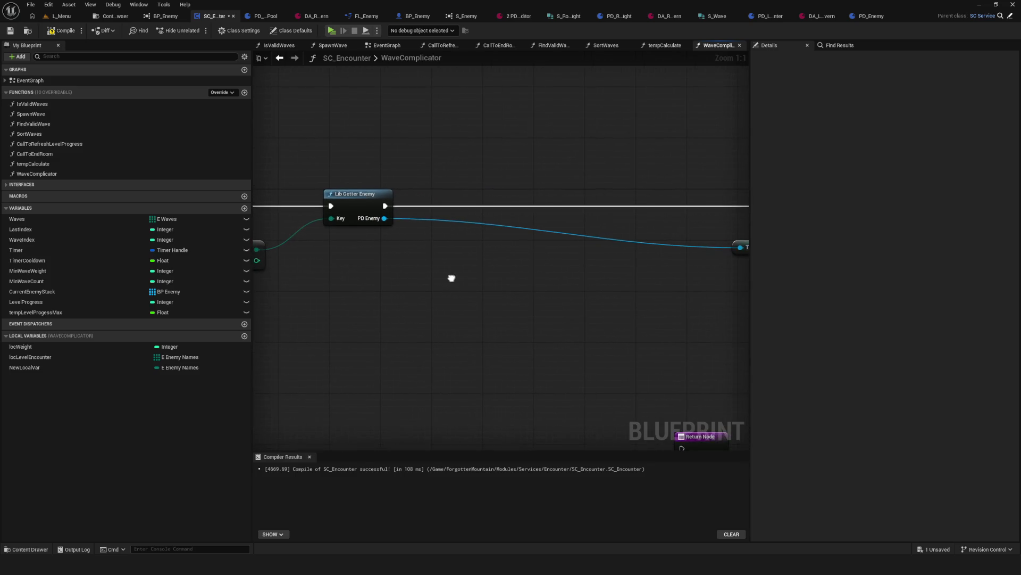
key(Home)
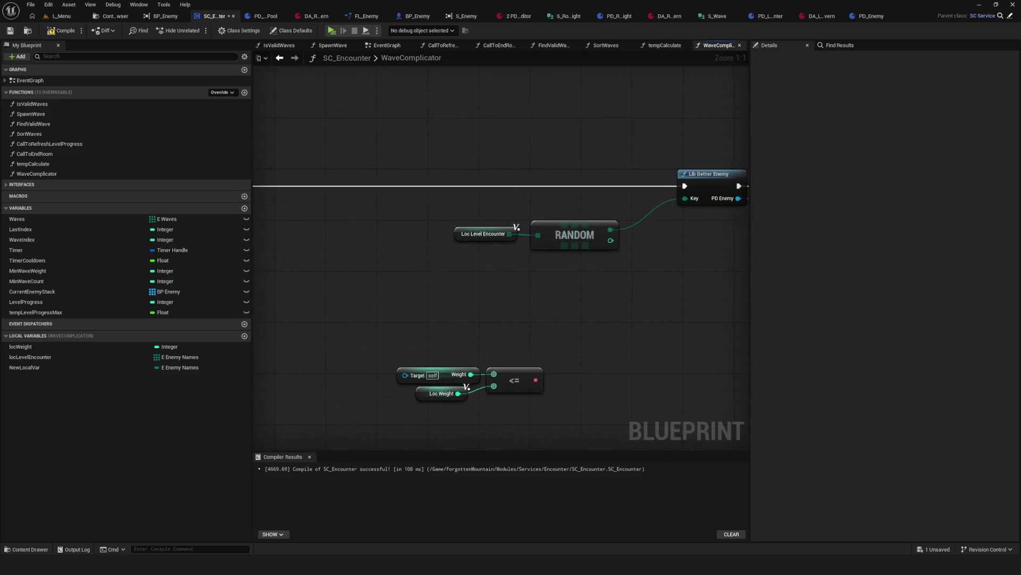
mouse_move(579, 229)
mouse_down()
mouse_move(585, 266)
mouse_move(534, 268)
mouse_move(520, 283)
mouse_up()
scroll(423, 280, down, 3)
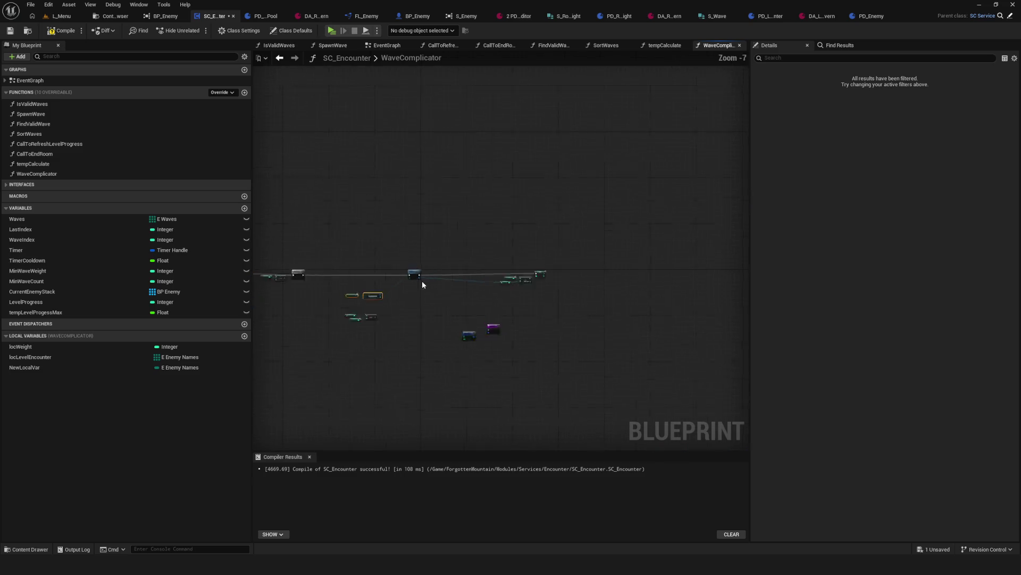
scroll(422, 280, up, 3)
mouse_move(387, 246)
mouse_down()
mouse_move(610, 246)
mouse_move(573, 307)
mouse_up()
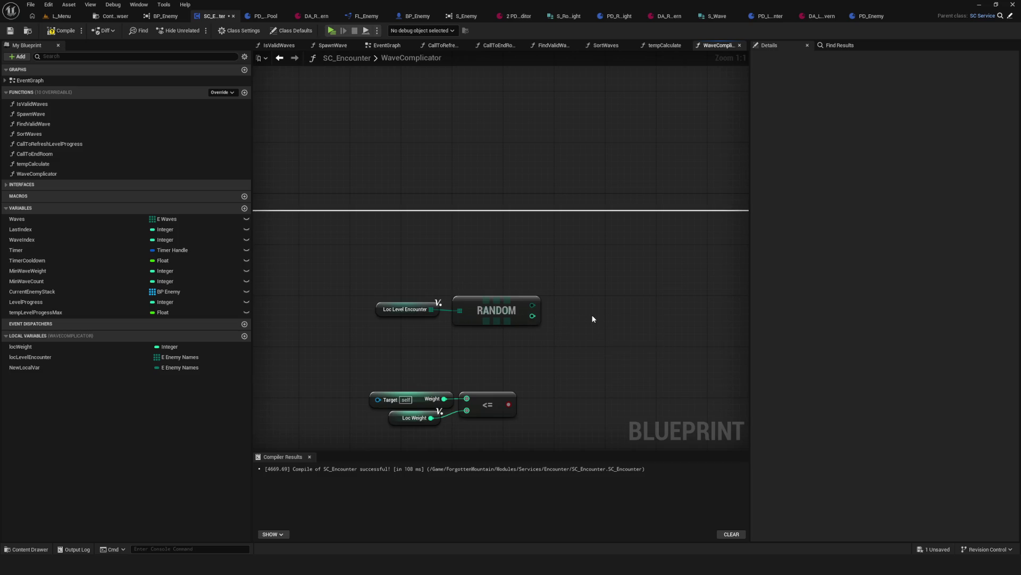
drag(509, 288, 551, 274)
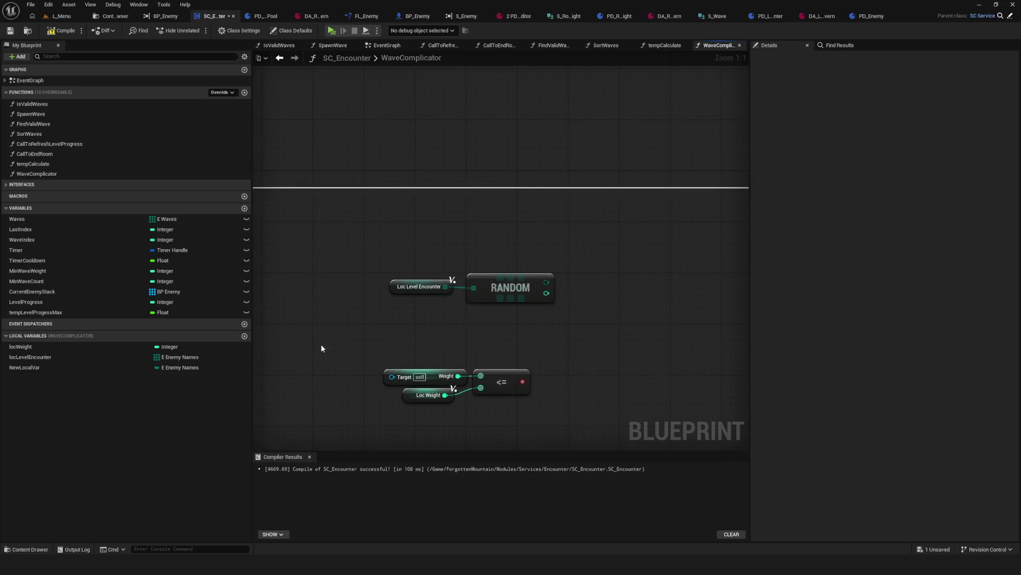
Step: Add a WaveComplicator local variable, make it Integer, and name it RandomEnemyIndex
click(244, 335)
click(186, 378)
click(197, 415)
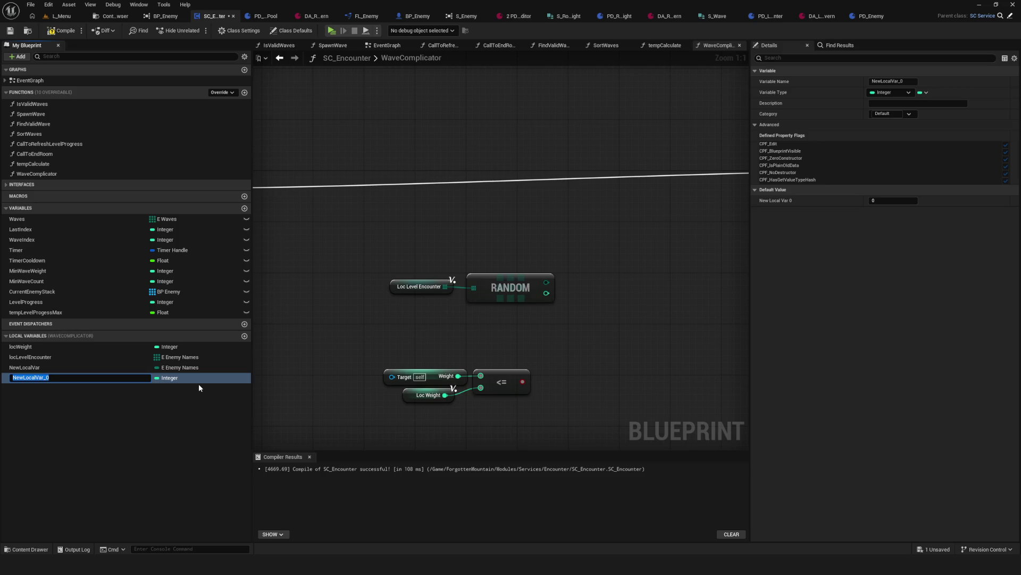
text(RandomE)
text(nemy)
text(Index)
Step: Rename the variable to locRandomEnemyIndex and set it from RANDOM's result inside the loop
click(13, 377)
text(loc)
key(Return)
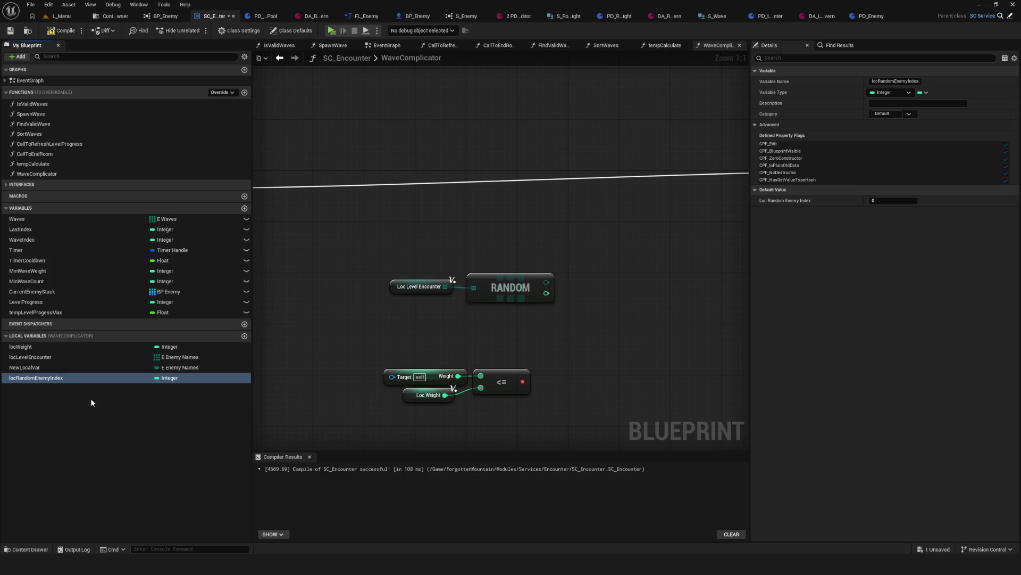
mouse_move(76, 381)
mouse_down()
mouse_move(598, 226)
mouse_move(575, 221)
mouse_up()
drag(546, 293, 578, 242)
scroll(583, 203, down, 5)
scroll(327, 196, up, 4)
mouse_move(302, 197)
mouse_down()
mouse_move(672, 206)
mouse_move(494, 204)
mouse_move(616, 196)
mouse_up()
mouse_move(281, 224)
mouse_down()
mouse_move(456, 230)
mouse_move(360, 306)
mouse_up()
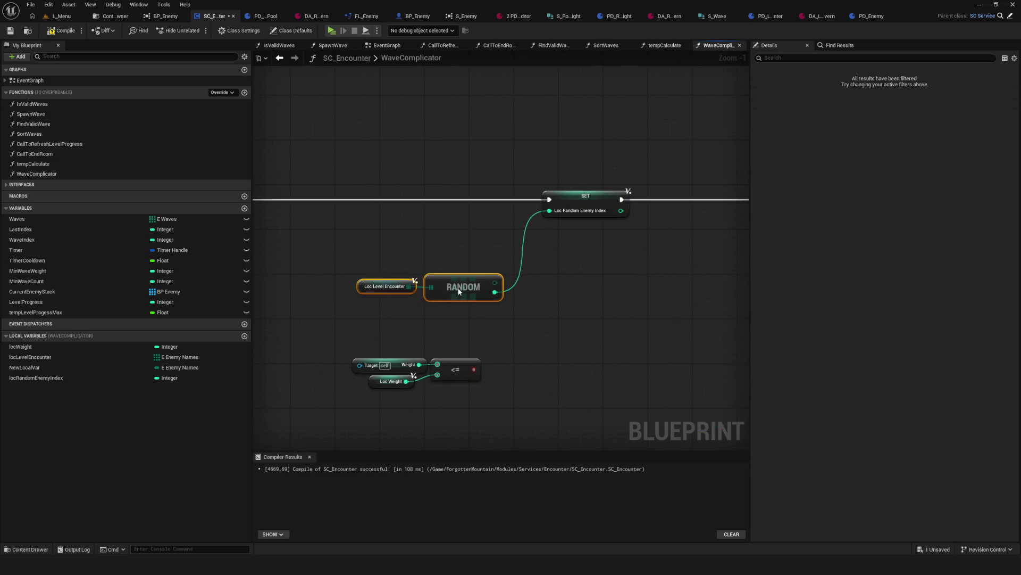
Step: Duplicate the Loc Level Encounter node and add a GET node reading from it
mouse_move(457, 288)
mouse_down()
mouse_move(484, 232)
mouse_move(532, 261)
mouse_up()
click(410, 231)
key(ctrl+c)
key(ctrl+v)
scroll(630, 243, up, 1)
text(get)
click(569, 319)
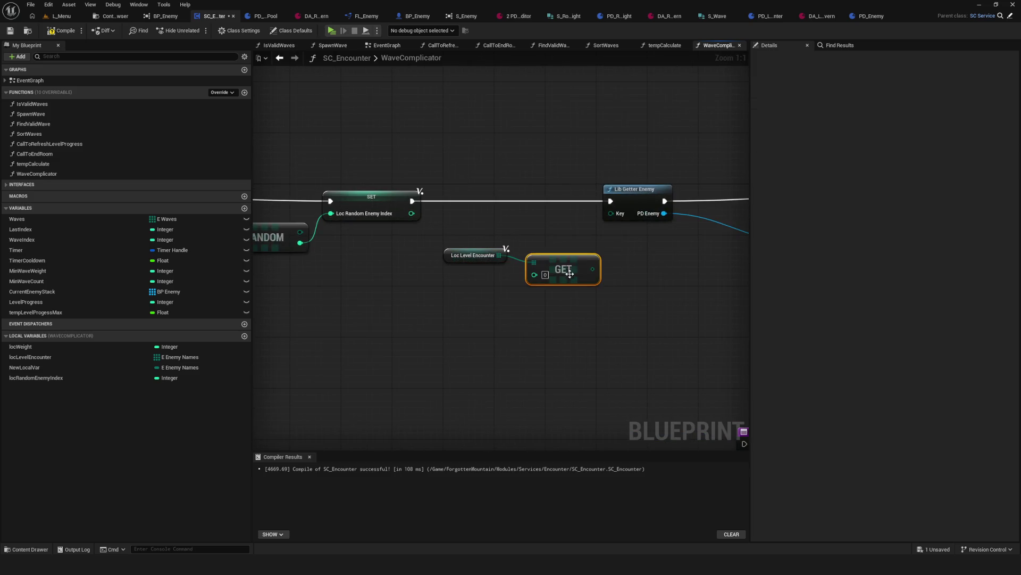
Step: Place a locRandomEnemyIndex getter as GET's index and arrange the three index nodes
mouse_move(34, 378)
mouse_down()
mouse_move(528, 269)
mouse_move(611, 214)
mouse_up()
ctrl+click(496, 247)
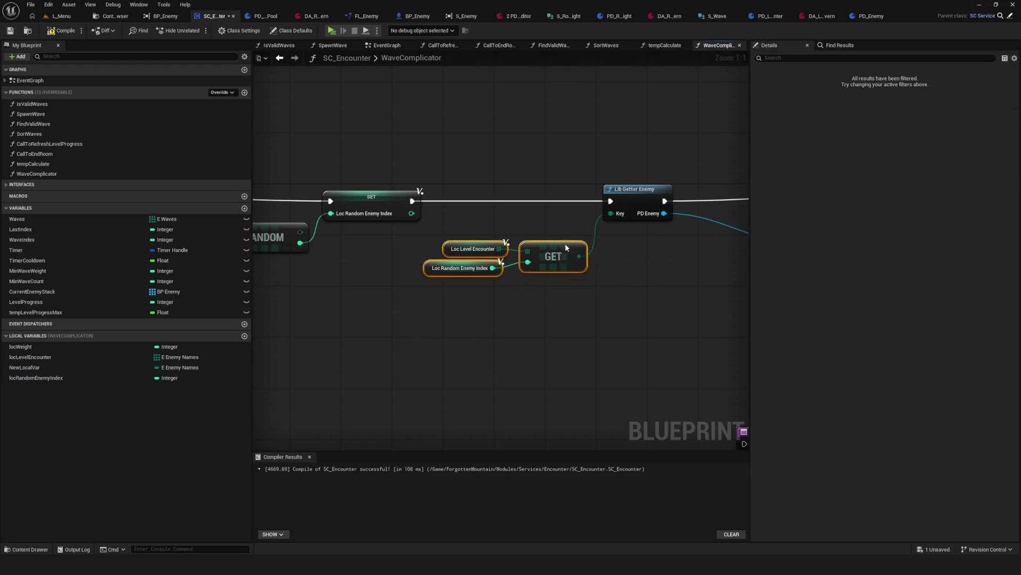
ctrl+click(565, 250)
drag(565, 250, 564, 229)
scroll(368, 266, down, 4)
scroll(367, 266, up, 2)
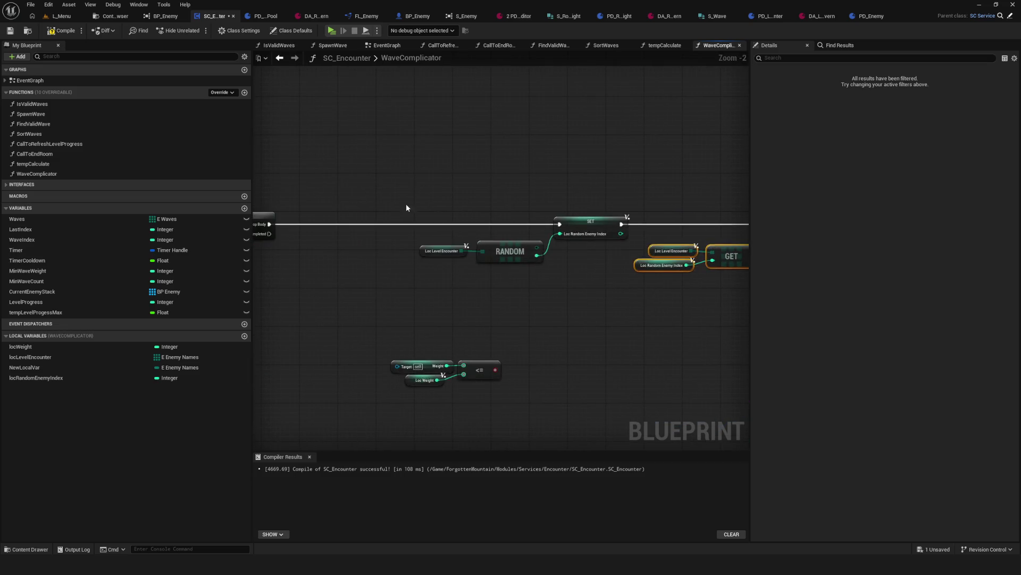
scroll(478, 279, down, 3)
click(478, 279)
scroll(574, 282, up, 4)
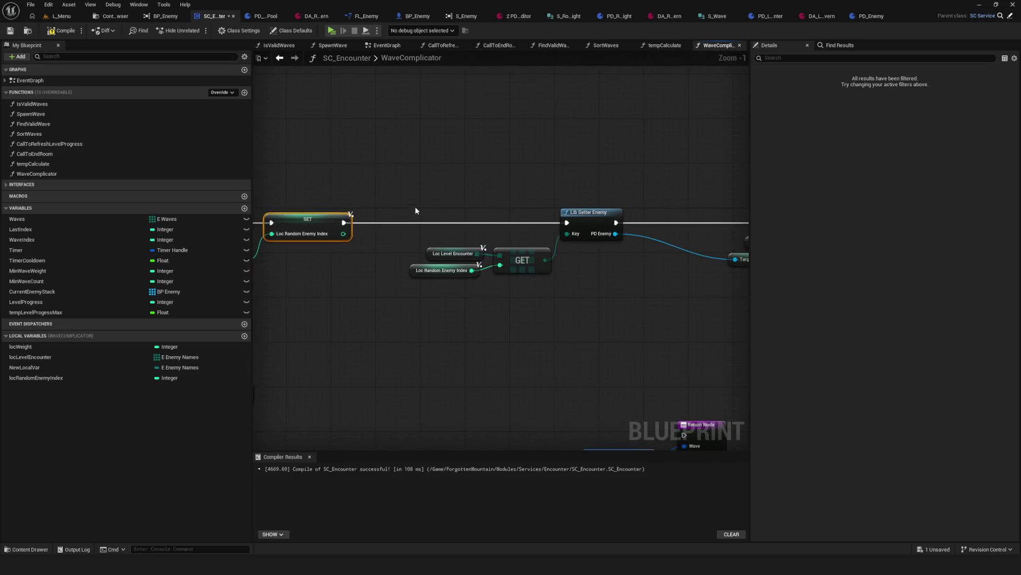
mouse_move(415, 207)
mouse_down()
mouse_move(537, 256)
mouse_move(523, 253)
mouse_up()
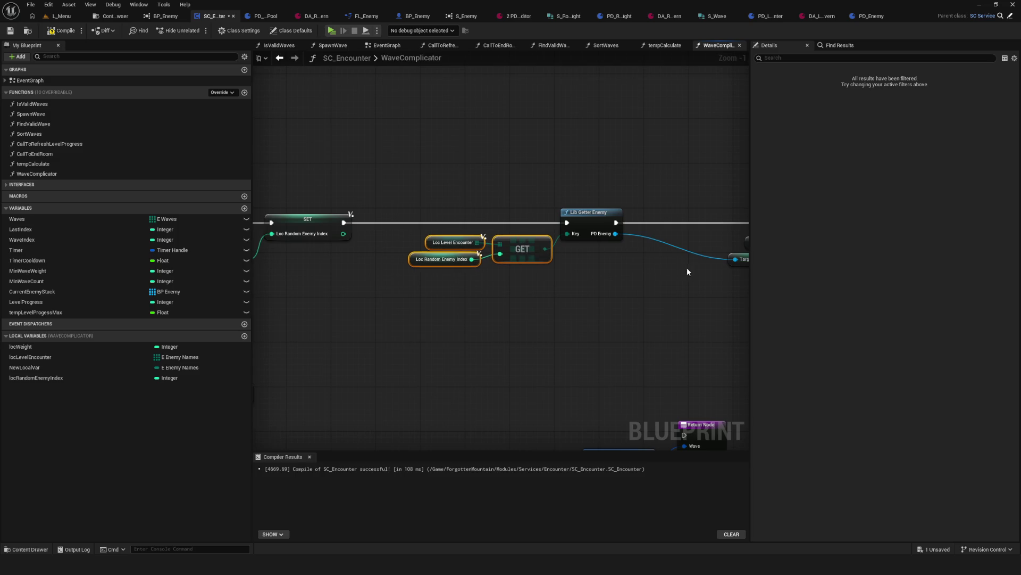
Step: Pan over the RANDOM, SET and GET nodes and save the blueprint
drag(687, 268, 570, 269)
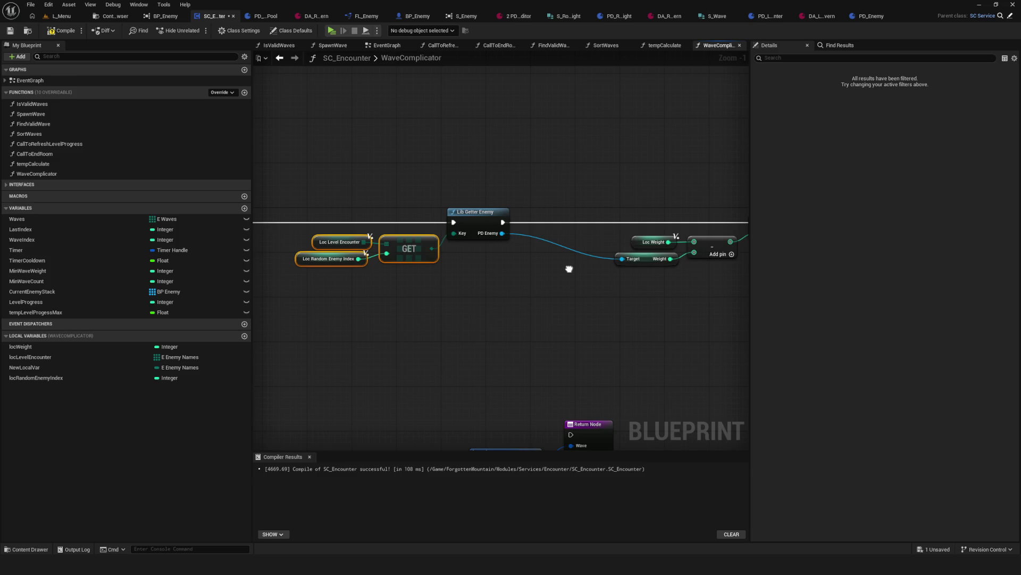
scroll(388, 246, up, 1)
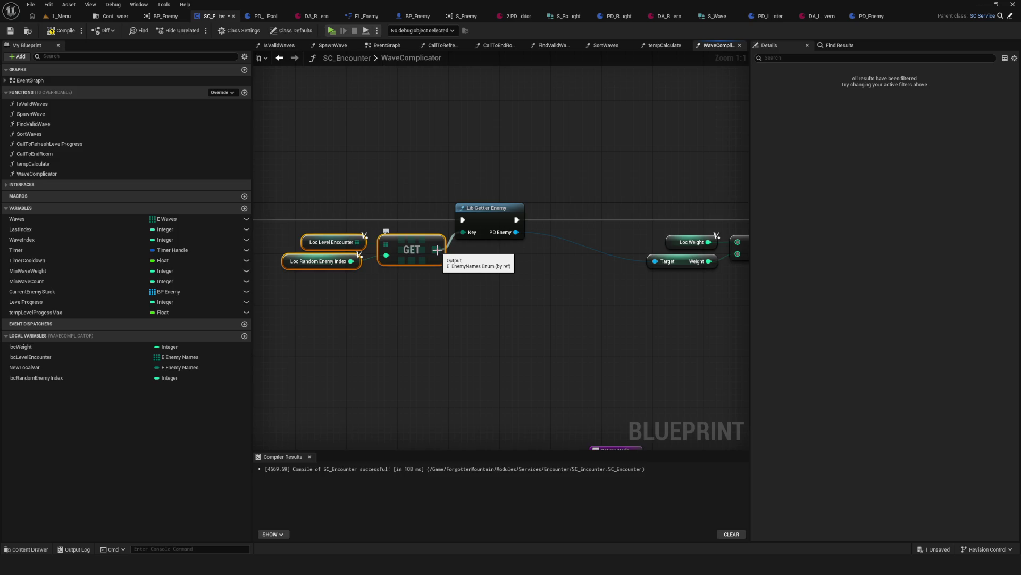
scroll(448, 257, down, 5)
scroll(449, 258, up, 2)
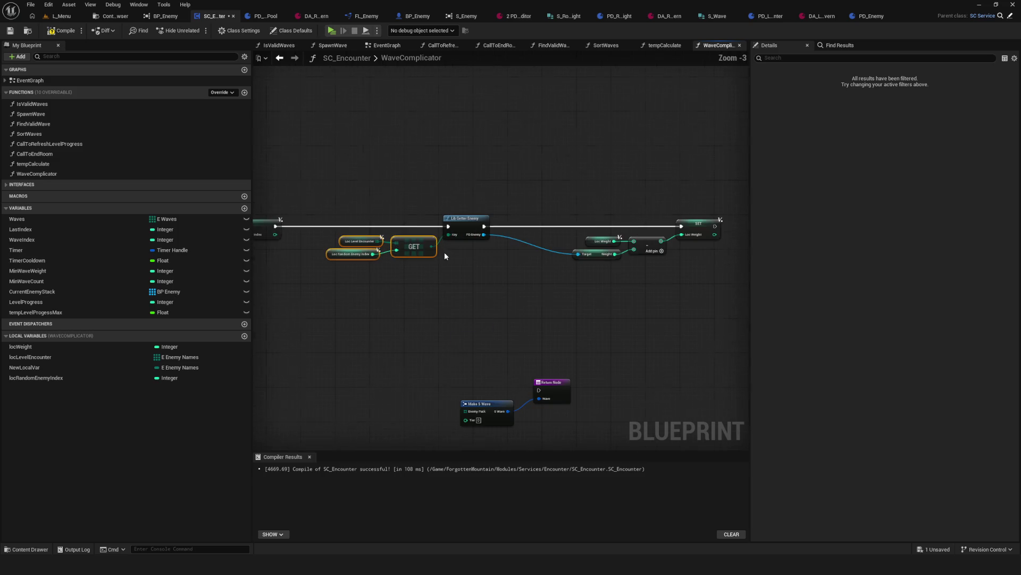
mouse_move(354, 263)
mouse_down()
mouse_move(638, 253)
mouse_move(560, 259)
mouse_move(475, 242)
mouse_move(516, 253)
mouse_move(598, 233)
mouse_move(323, 223)
mouse_up()
key(ctrl+s)
scroll(323, 224, up, 3)
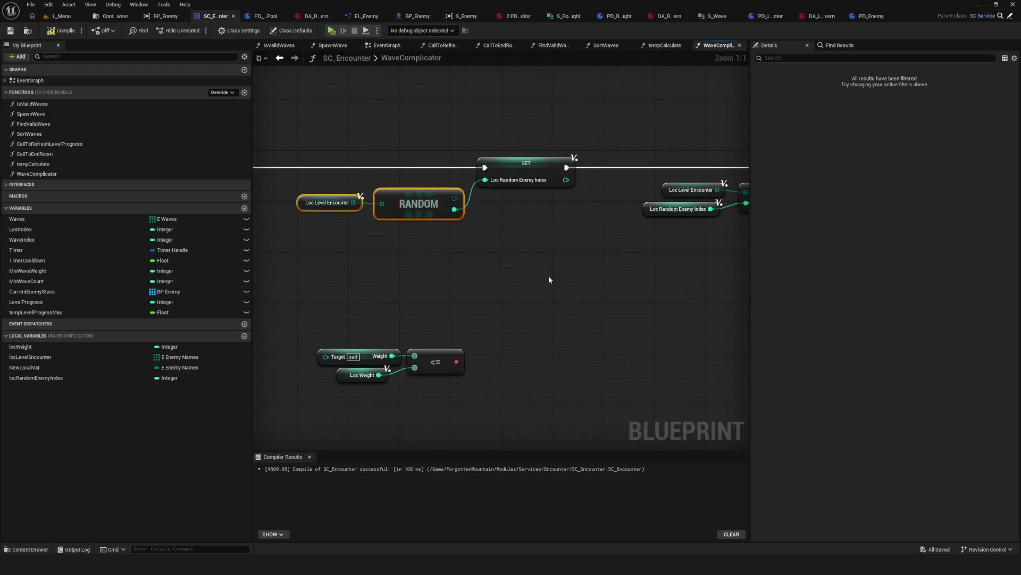
mouse_move(549, 279)
mouse_down()
mouse_move(200, 277)
mouse_move(326, 277)
mouse_up()
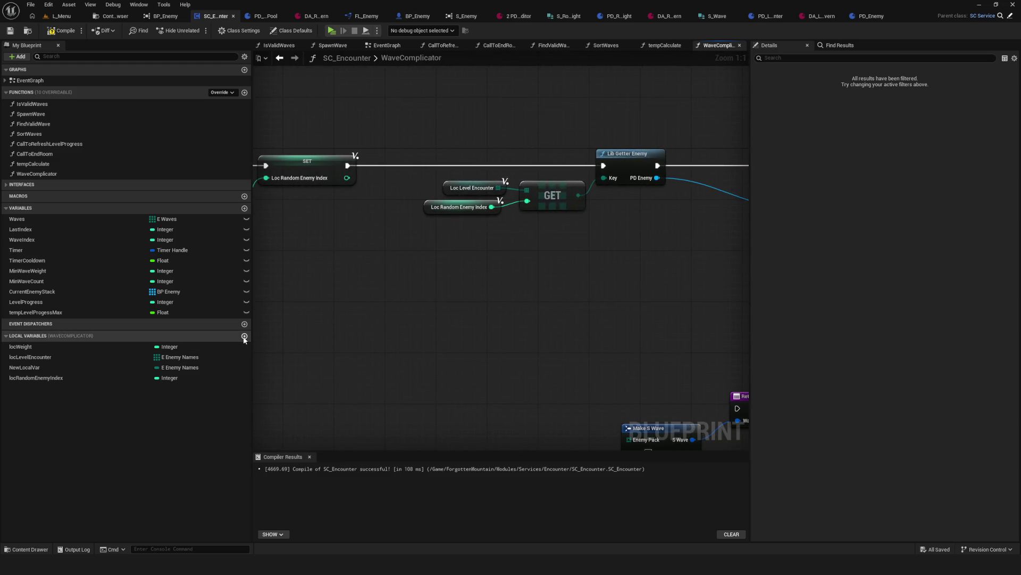
Step: Add local variable locEnemyPack, make it an array, and set its type to E Enemy Names
click(244, 336)
text(loc)
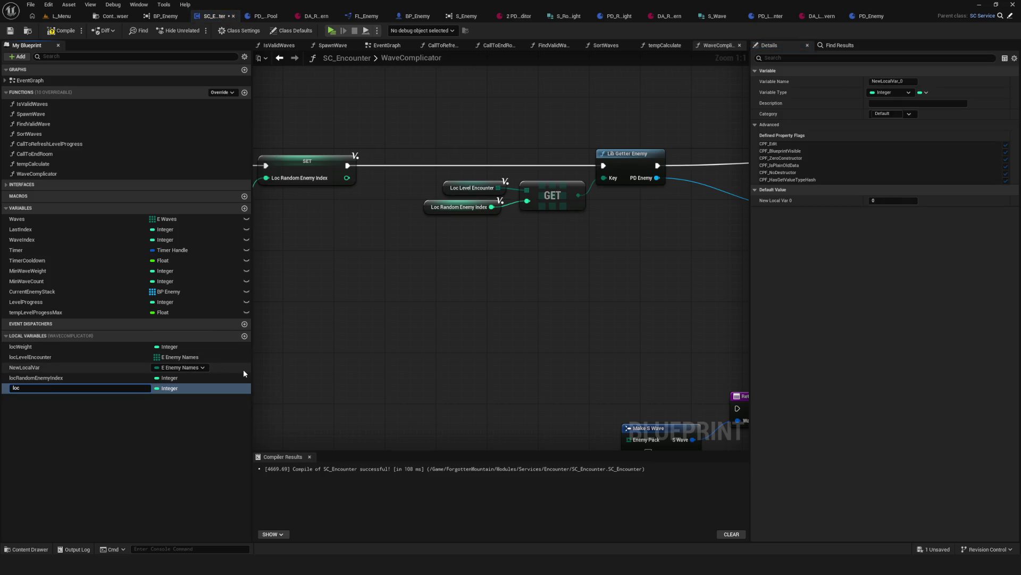
text(EnemyPack)
key(Return)
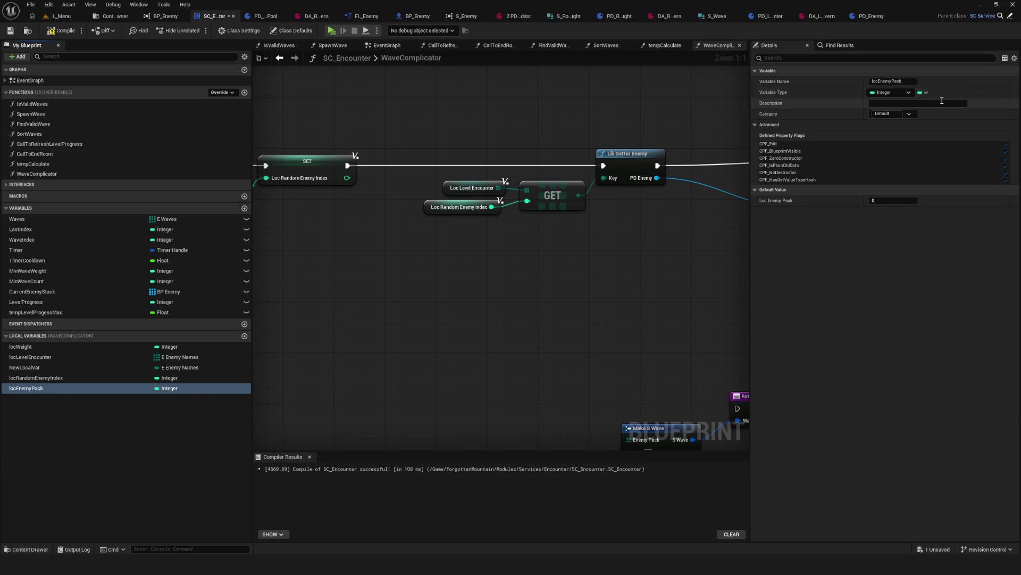
click(923, 92)
click(925, 106)
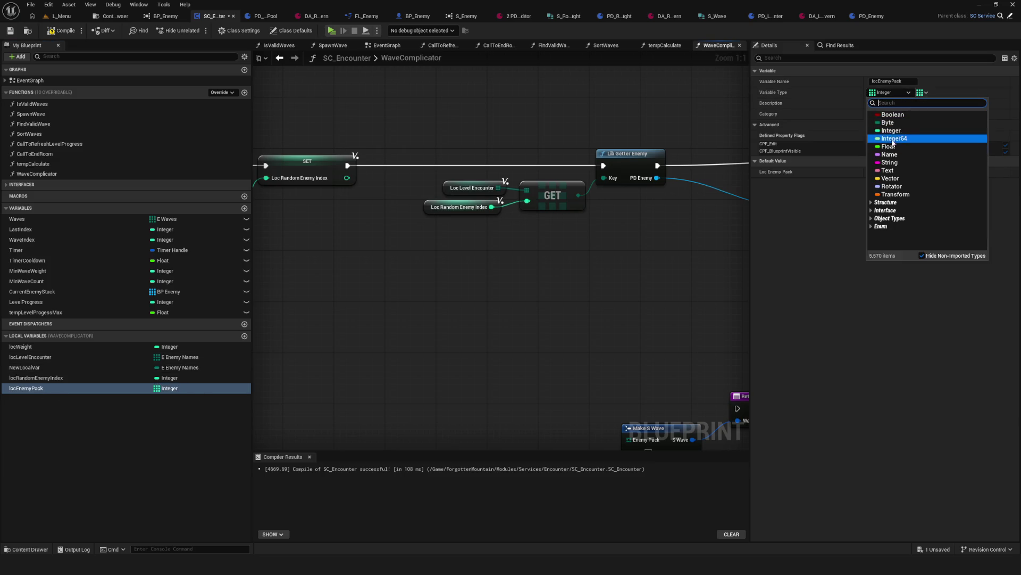
click(887, 122)
click(891, 92)
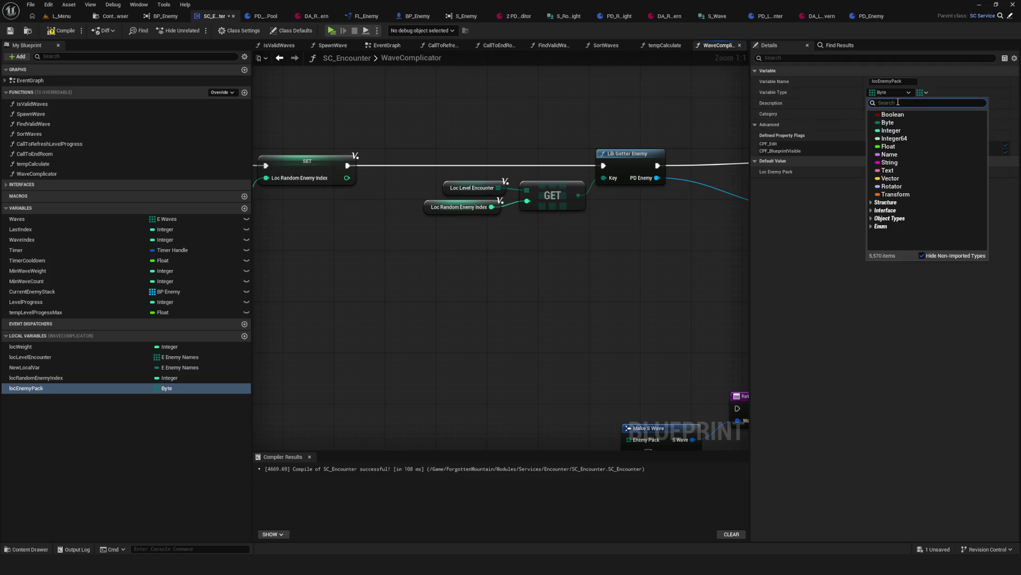
text(EnemyPack)
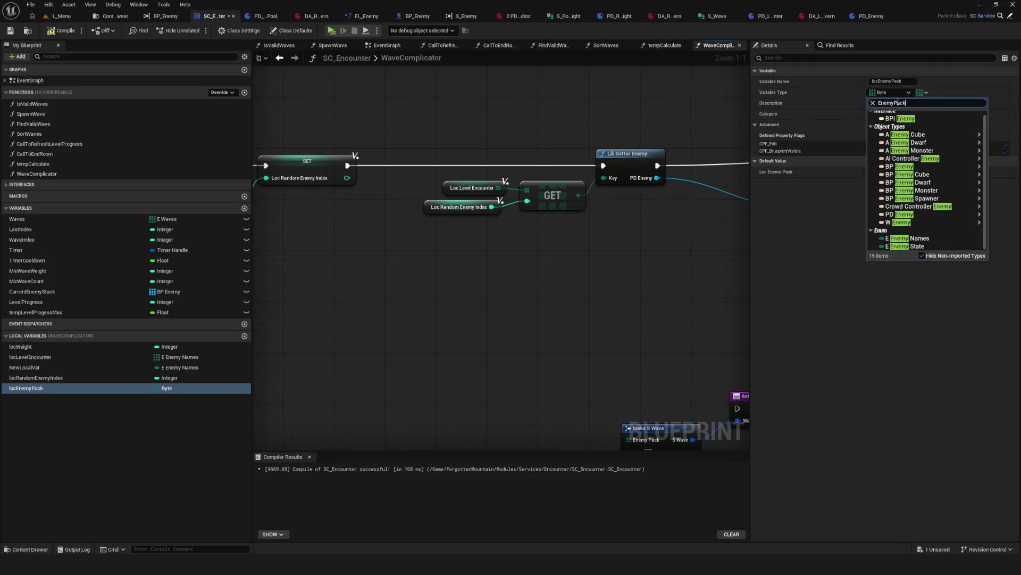
double_click(915, 102)
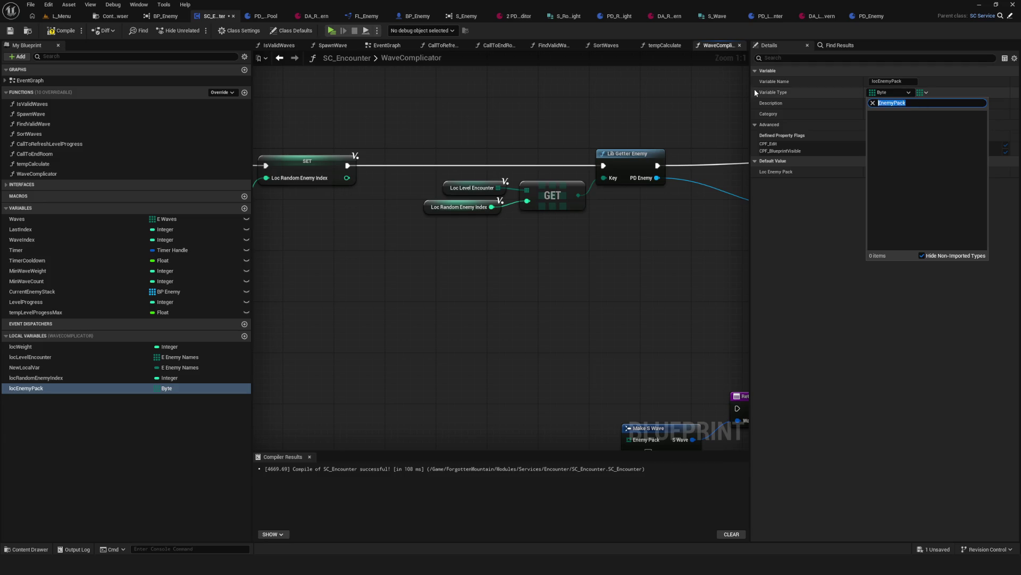
text(Enemy)
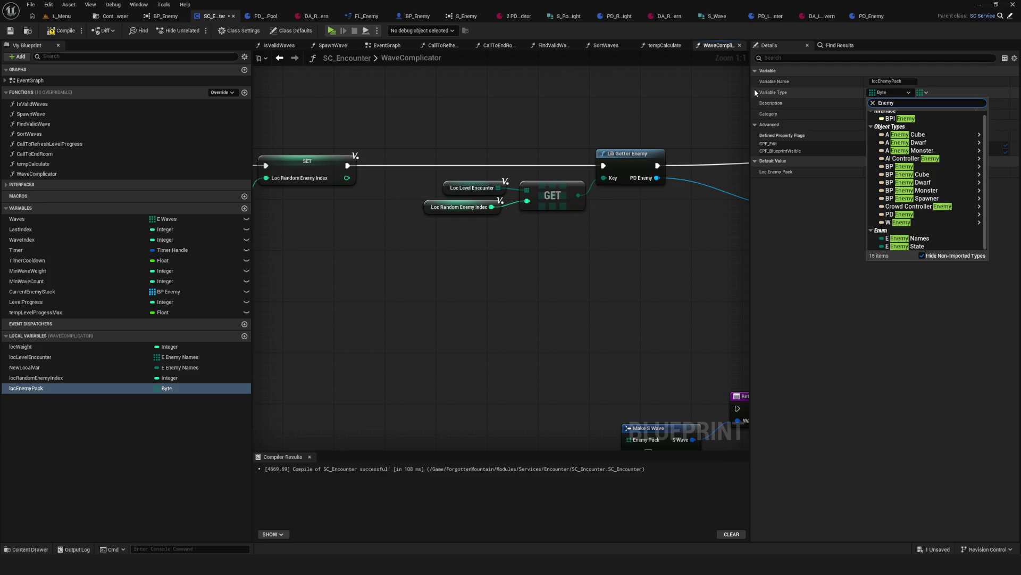
text(names)
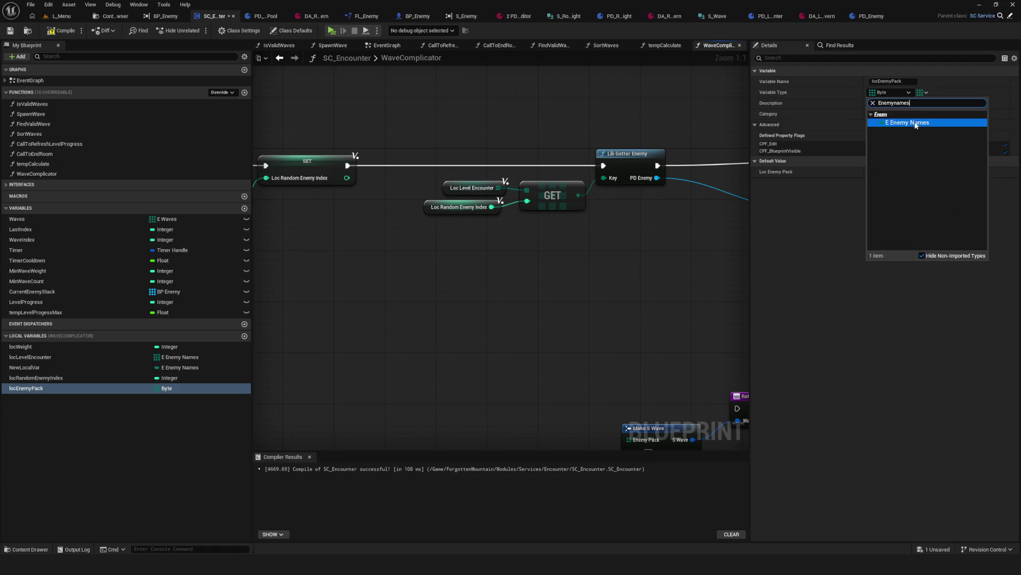
click(916, 123)
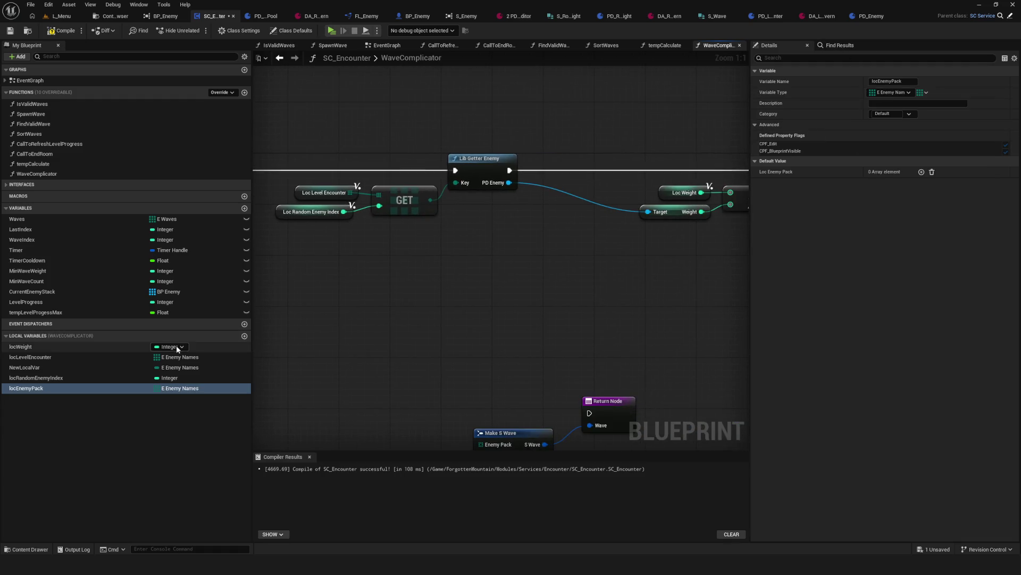
click(57, 387)
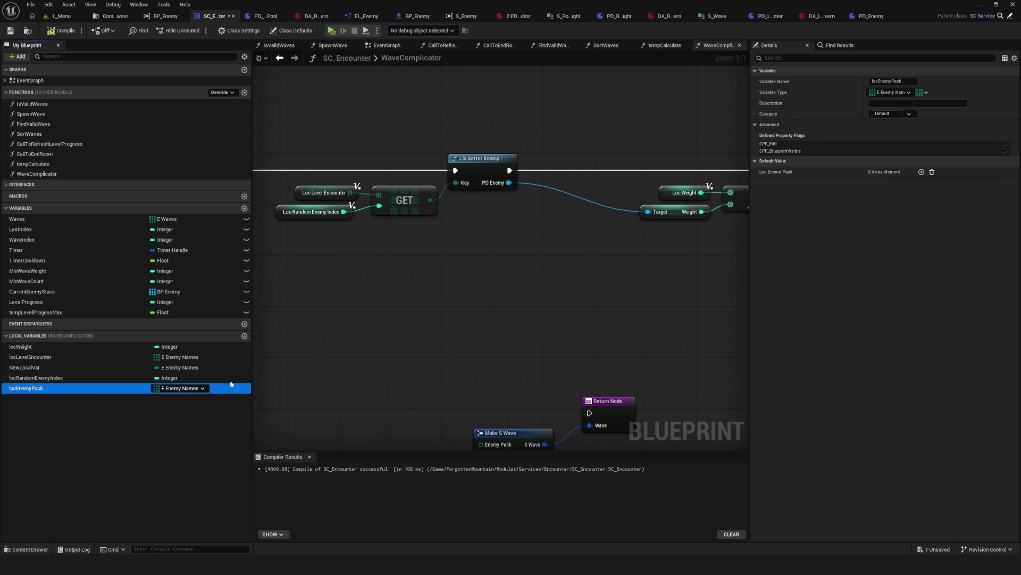
Step: Move the GET group down and place a locEnemyPack getter below it
mouse_move(458, 146)
mouse_down()
mouse_move(691, 285)
mouse_move(636, 310)
mouse_up()
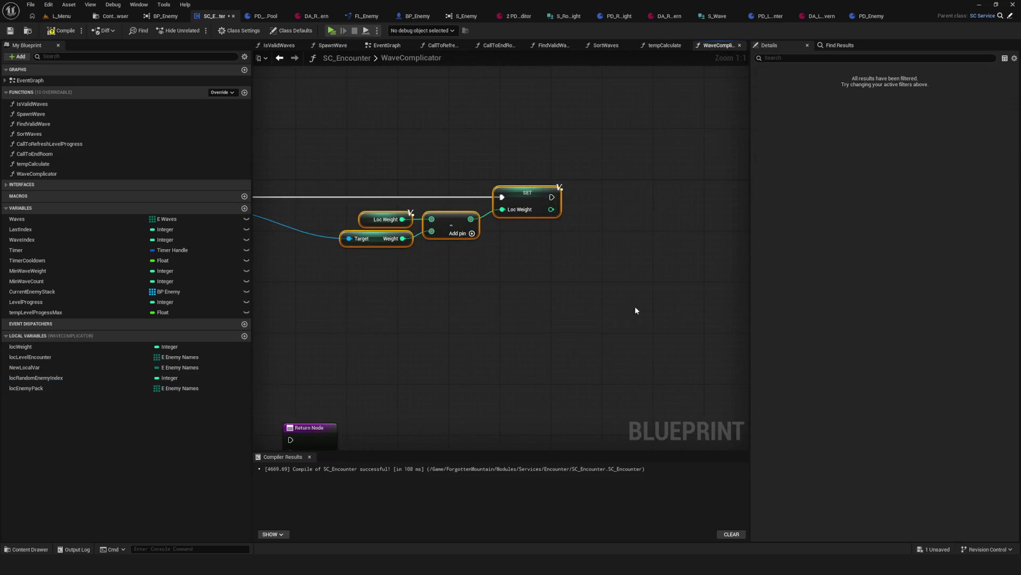
click(525, 201)
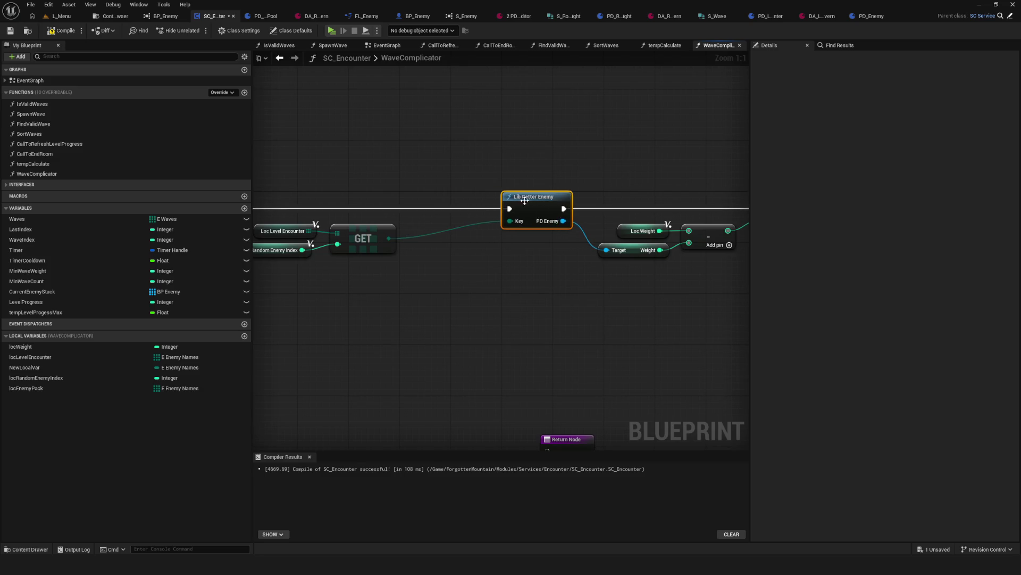
drag(410, 182, 502, 263)
drag(521, 221, 515, 254)
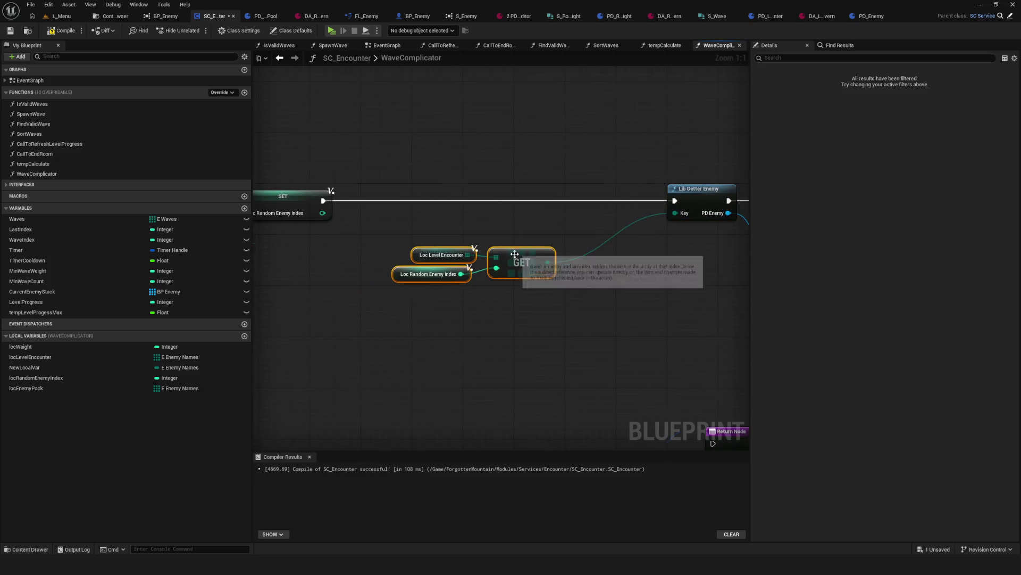
scroll(514, 261, down, 1)
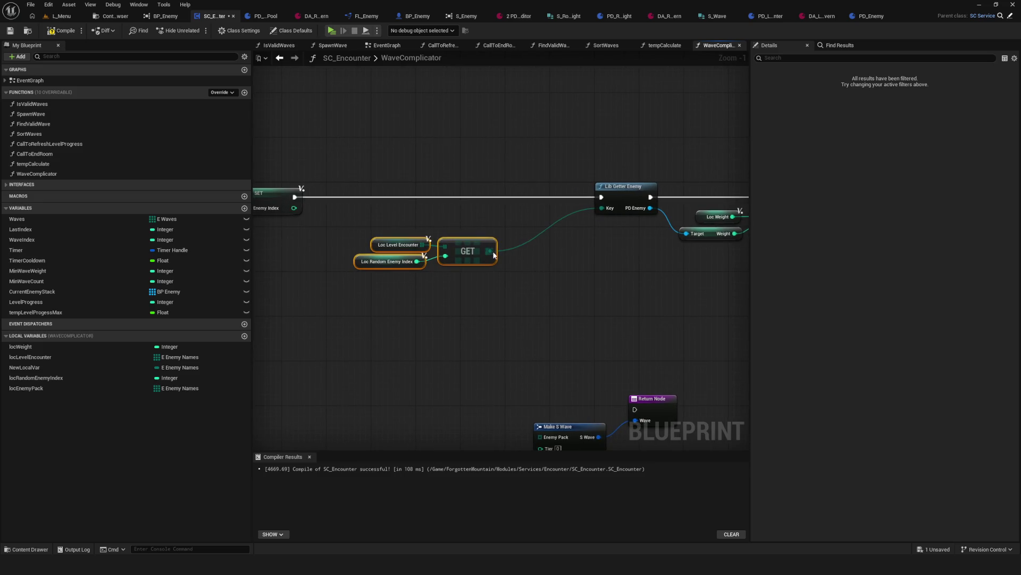
drag(32, 388, 532, 292)
mouse_move(309, 224)
mouse_down()
mouse_move(406, 290)
mouse_move(500, 271)
mouse_up()
drag(468, 250, 423, 257)
Step: Create an array ADD node on locEnemyPack, fed by SET's execution and GET's output
mouse_move(532, 290)
mouse_down()
mouse_move(455, 317)
mouse_move(477, 319)
mouse_move(508, 274)
mouse_move(506, 209)
mouse_up()
text(add)
click(538, 298)
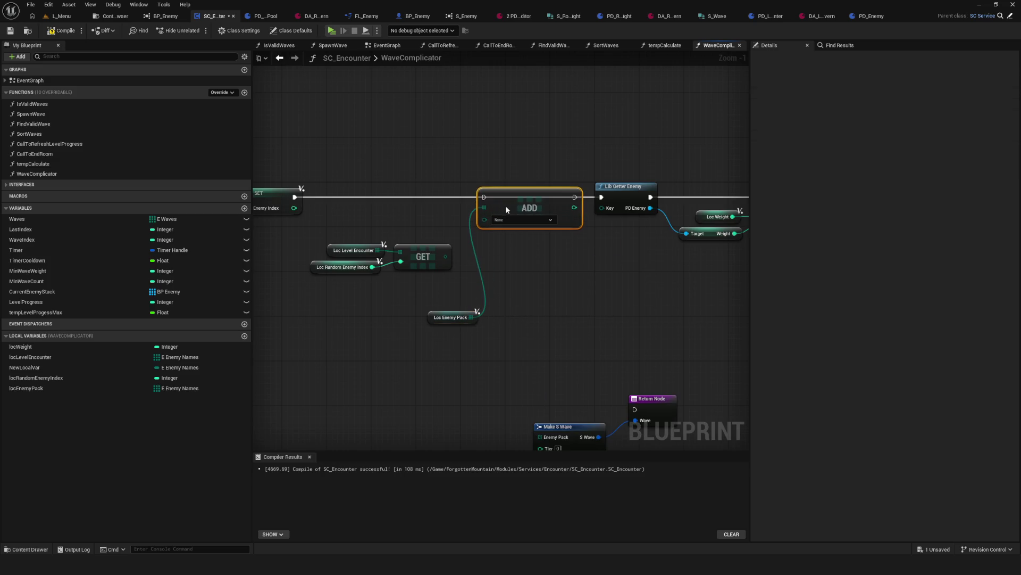
drag(294, 197, 484, 196)
drag(446, 257, 487, 219)
Step: Tidy GET's input nodes and Loc Enemy Pack beneath GET, then save the blueprint
mouse_move(303, 239)
mouse_down()
mouse_move(382, 295)
mouse_move(400, 227)
mouse_up()
ctrl+click(452, 232)
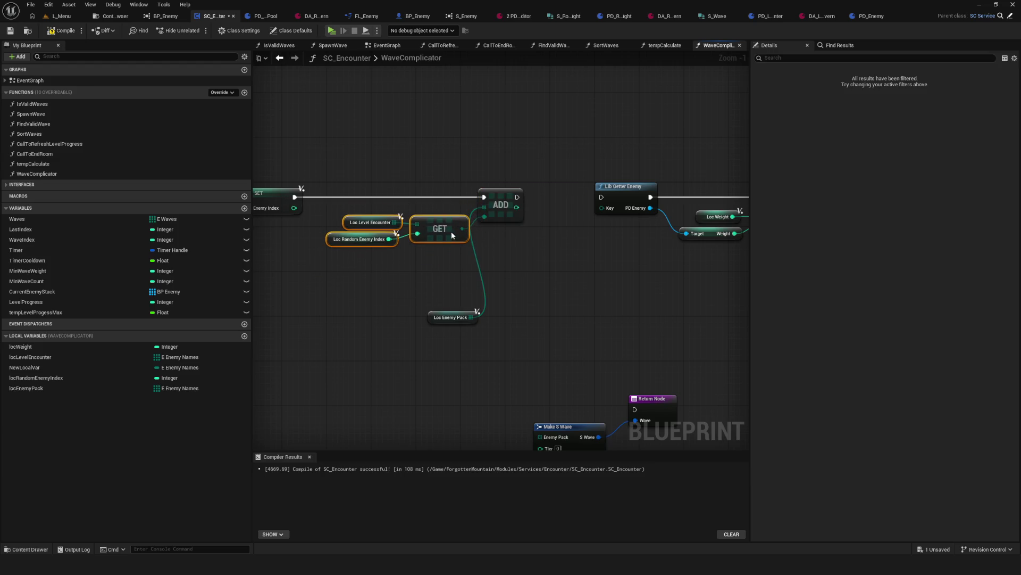
scroll(451, 231, up, 1)
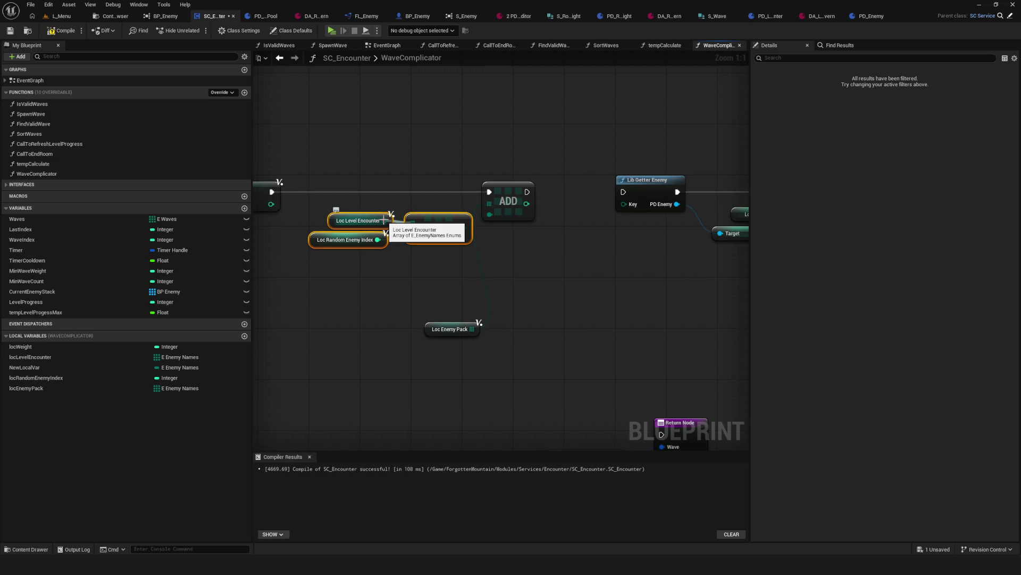
click(449, 329)
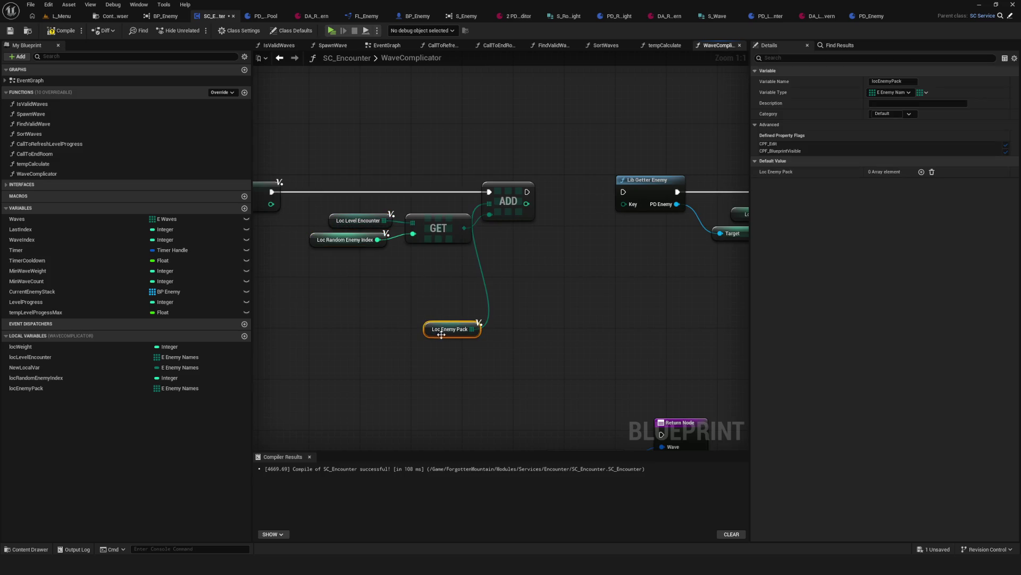
drag(439, 334, 432, 263)
drag(327, 177, 378, 226)
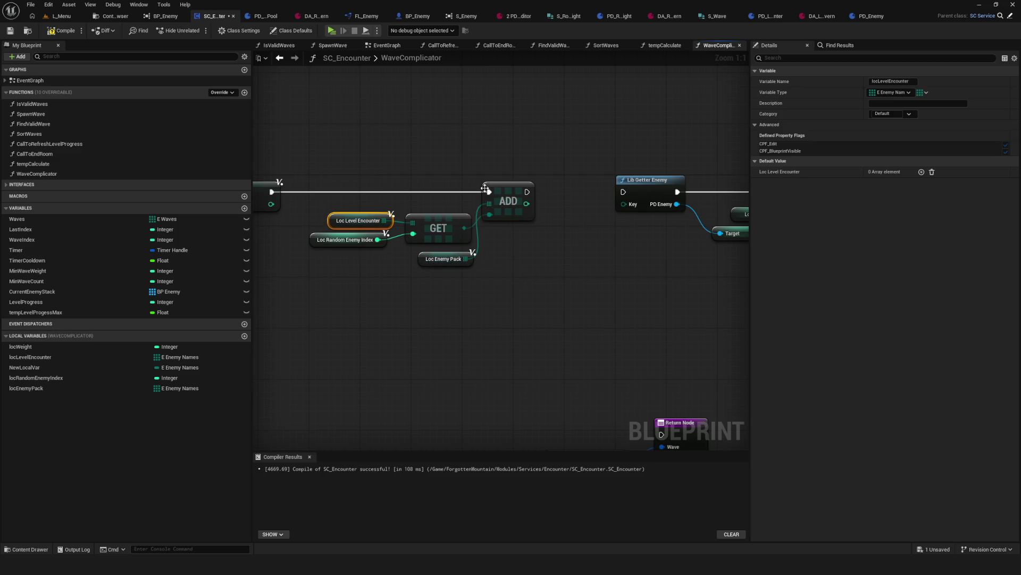
mouse_move(308, 170)
mouse_down()
mouse_move(426, 239)
mouse_move(448, 229)
mouse_up()
mouse_move(535, 244)
mouse_down()
mouse_move(621, 250)
mouse_move(442, 235)
mouse_up()
key(ctrl+s)
Step: Run ADD into Lib Getter Enemy, wire GET's output to its Key, and select the weight nodes
mouse_move(456, 196)
mouse_down()
mouse_move(554, 209)
mouse_move(554, 196)
mouse_up()
mouse_move(388, 231)
mouse_down()
mouse_move(560, 221)
mouse_move(553, 206)
mouse_up()
drag(444, 206, 482, 206)
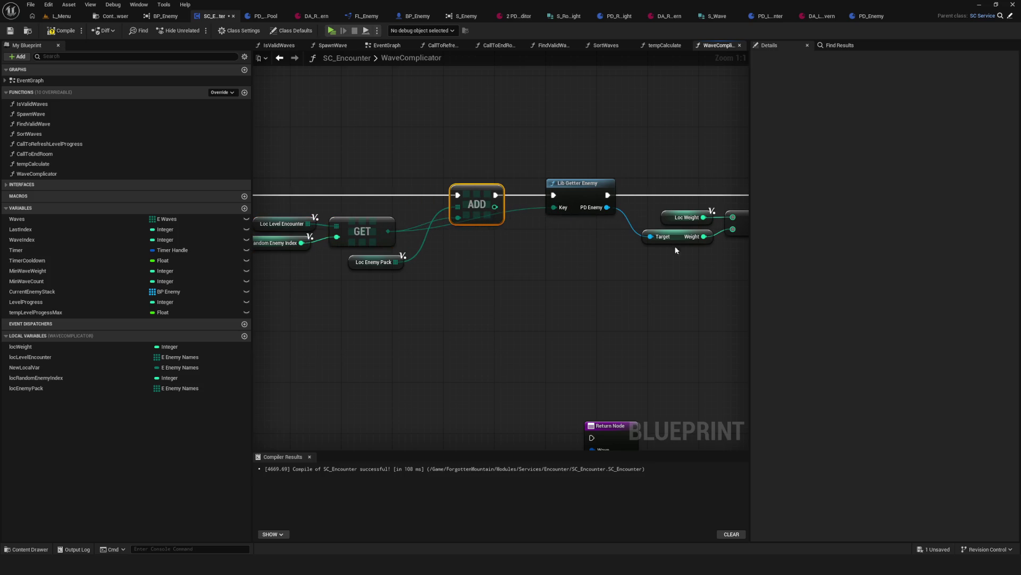
drag(676, 250, 553, 248)
click(558, 234)
mouse_move(540, 141)
mouse_down()
mouse_move(657, 213)
mouse_move(565, 223)
mouse_move(609, 272)
mouse_move(674, 288)
mouse_up()
scroll(674, 288, down, 7)
scroll(575, 250, up, 6)
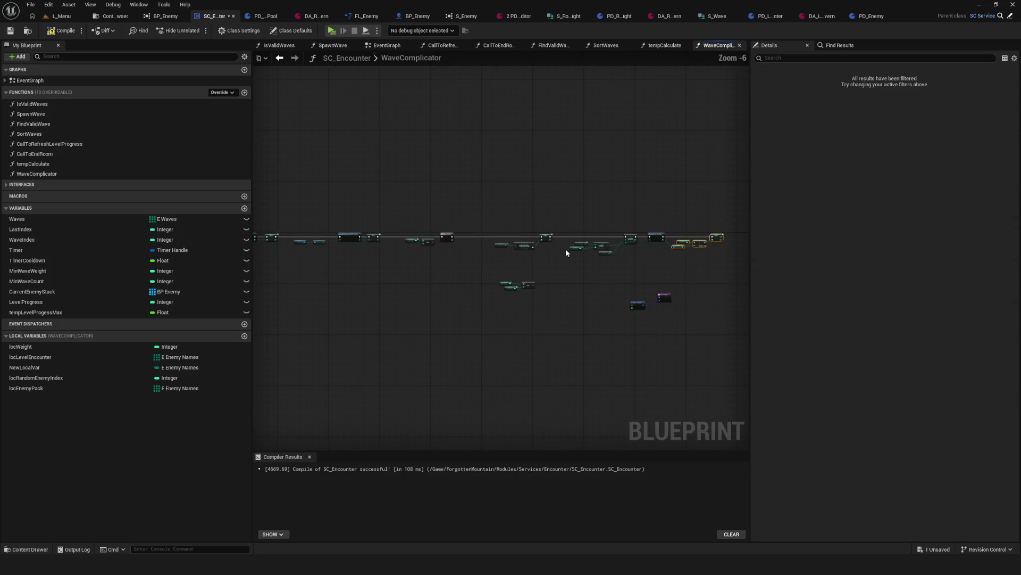
Step: Review the SET, RANDOM, GET, ADD and Lib Getter Enemy chain and save SC_Encounter
drag(446, 255, 21, 248)
click(581, 258)
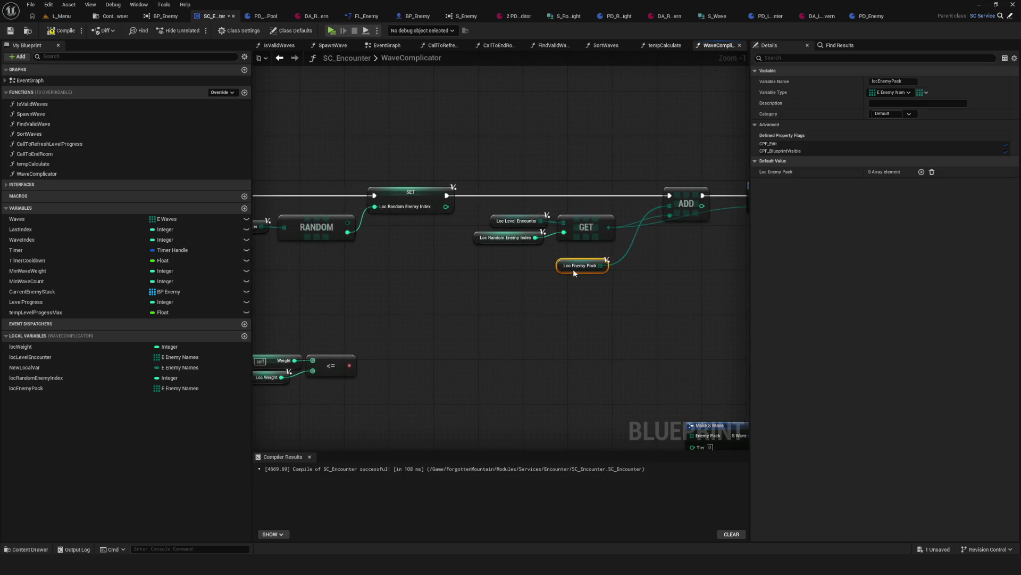
scroll(417, 234, down, 6)
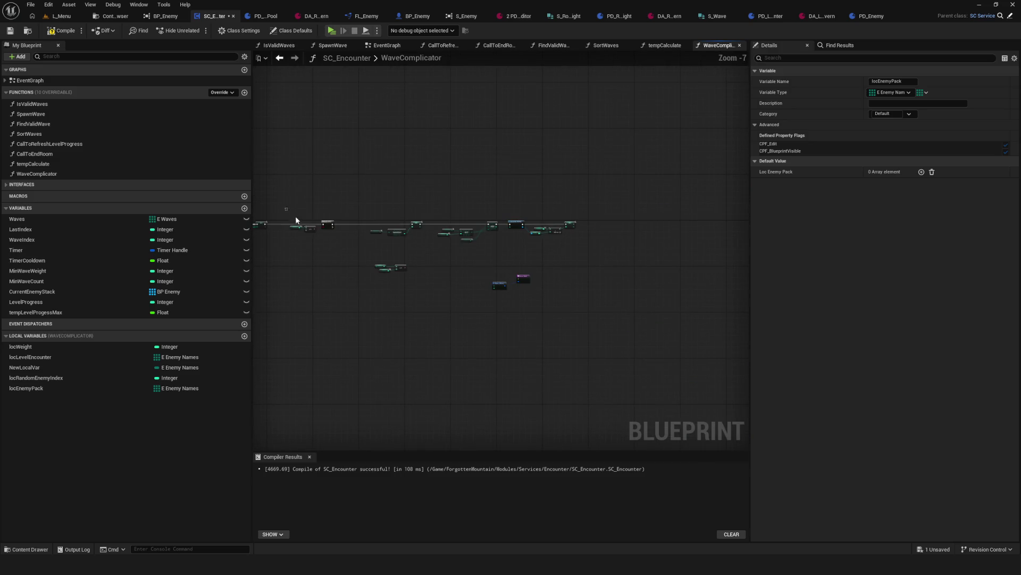
drag(290, 213, 650, 252)
scroll(367, 234, up, 3)
scroll(415, 236, up, 2)
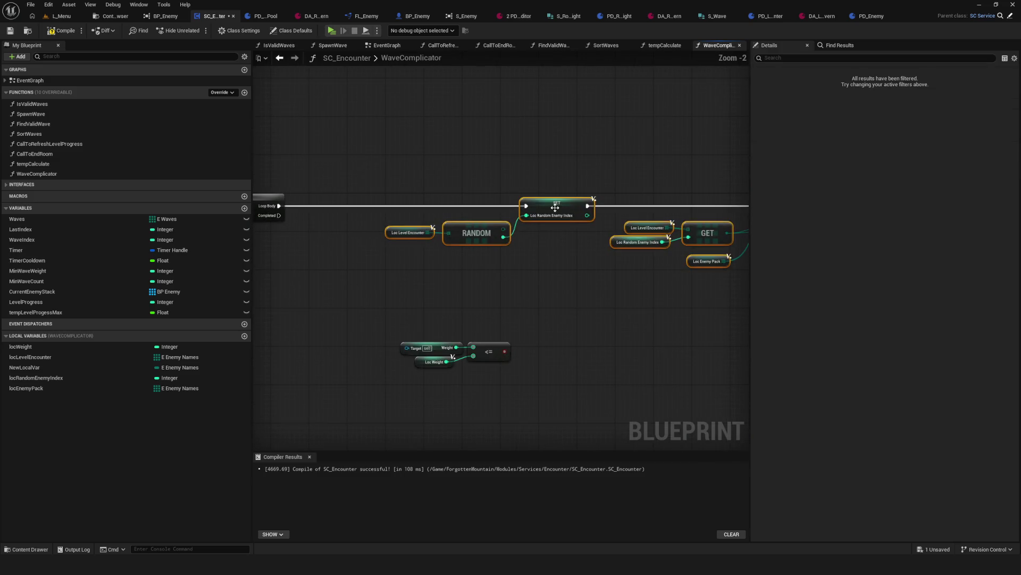
drag(542, 210, 462, 208)
scroll(406, 284, up, 2)
mouse_move(668, 287)
mouse_down()
mouse_move(407, 284)
mouse_move(362, 255)
mouse_move(398, 282)
mouse_move(443, 276)
mouse_up()
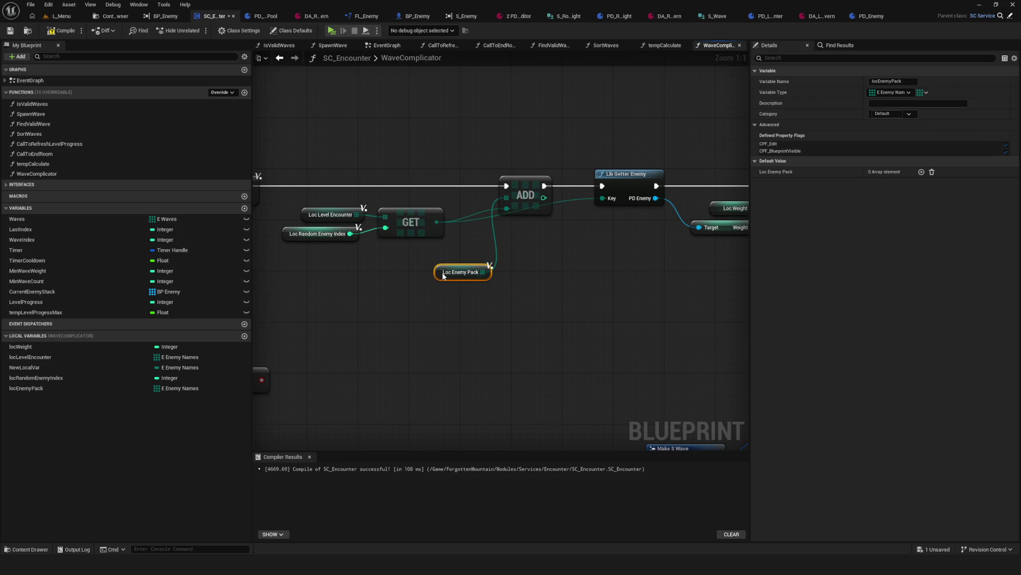
scroll(443, 276, down, 8)
scroll(516, 282, up, 3)
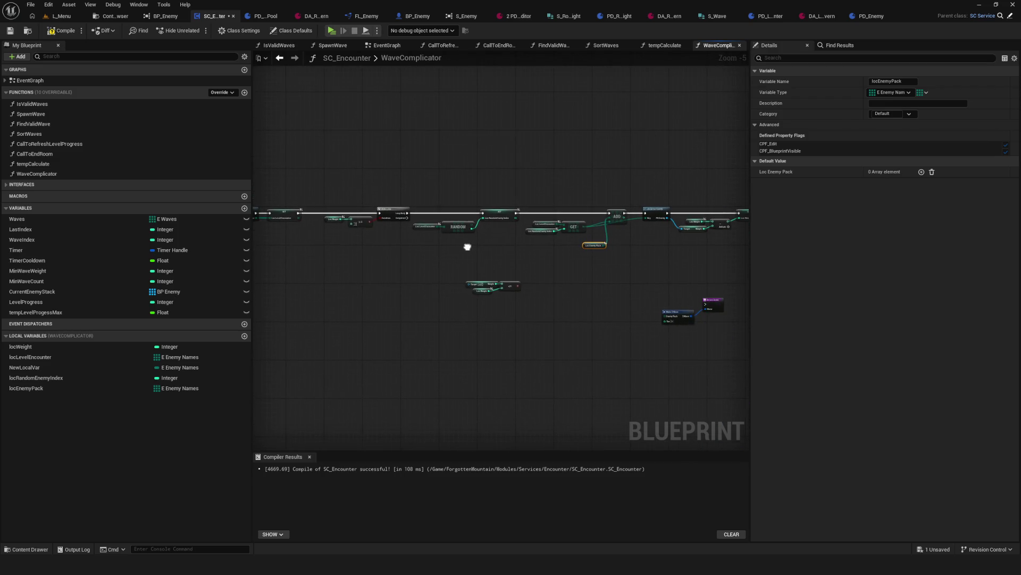
key(ctrl+s)
Step: Recentre the graph and switch to the Content Browser's enemy Data folder showing PD_Enemy
drag(604, 256, 532, 276)
drag(417, 260, 449, 282)
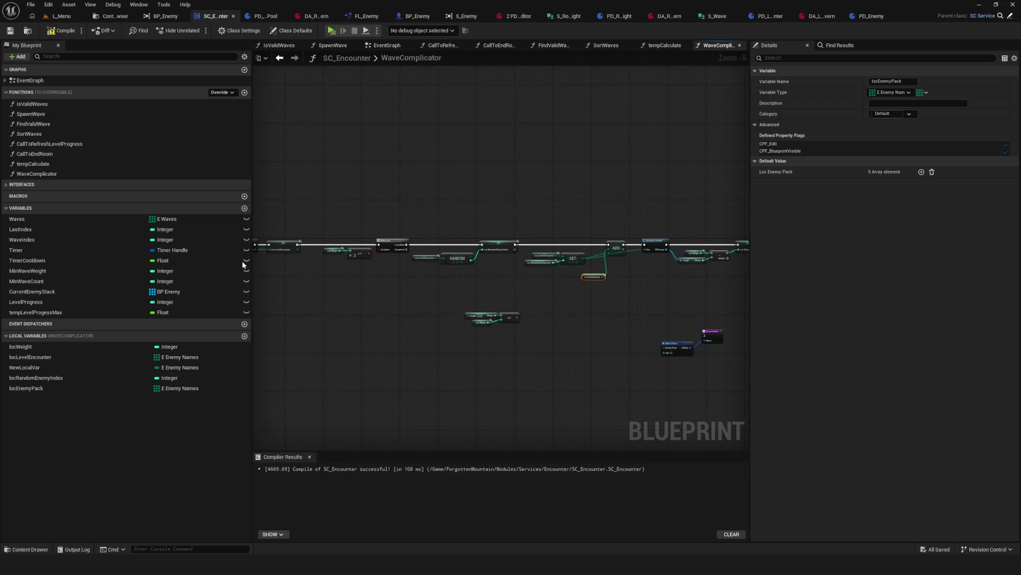
mouse_move(574, 291)
mouse_down()
mouse_move(615, 292)
mouse_move(585, 297)
mouse_up()
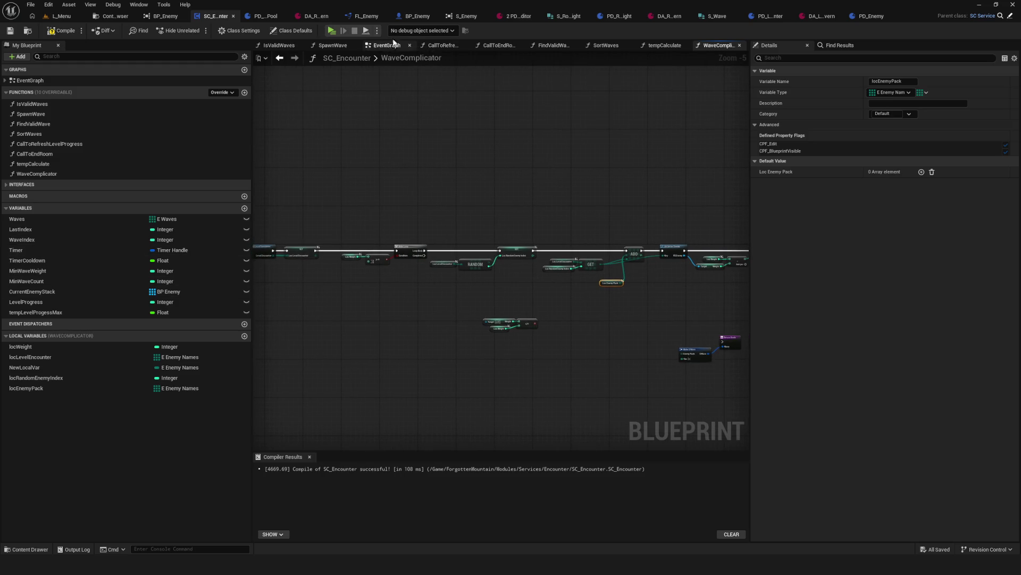
click(115, 16)
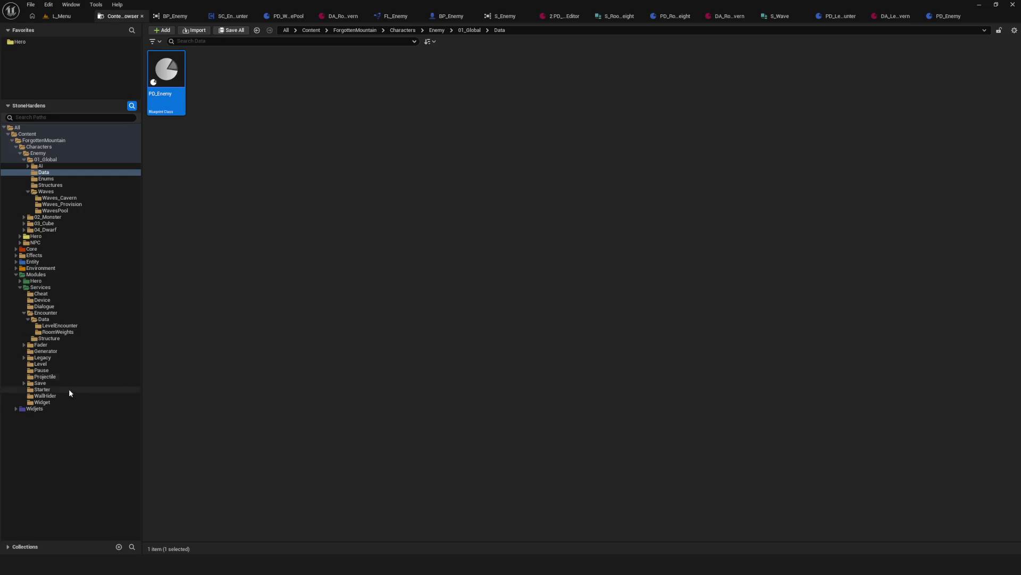
Step: Open SC_Generator from the Generator folder and expand its Directions, Sort, Loops, Shop, Registration, Locked and Special categories
click(45, 351)
double_click(207, 80)
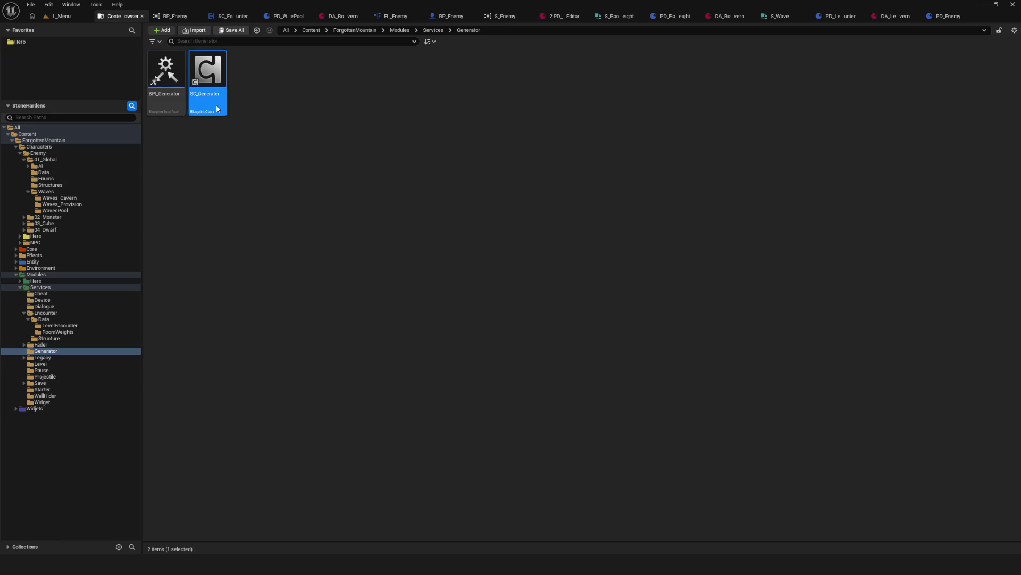
click(5, 116)
click(5, 143)
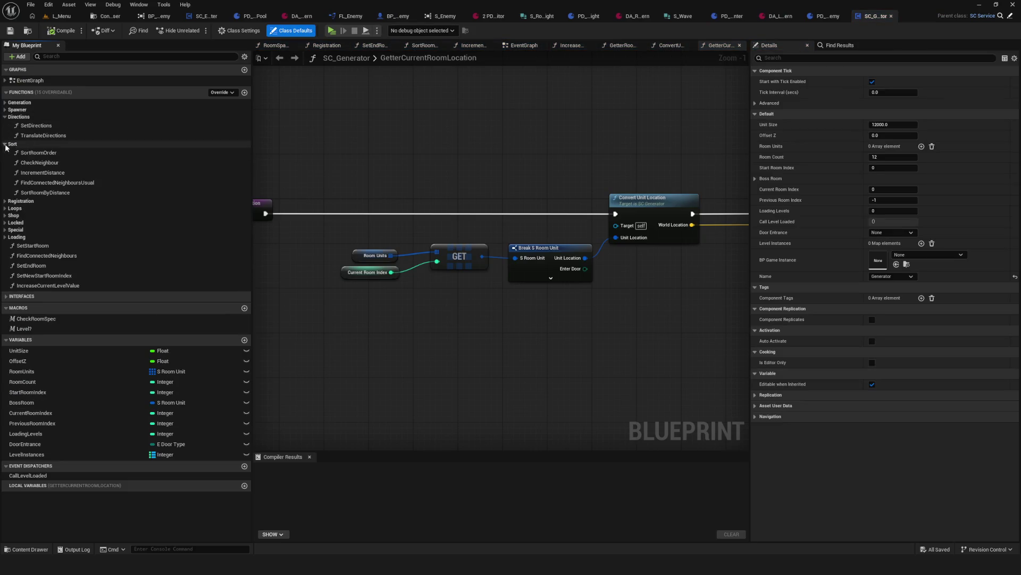
click(5, 208)
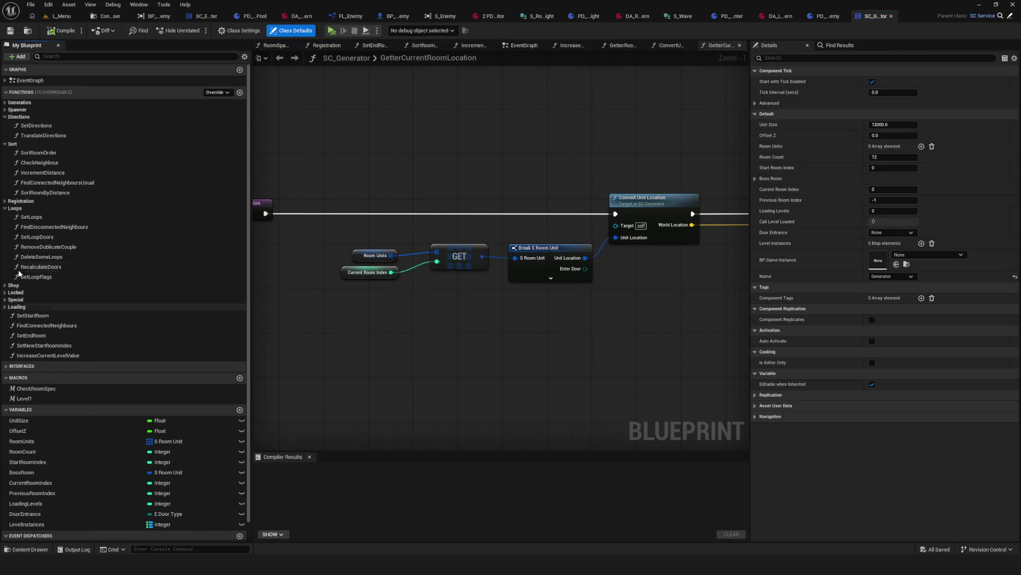
click(6, 285)
click(6, 208)
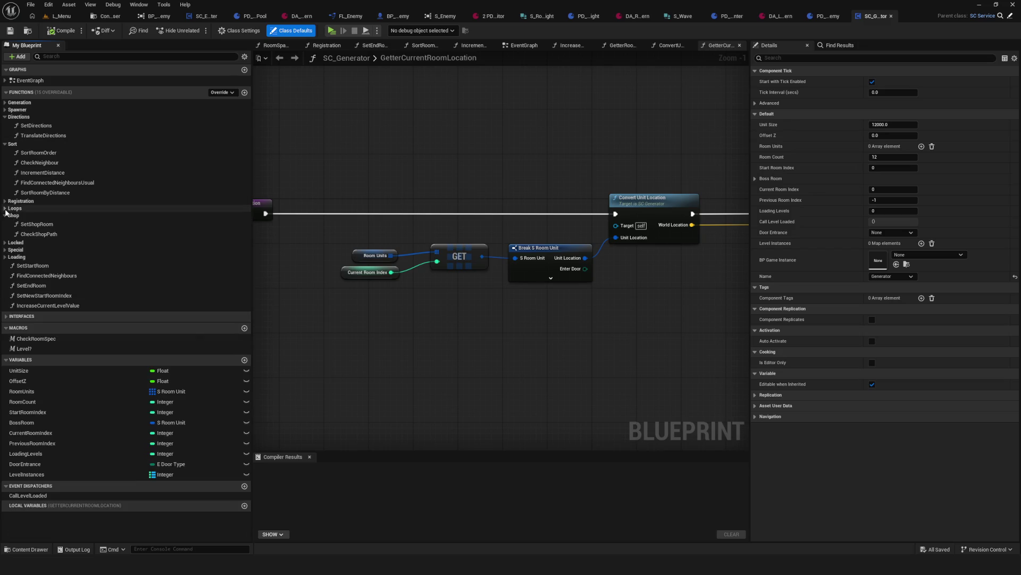
click(5, 201)
click(4, 218)
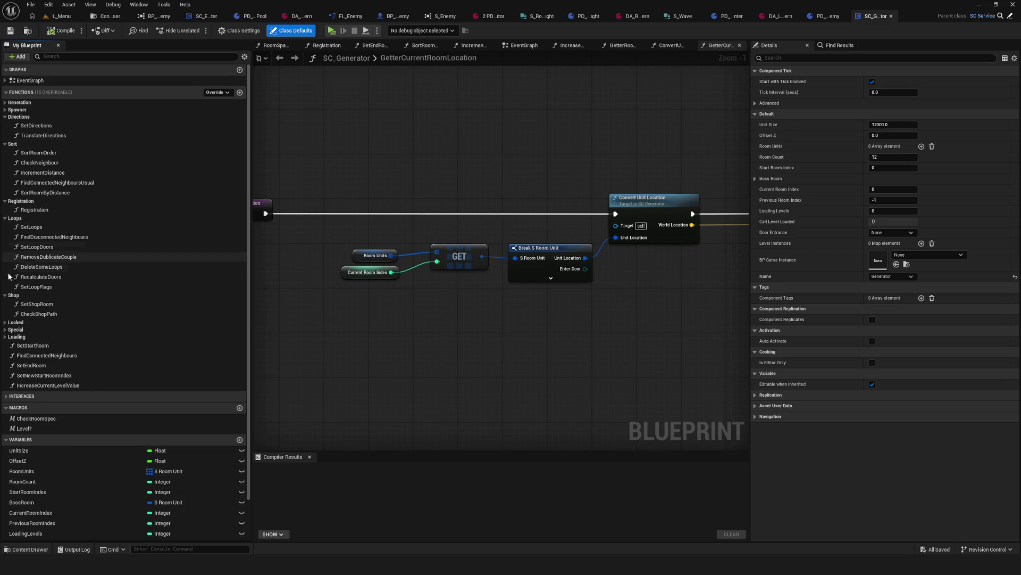
click(5, 322)
click(5, 359)
Step: Collapse SC_Generator's function categories again and return to the SC_Encounter WaveComplicator graph
click(6, 350)
click(5, 321)
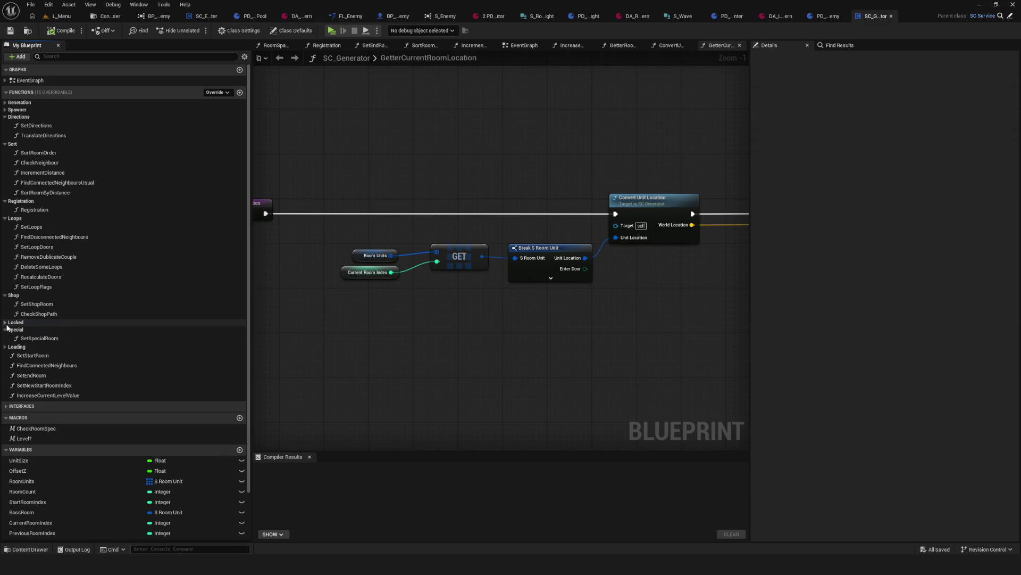
click(5, 295)
click(5, 218)
click(5, 200)
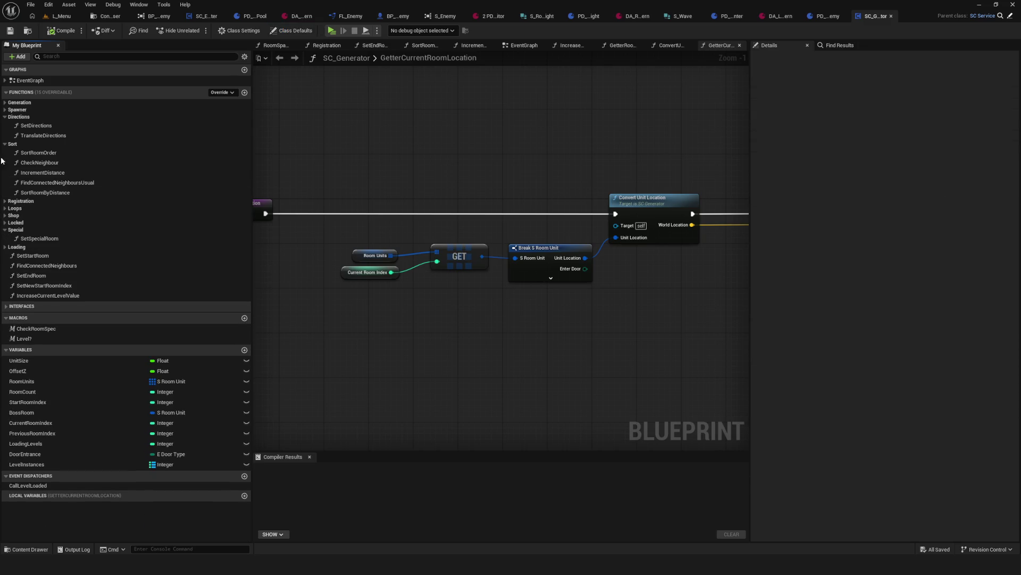
click(6, 143)
click(5, 116)
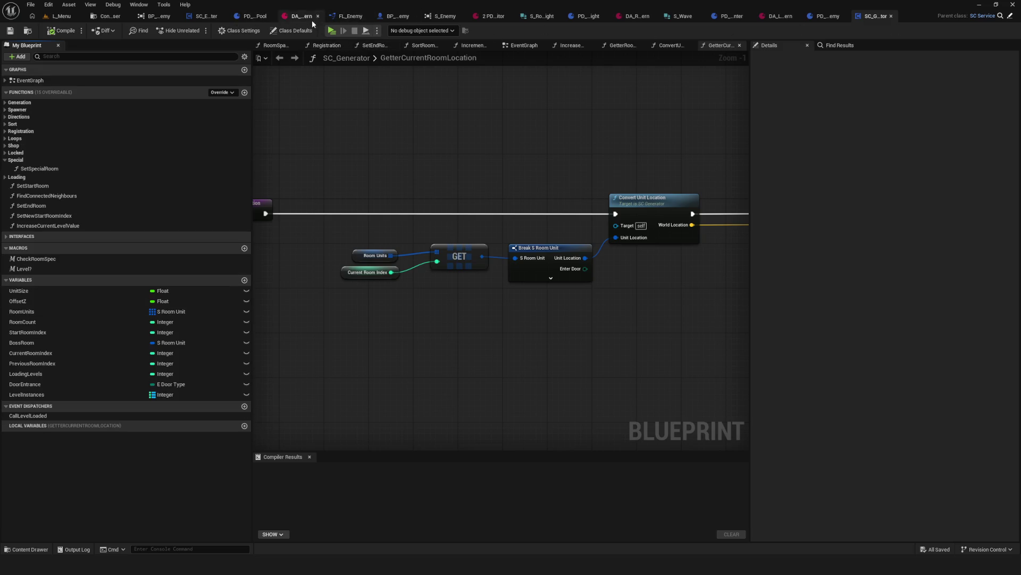
click(207, 16)
scroll(343, 177, down, 3)
scroll(417, 177, up, 2)
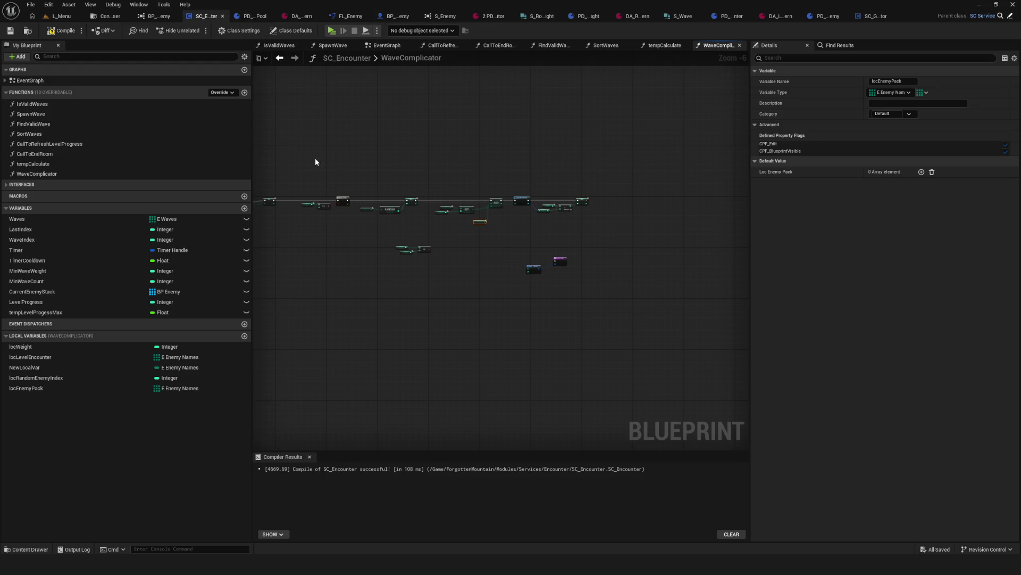
drag(315, 157, 517, 226)
scroll(517, 225, down, 1)
scroll(497, 180, up, 2)
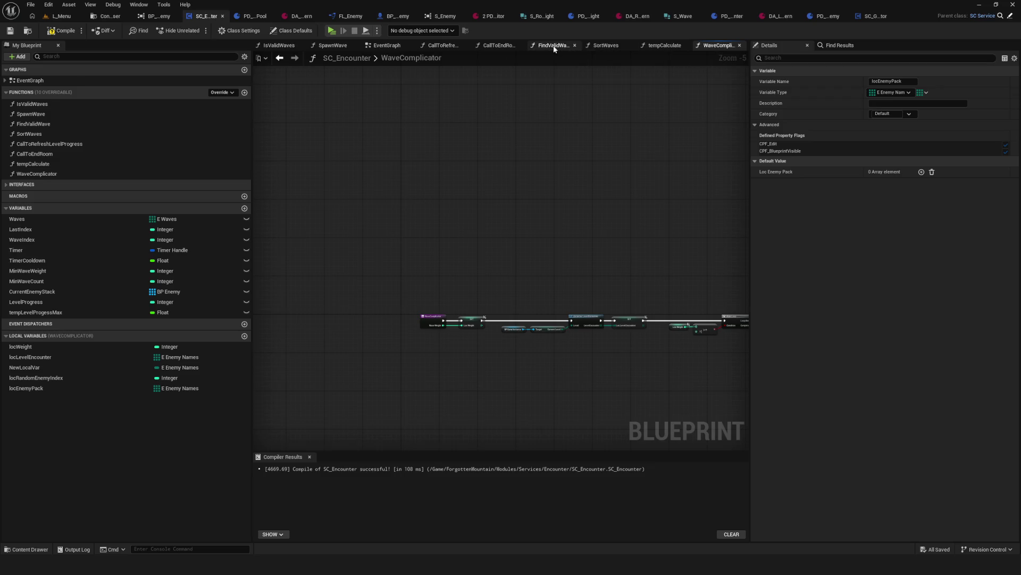
click(387, 45)
scroll(484, 241, down, 5)
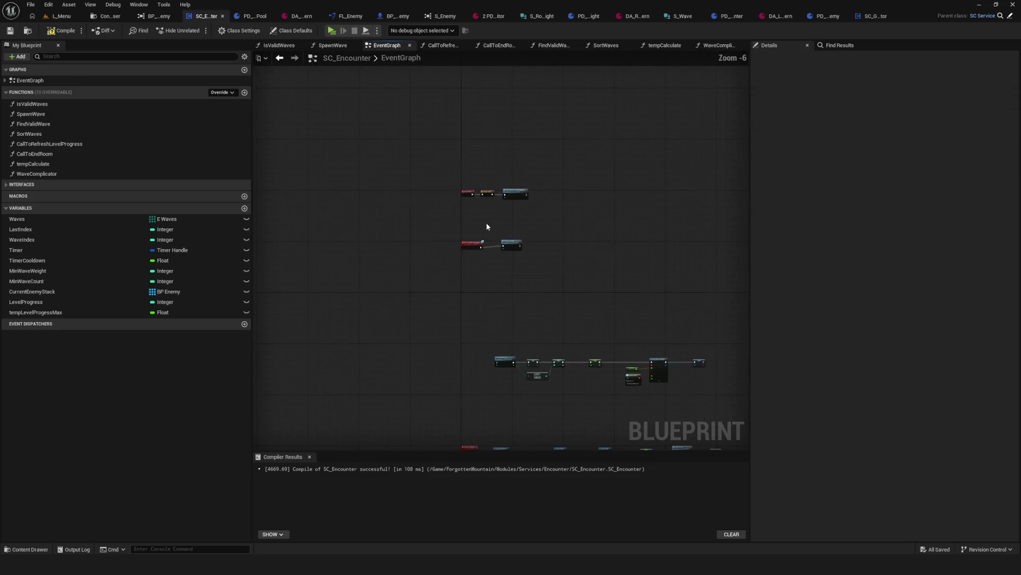
scroll(486, 223, up, 5)
double_click(588, 264)
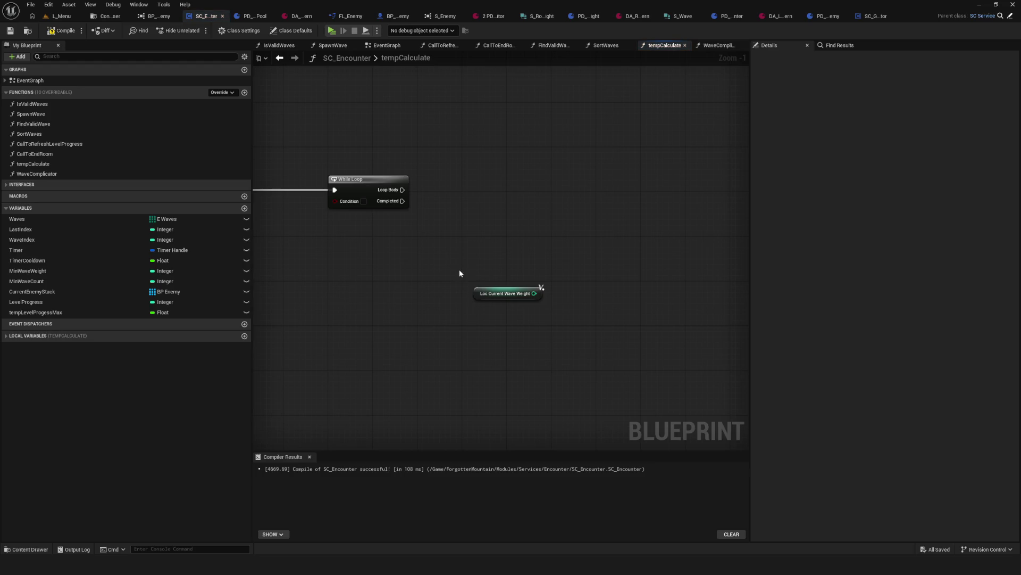
scroll(503, 291, up, 13)
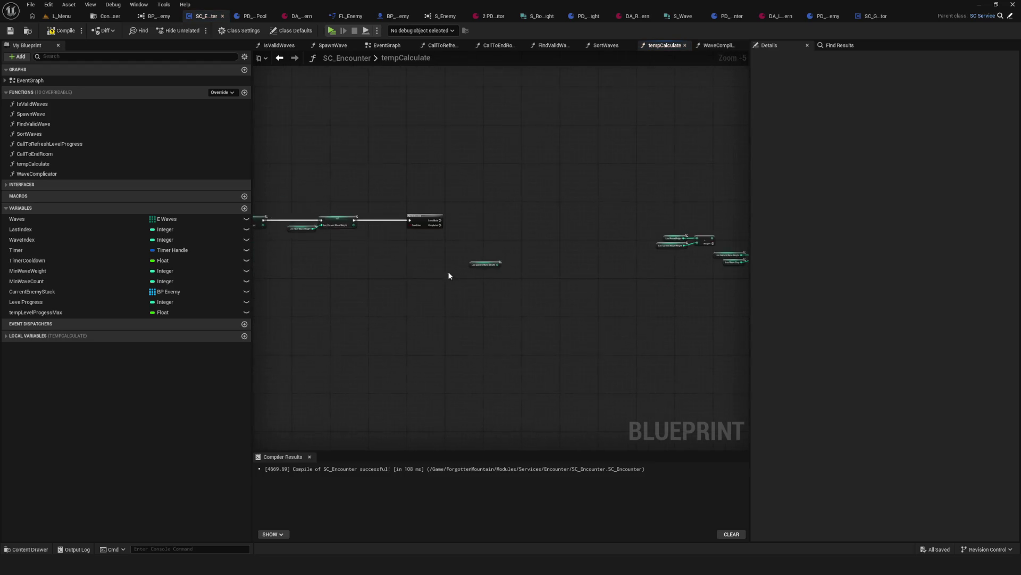
drag(552, 293, 523, 300)
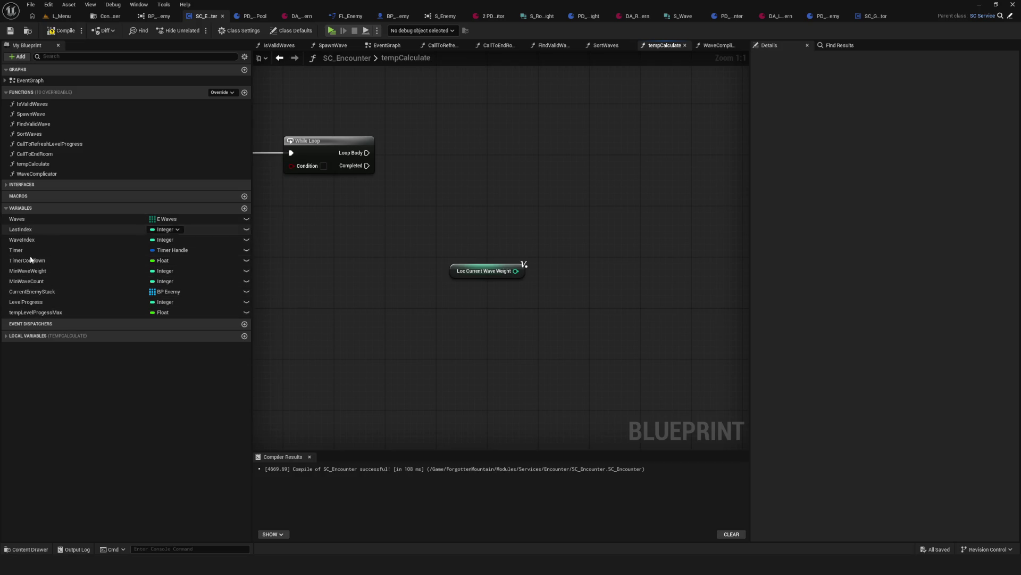
click(21, 335)
scroll(590, 282, down, 4)
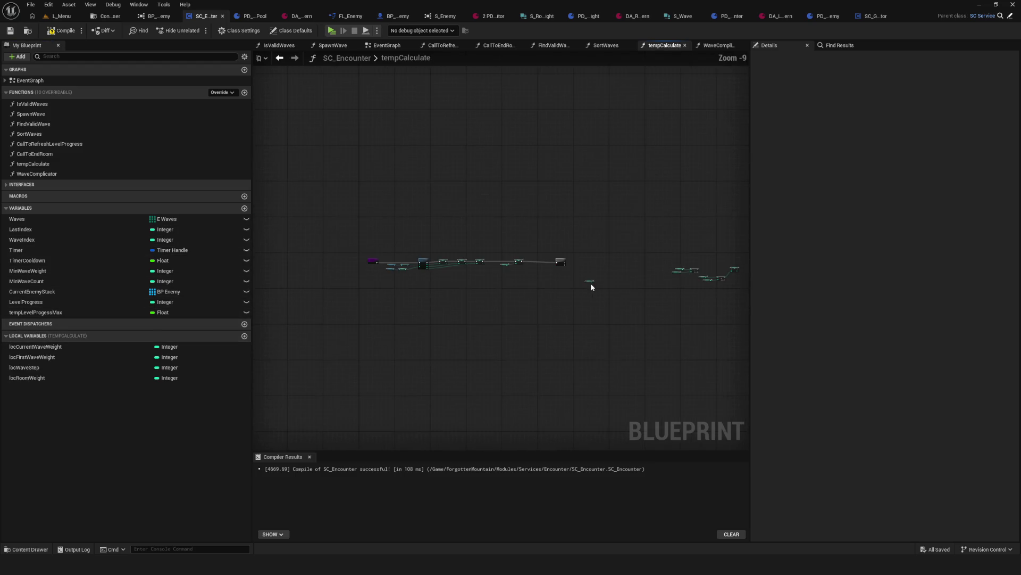
drag(679, 297, 574, 294)
scroll(574, 294, up, 4)
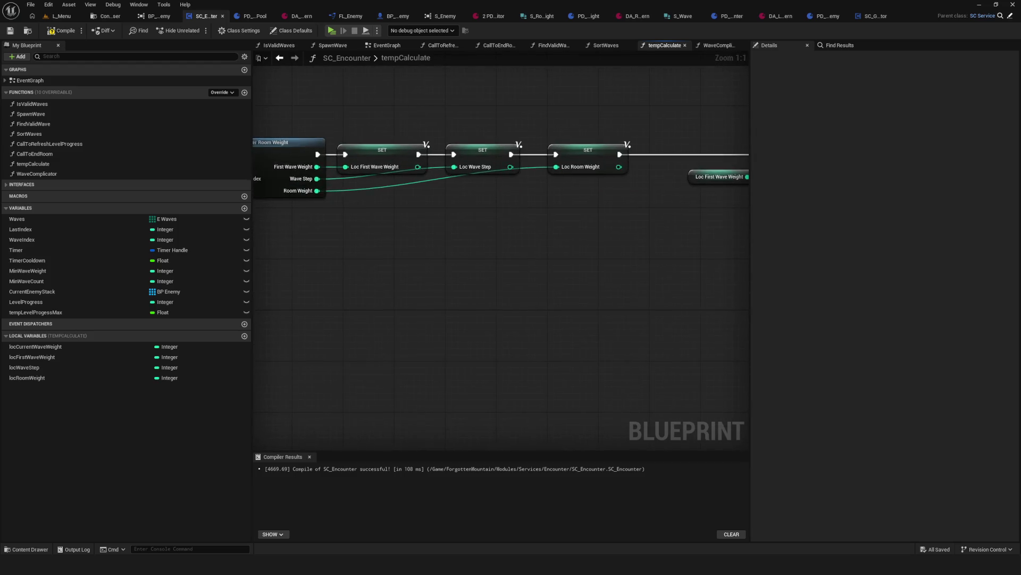
scroll(553, 318, down, 4)
drag(552, 318, 654, 314)
scroll(654, 315, up, 2)
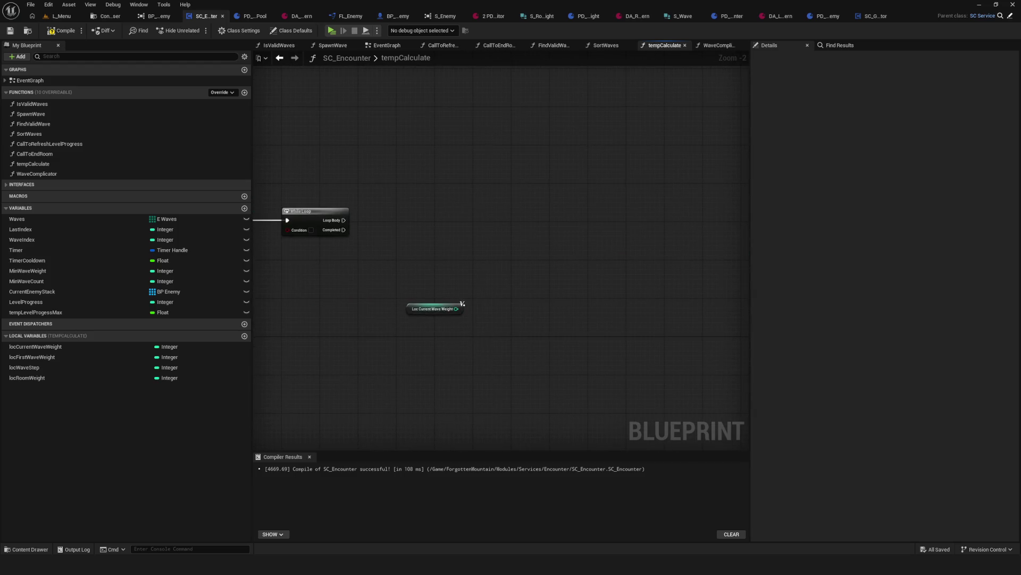
drag(744, 316, 486, 296)
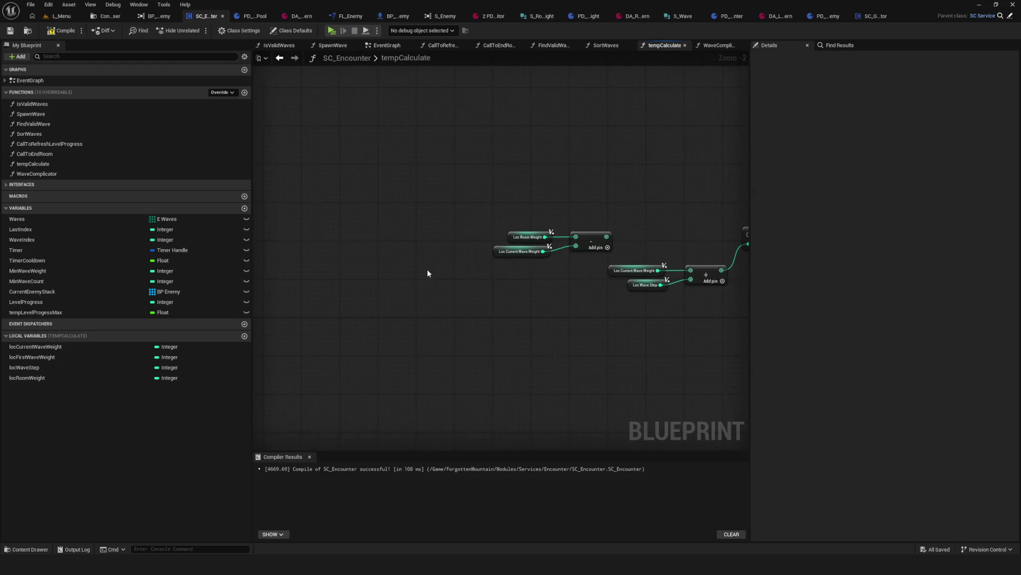
click(55, 174)
double_click(53, 174)
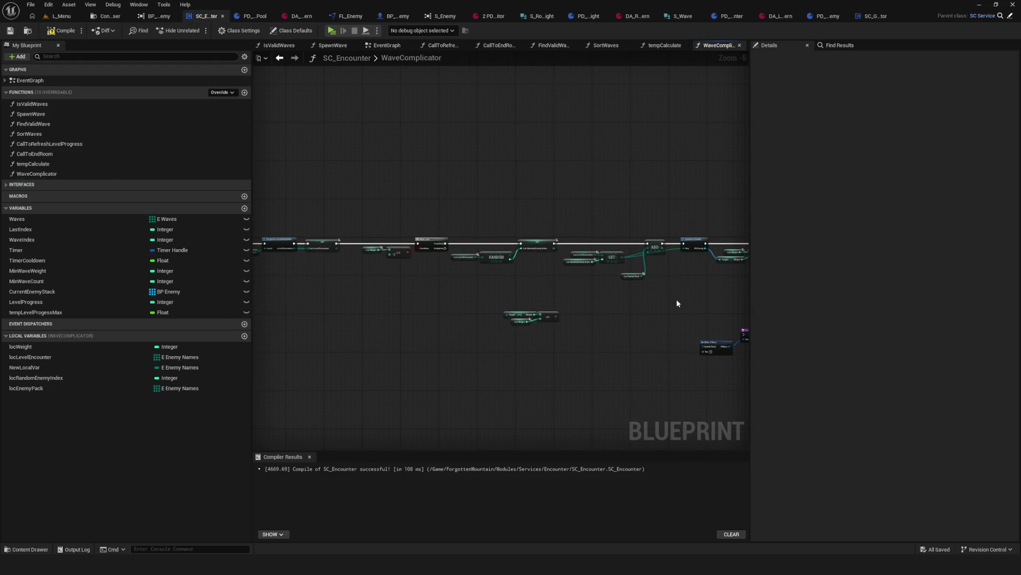
Step: Delete the Weight, Loc Weight and <= comparison nodes, then recompile SC_Encounter
mouse_move(678, 303)
mouse_down()
mouse_move(452, 281)
mouse_move(720, 278)
mouse_move(635, 265)
mouse_up()
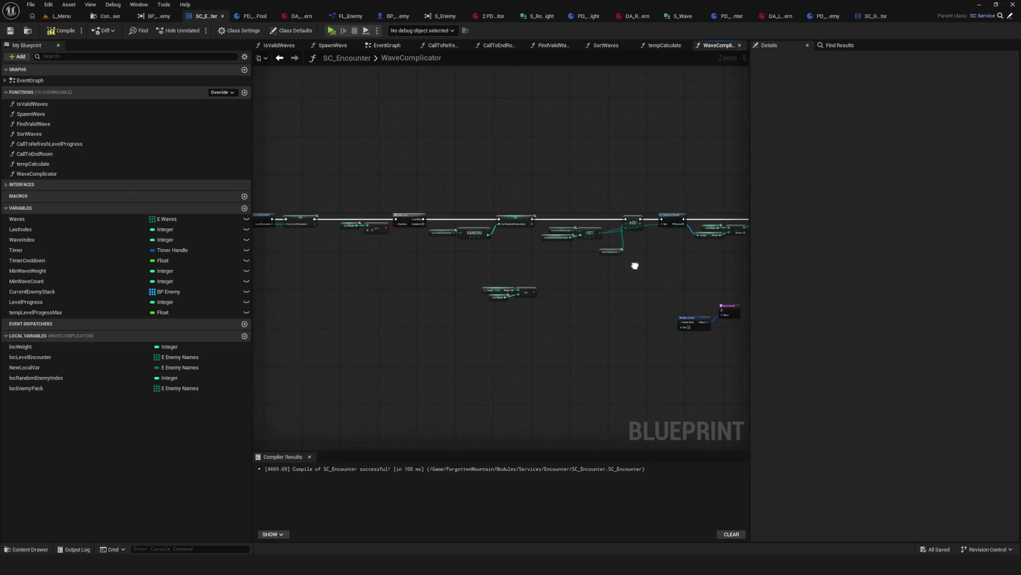
scroll(588, 250, up, 3)
drag(548, 239, 708, 265)
scroll(479, 253, down, 4)
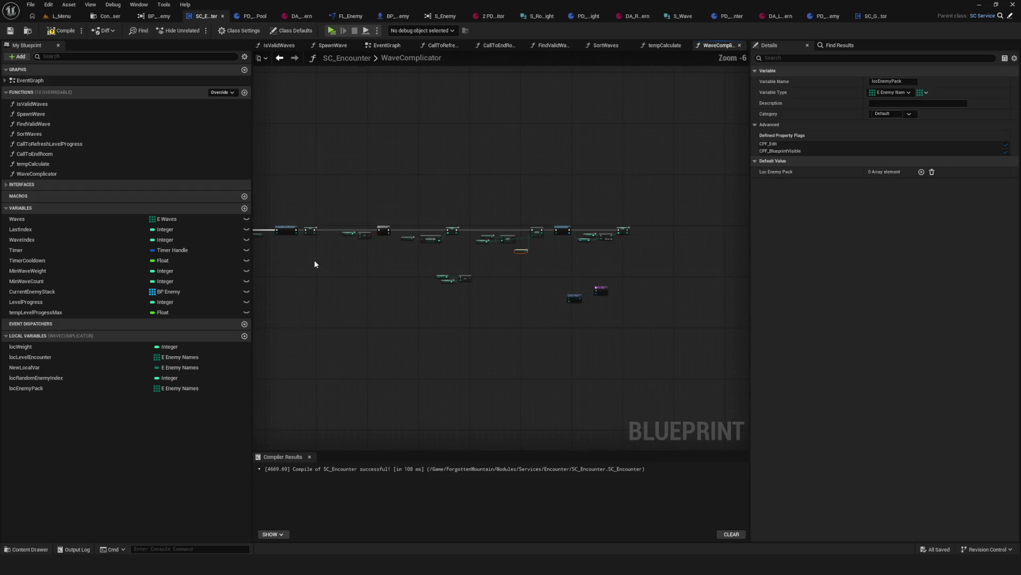
scroll(314, 263, up, 2)
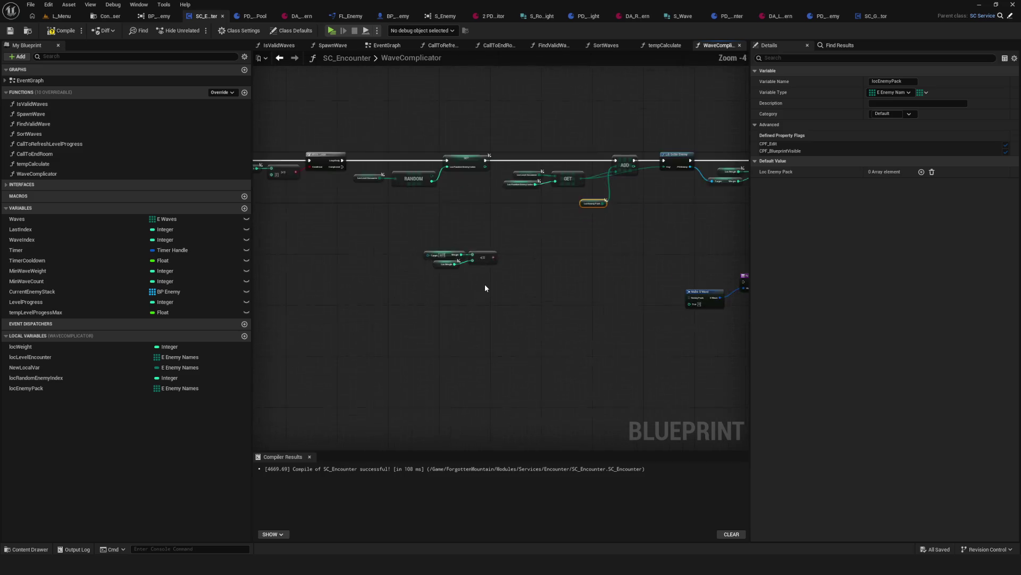
scroll(485, 288, up, 3)
drag(342, 201, 573, 329)
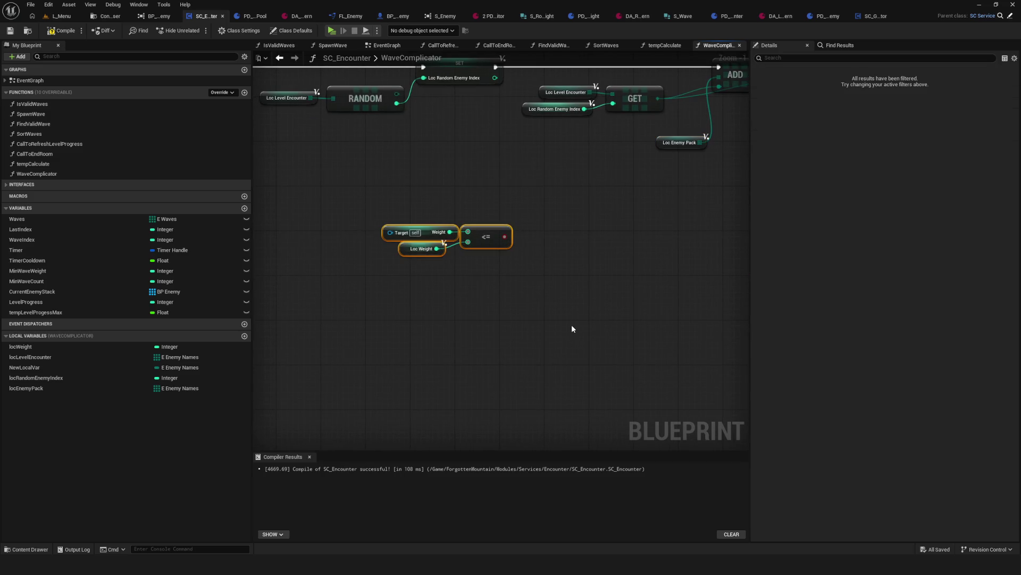
key(Delete)
scroll(453, 226, down, 3)
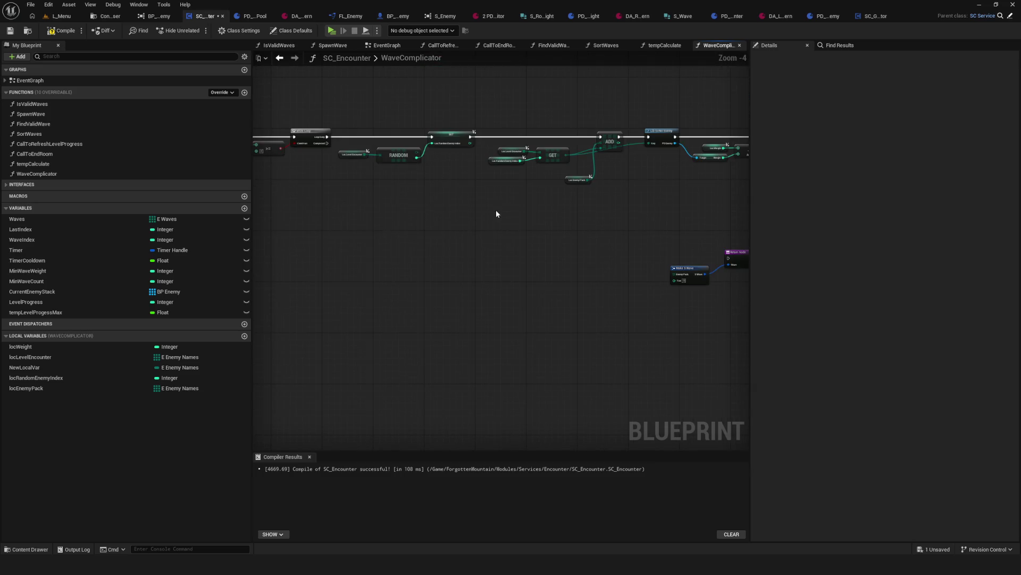
drag(497, 212, 491, 226)
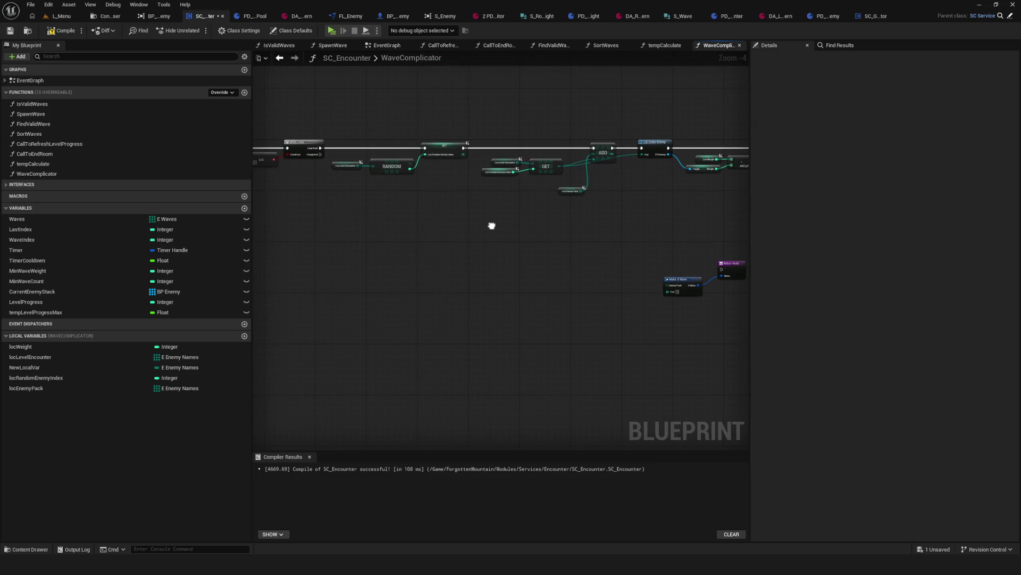
click(63, 30)
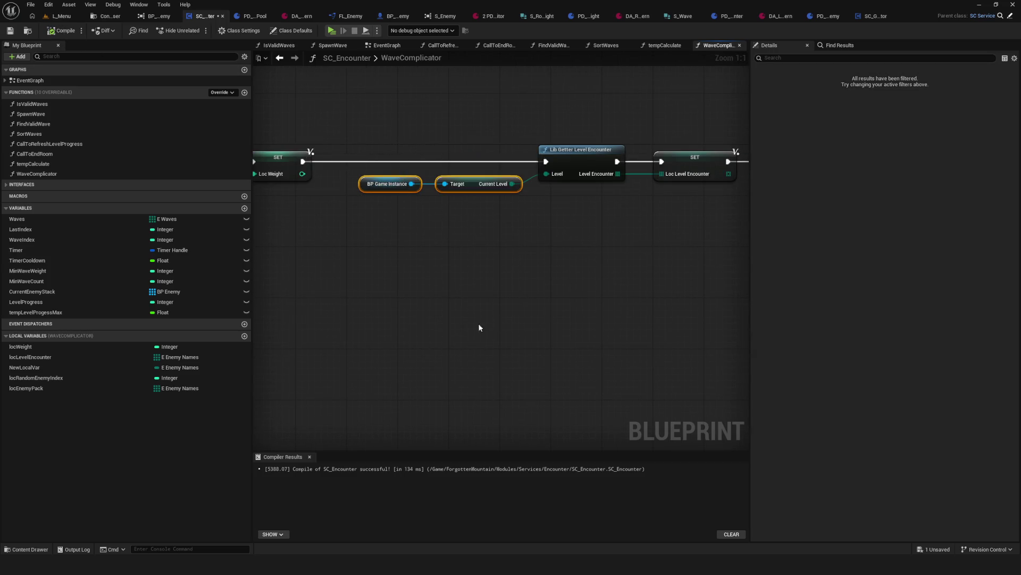
Step: Duplicate the BP Game Instance node, remove the copied Current Level, and add Get Current Room Value
key(ctrl+c)
key(ctrl+v)
click(553, 331)
key(Delete)
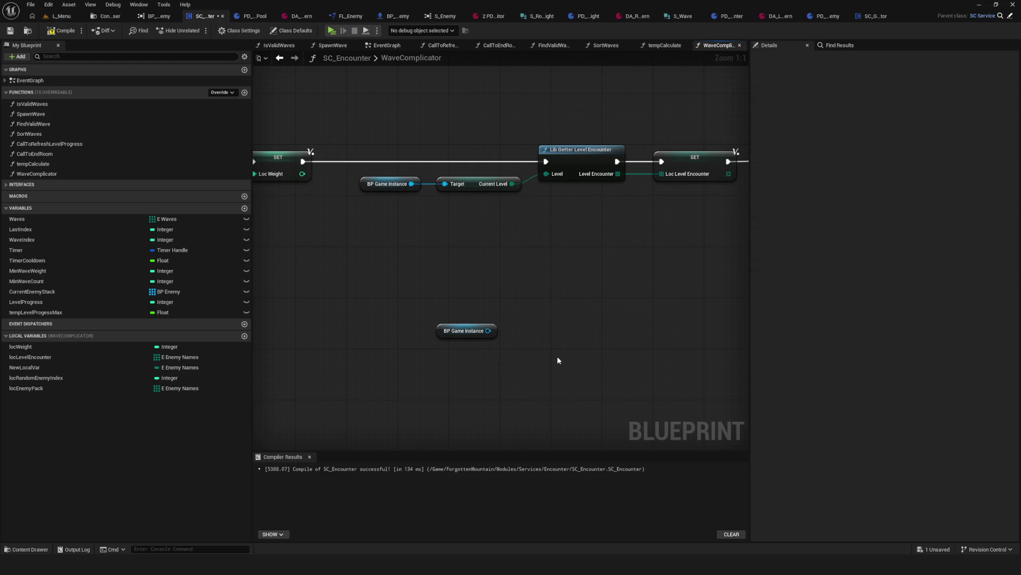
drag(488, 331, 535, 338)
text(room)
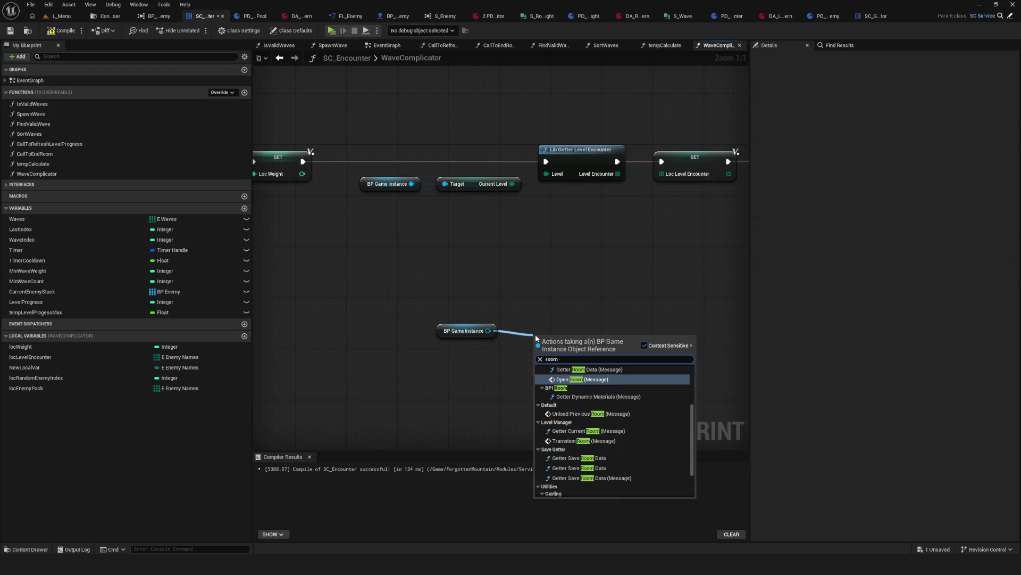
text(va)
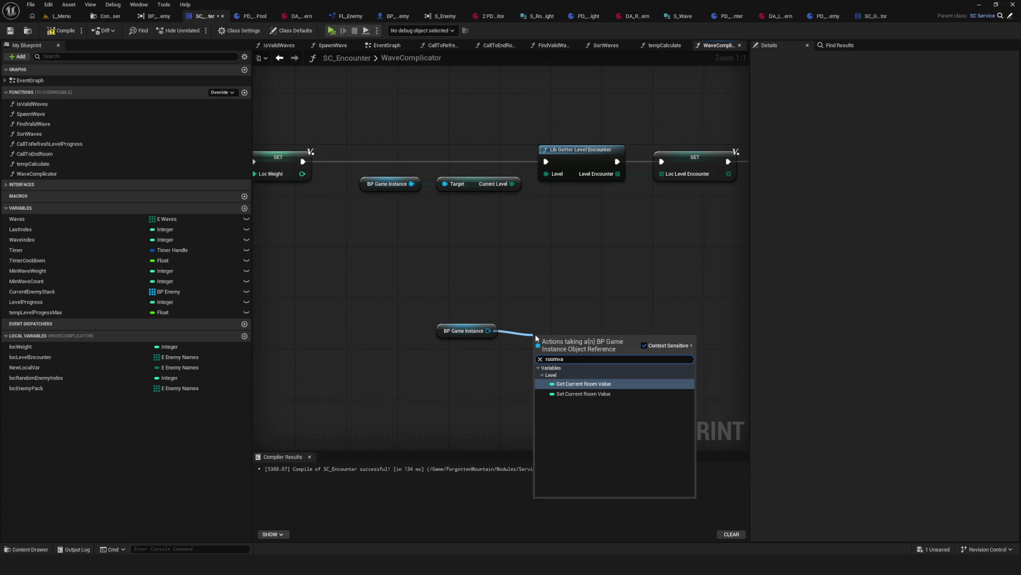
click(596, 383)
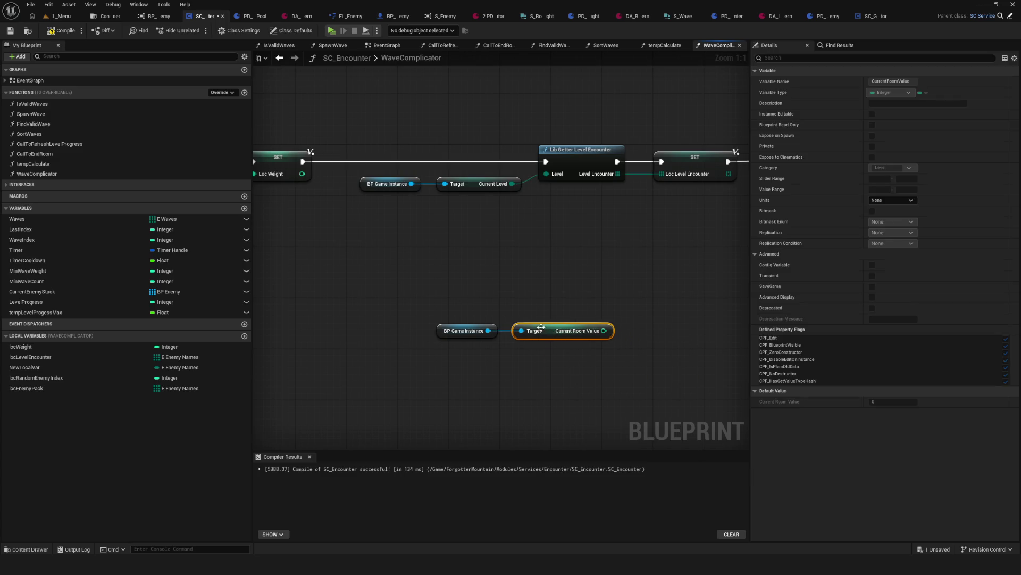
Step: Position the instance and Current Room Value nodes, add a Loc Enemy Pack getter, and connect Return Node to Completed
mouse_move(516, 344)
mouse_down()
mouse_move(394, 291)
mouse_move(633, 388)
mouse_up()
scroll(427, 296, down, 8)
scroll(432, 299, up, 5)
scroll(452, 316, up, 2)
mouse_move(352, 260)
mouse_down()
mouse_move(367, 330)
mouse_move(380, 341)
mouse_move(426, 340)
mouse_move(586, 298)
mouse_move(682, 304)
mouse_up()
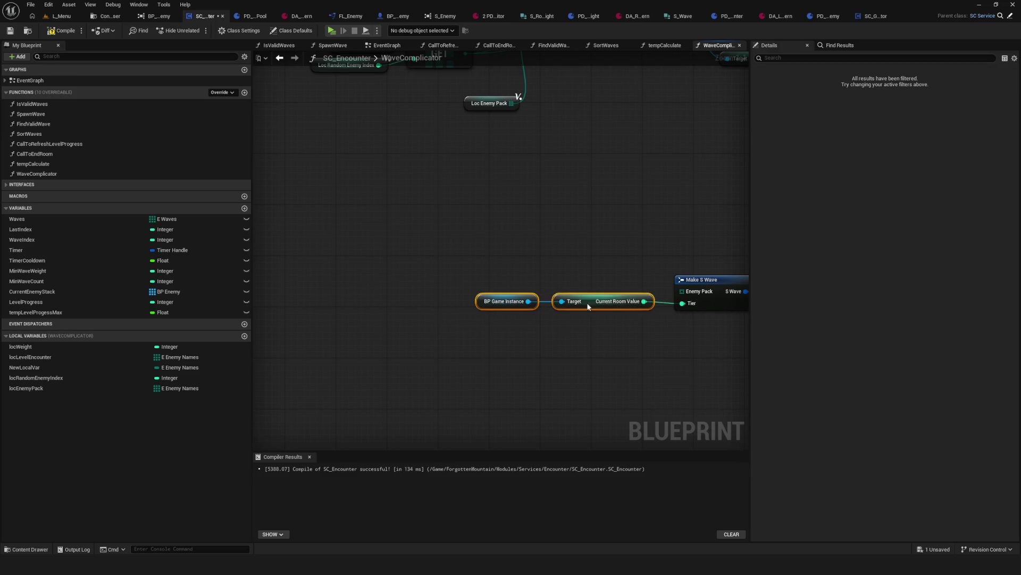
drag(589, 307, 587, 314)
mouse_move(32, 388)
mouse_down()
mouse_move(703, 266)
mouse_move(682, 291)
mouse_move(258, 194)
mouse_move(577, 191)
mouse_move(530, 141)
mouse_move(355, 197)
mouse_up()
scroll(694, 271, down, 1)
scroll(646, 260, down, 5)
mouse_move(660, 303)
mouse_down()
mouse_move(513, 289)
mouse_move(531, 295)
mouse_move(525, 306)
mouse_move(549, 245)
mouse_up()
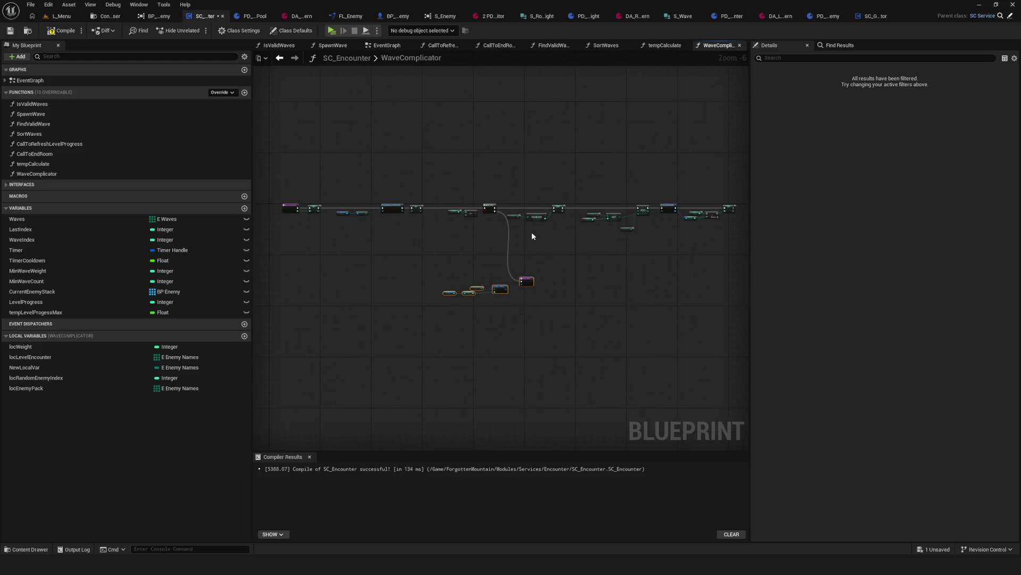
Step: Recompile SC_Encounter after the WaveComplicator changes
scroll(534, 234, up, 1)
scroll(463, 270, up, 4)
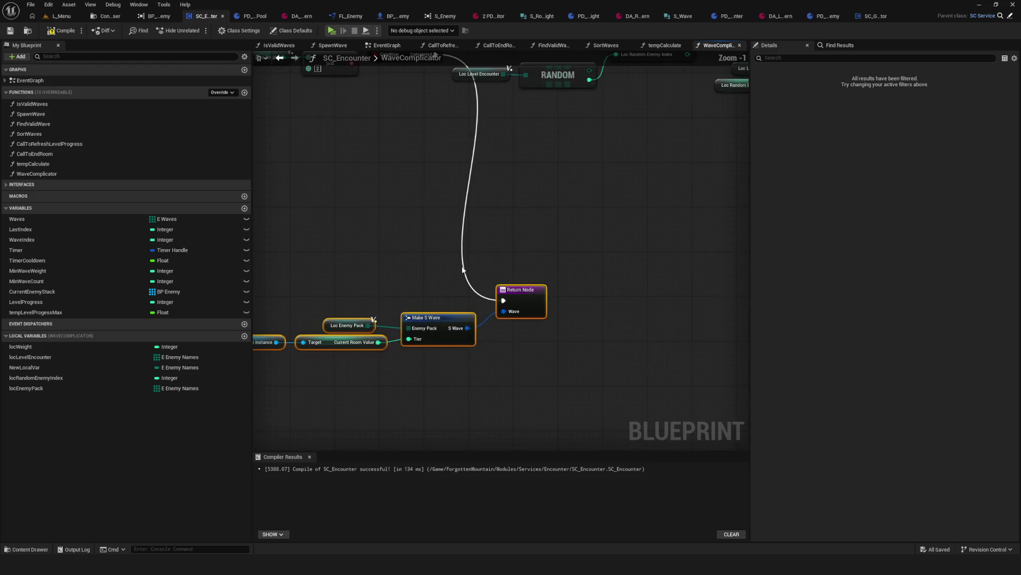
scroll(532, 288, down, 1)
scroll(534, 312, down, 1)
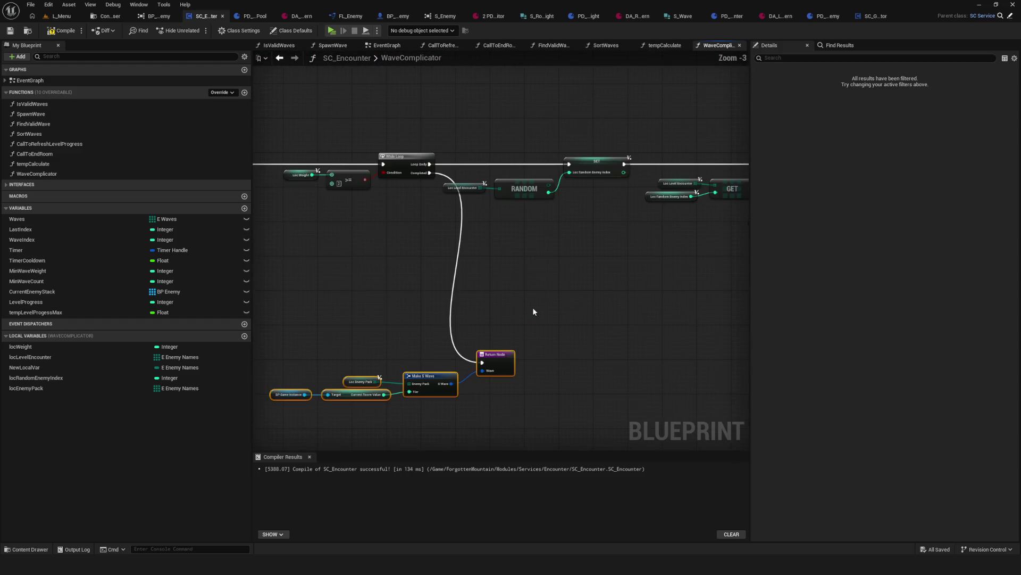
mouse_move(534, 312)
mouse_down()
mouse_move(388, 303)
mouse_move(824, 316)
mouse_move(773, 274)
mouse_up()
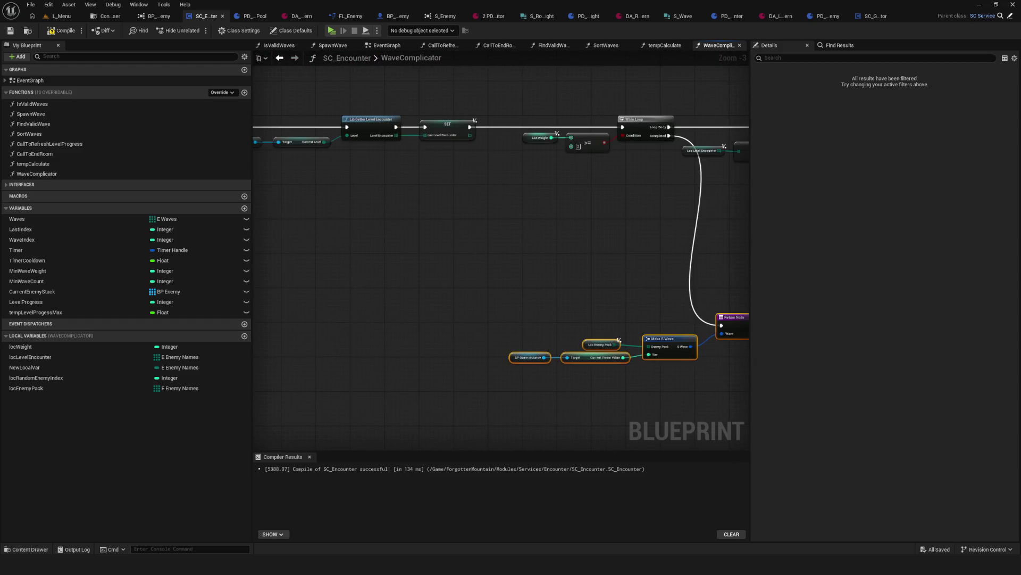
drag(477, 218, 465, 225)
click(61, 31)
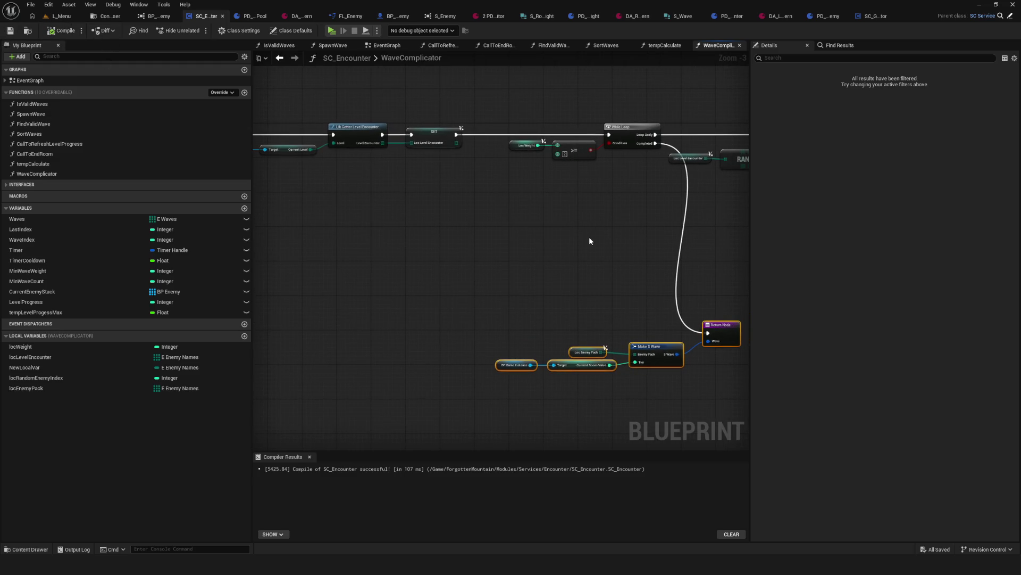
Step: Pan through the WaveComplicator graph to review the RANDOM, SET, While Loop and Return Node chain
mouse_move(590, 241)
mouse_down()
mouse_move(643, 258)
mouse_move(536, 239)
mouse_up()
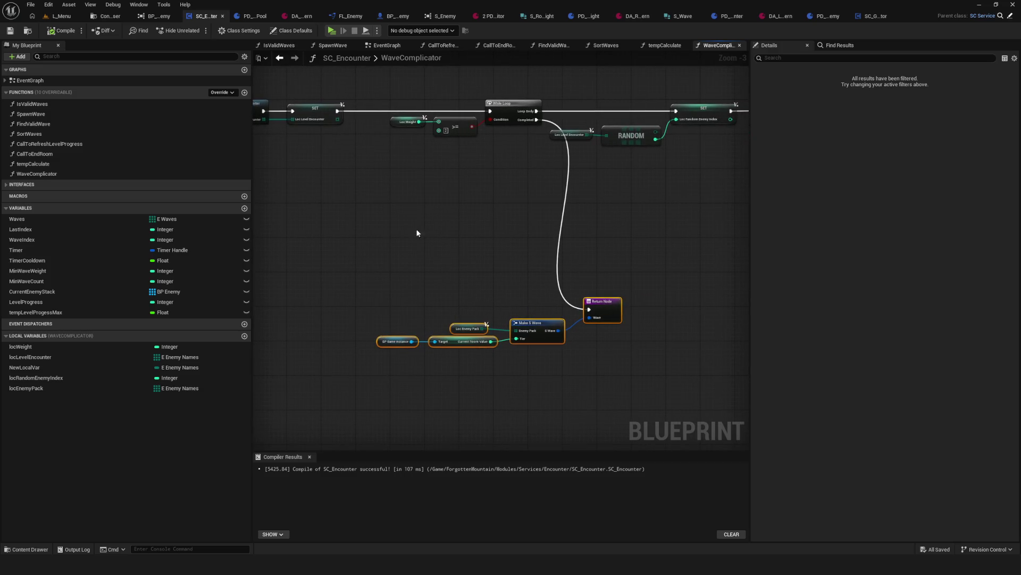
mouse_move(403, 241)
mouse_down()
mouse_move(727, 257)
mouse_move(563, 280)
mouse_move(170, 269)
mouse_move(227, 284)
mouse_up()
drag(160, 299, 346, 300)
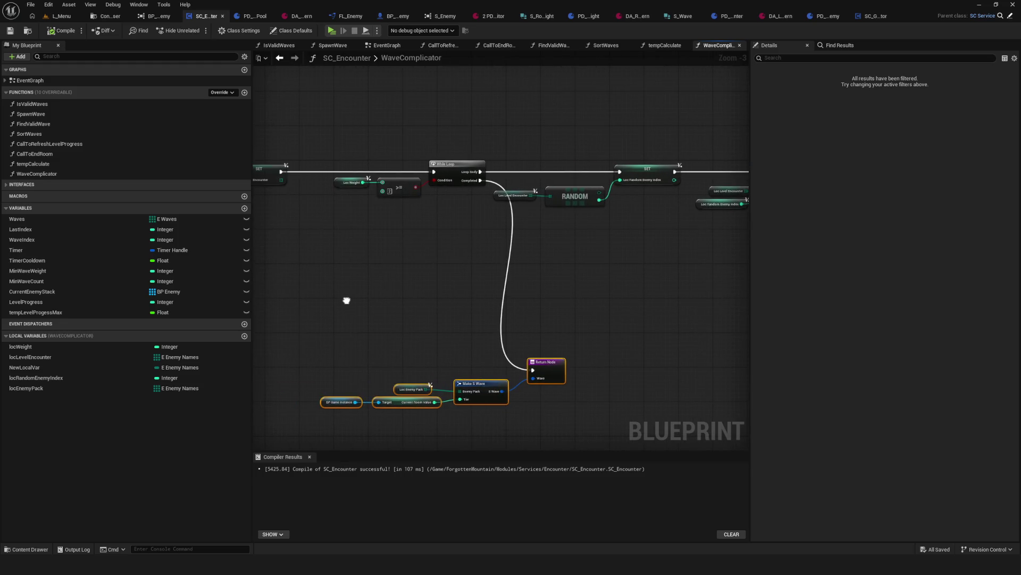
click(346, 300)
scroll(383, 193, up, 3)
mouse_move(297, 121)
mouse_down()
mouse_move(456, 261)
mouse_move(421, 264)
mouse_move(440, 269)
mouse_move(340, 251)
mouse_move(593, 231)
mouse_move(438, 242)
mouse_move(475, 241)
mouse_up()
mouse_move(490, 181)
mouse_down()
mouse_move(490, 277)
mouse_move(319, 266)
mouse_up()
drag(738, 247, 621, 273)
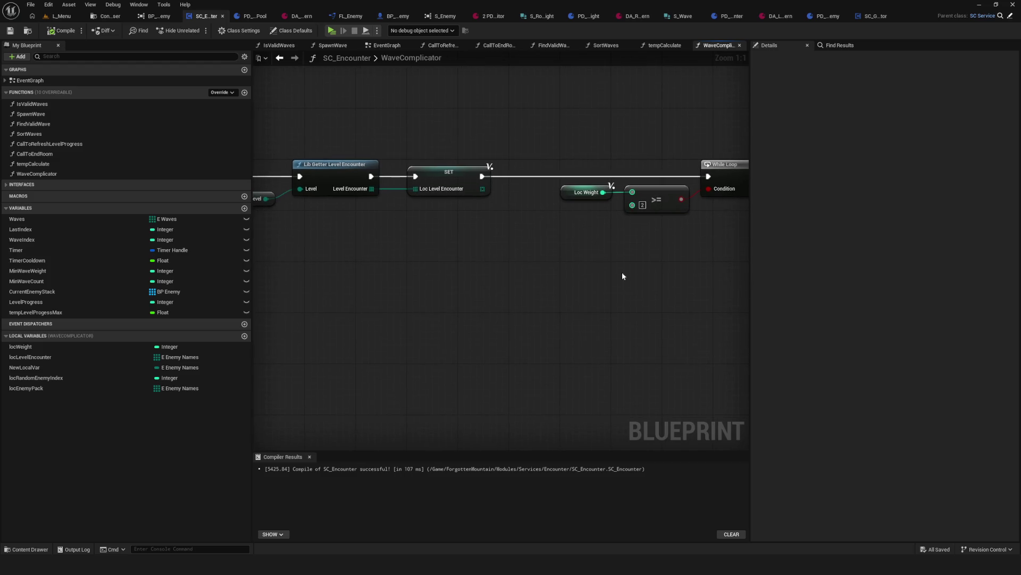
scroll(567, 257, down, 2)
scroll(713, 263, up, 2)
scroll(713, 263, down, 5)
drag(712, 263, 366, 250)
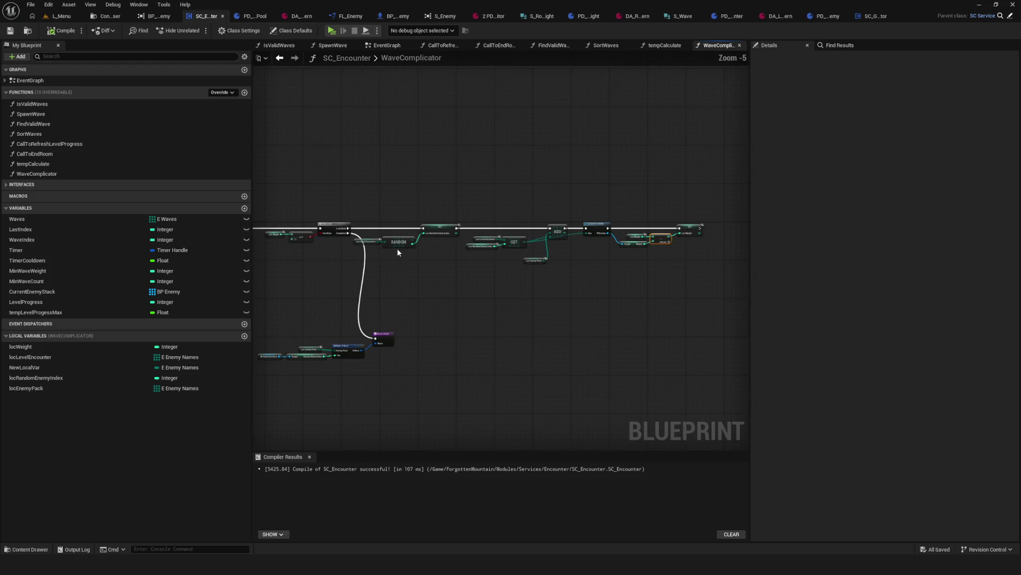
scroll(648, 244, up, 3)
scroll(650, 245, down, 3)
scroll(611, 249, up, 2)
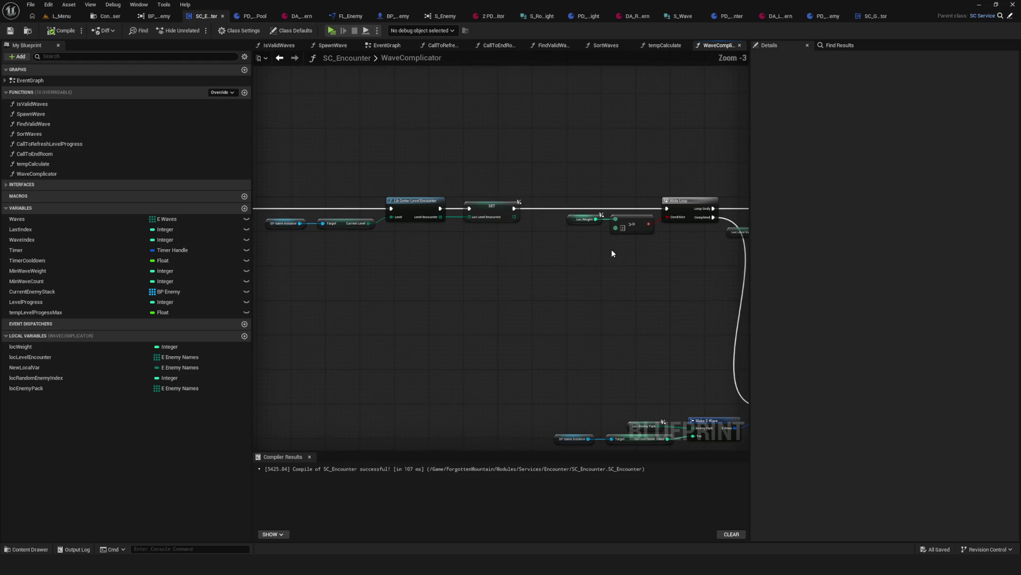
mouse_move(611, 249)
mouse_down()
mouse_move(493, 224)
mouse_move(577, 219)
mouse_move(335, 201)
mouse_move(271, 157)
mouse_move(417, 123)
mouse_up()
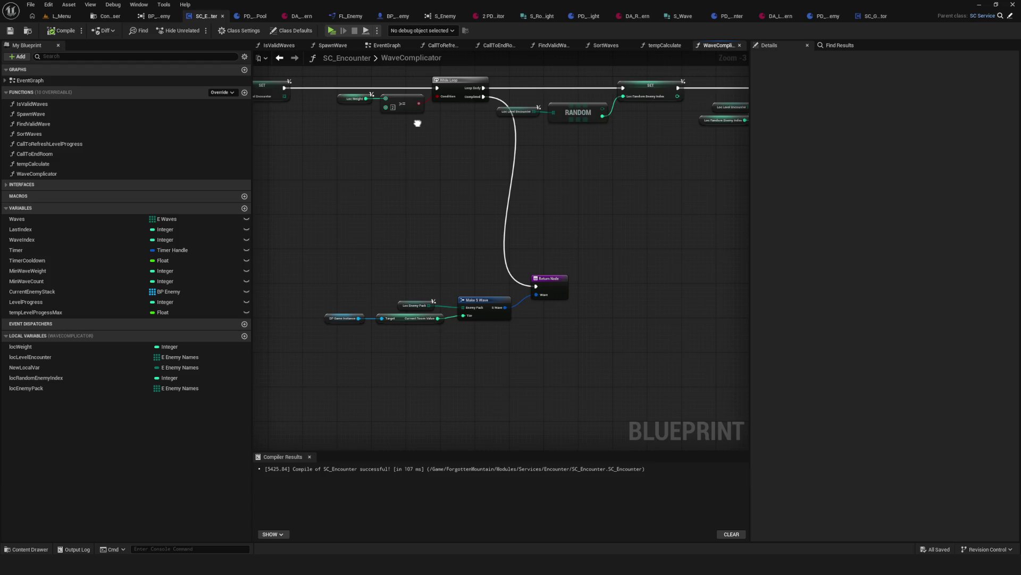
drag(417, 123, 520, 145)
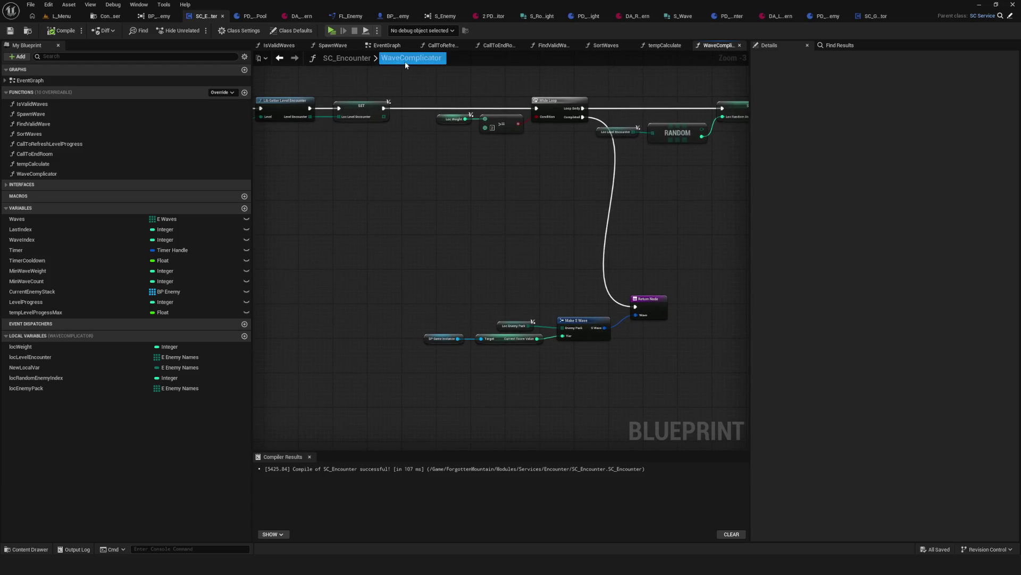
Step: Move Make S Wave, its inputs and Return Node into a tidier spot, then open tempCalculate
mouse_move(376, 255)
mouse_down()
mouse_move(611, 343)
mouse_move(669, 346)
mouse_up()
mouse_move(656, 302)
mouse_down()
mouse_move(655, 236)
mouse_move(638, 241)
mouse_up()
drag(374, 72, 371, 88)
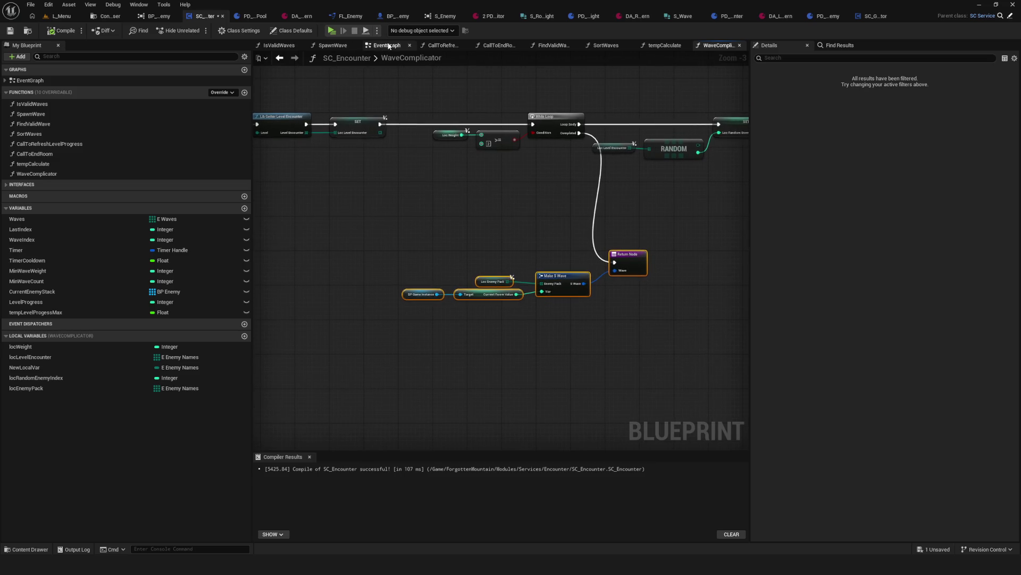
double_click(52, 165)
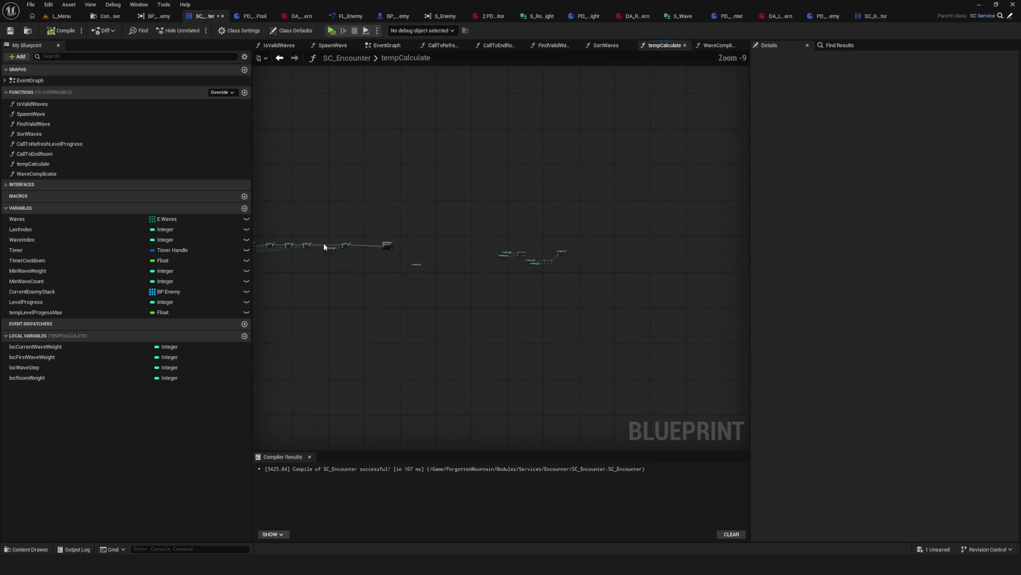
Step: Add a Loc Current Wave Weight getter, shift the While Loop right, and save the blueprint
scroll(324, 243, up, 1)
drag(569, 259, 499, 259)
mouse_move(548, 157)
mouse_down()
mouse_move(684, 253)
mouse_move(544, 242)
mouse_up()
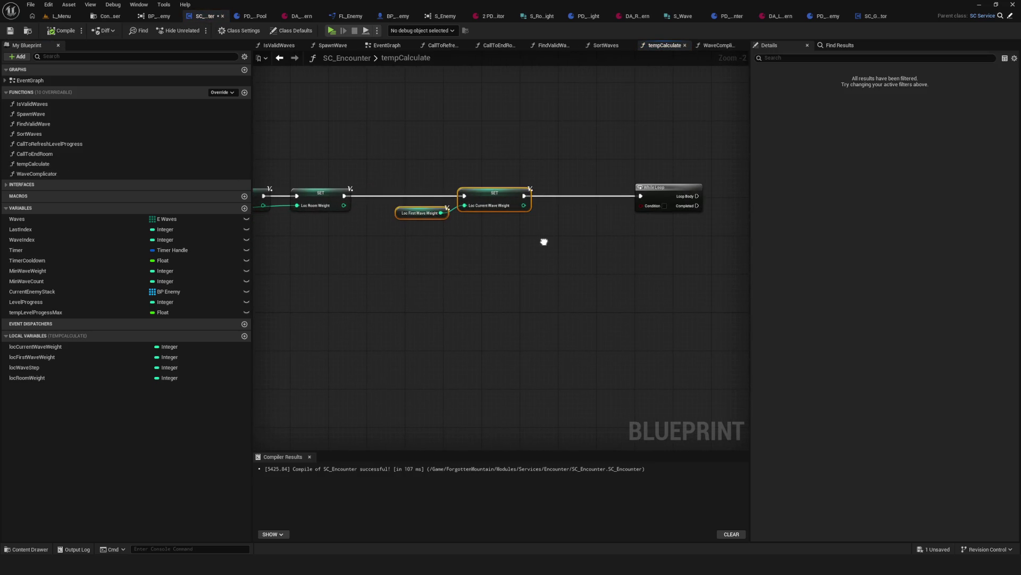
drag(647, 272, 400, 247)
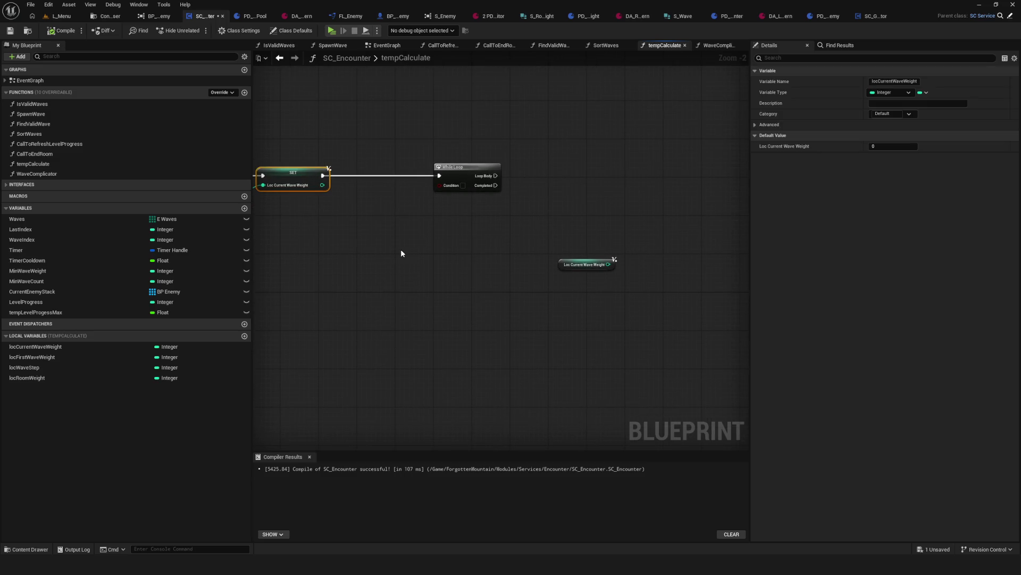
drag(572, 264, 493, 265)
scroll(397, 221, up, 1)
click(425, 166)
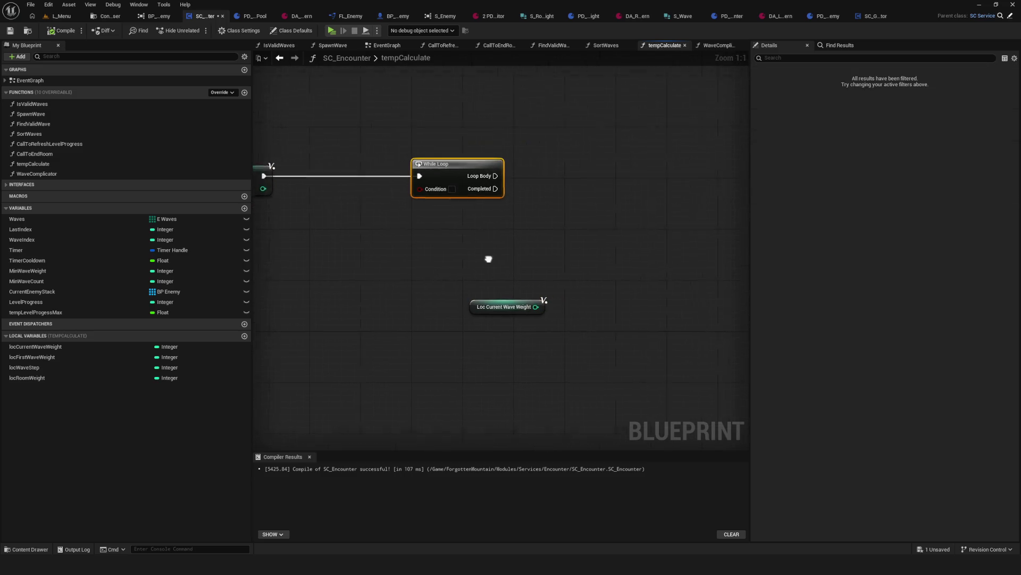
scroll(418, 173, up, 1)
mouse_move(419, 177)
mouse_down()
mouse_move(564, 206)
mouse_move(559, 180)
mouse_up()
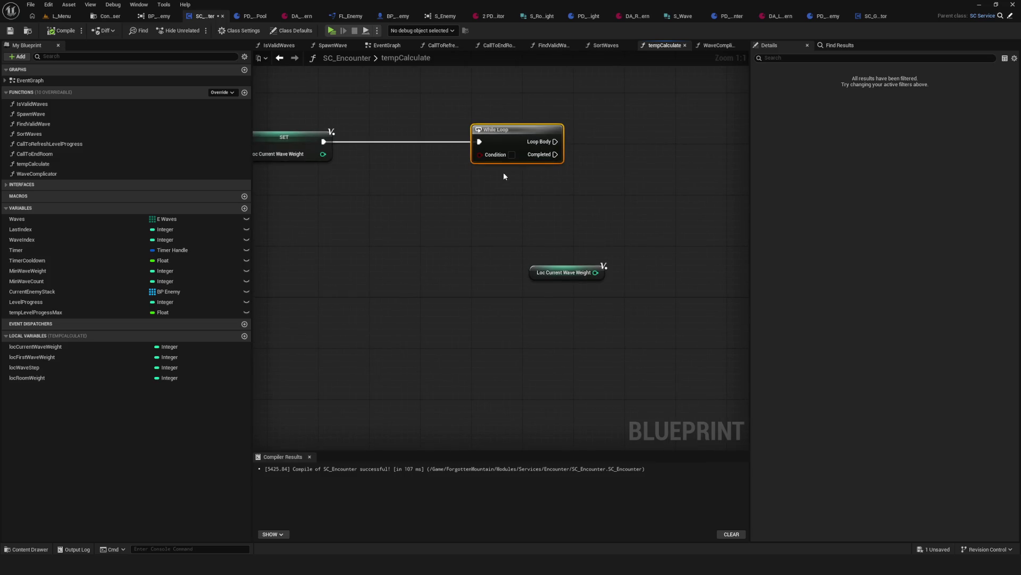
key(ctrl+s)
Step: Add a Wave Complicator call driven by the While Loop's Loop Body
mouse_move(404, 179)
mouse_down()
mouse_move(582, 187)
mouse_move(431, 222)
mouse_move(534, 232)
mouse_move(593, 278)
mouse_move(574, 272)
mouse_up()
scroll(479, 213, down, 3)
scroll(559, 255, up, 3)
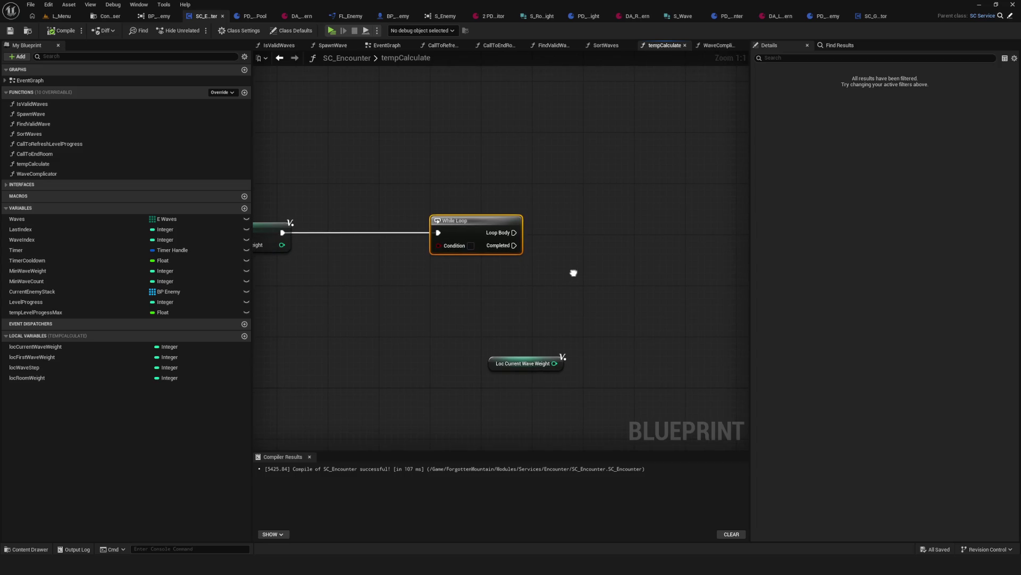
drag(37, 174, 529, 245)
mouse_move(607, 273)
mouse_down()
mouse_move(554, 263)
mouse_move(617, 240)
mouse_up()
drag(518, 256, 670, 224)
mouse_move(458, 223)
mouse_down()
mouse_move(638, 228)
mouse_move(627, 216)
mouse_move(653, 217)
mouse_move(553, 194)
mouse_up()
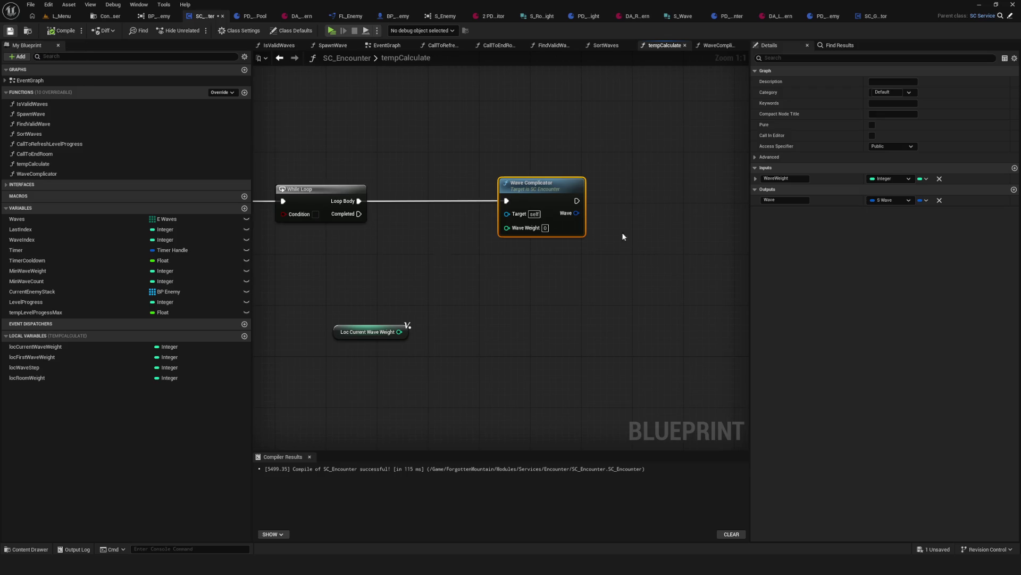
Step: Feed Loc Current Wave Weight into Wave Complicator's Wave Weight input
drag(399, 333, 447, 243)
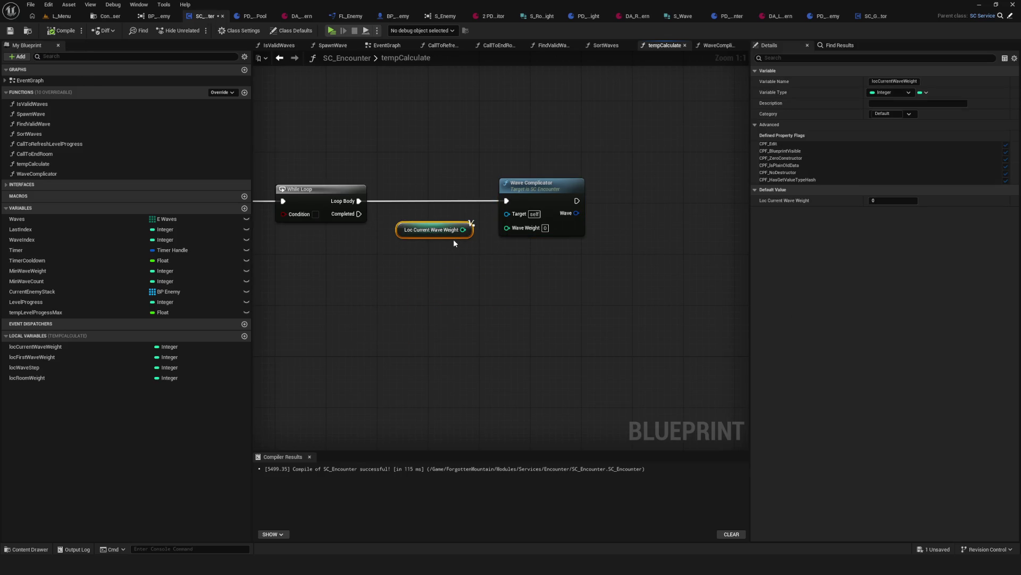
drag(453, 238, 460, 251)
drag(399, 245, 929, 249)
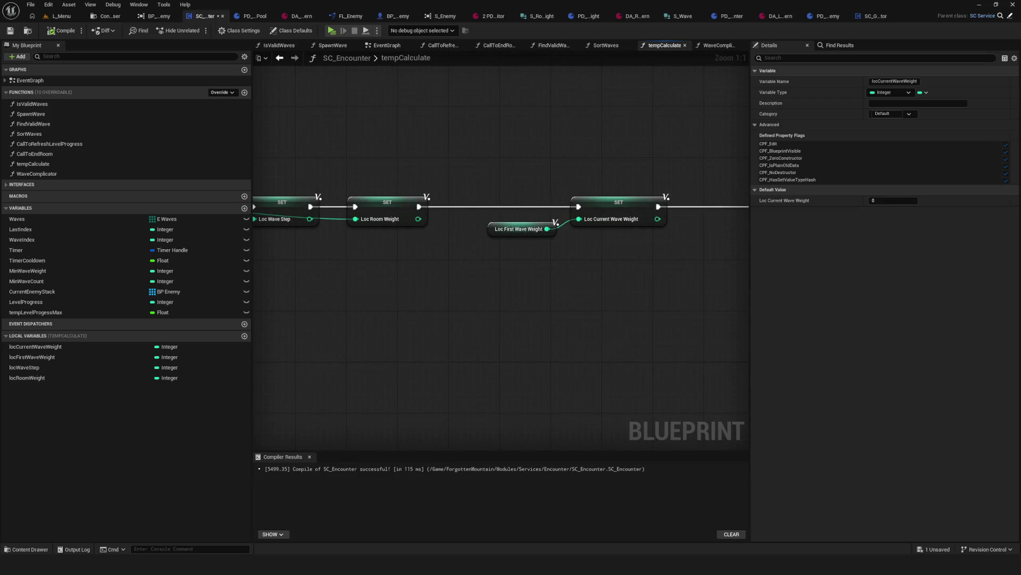
mouse_move(445, 167)
mouse_down()
mouse_move(666, 291)
mouse_move(555, 263)
mouse_move(848, 242)
mouse_up()
click(385, 219)
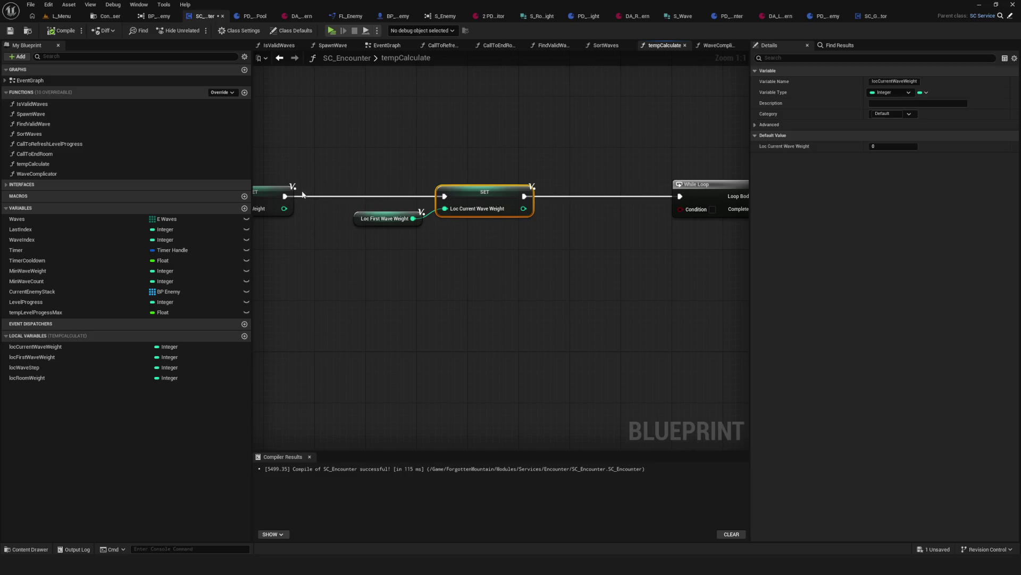
drag(696, 274, 261, 261)
drag(415, 230, 486, 215)
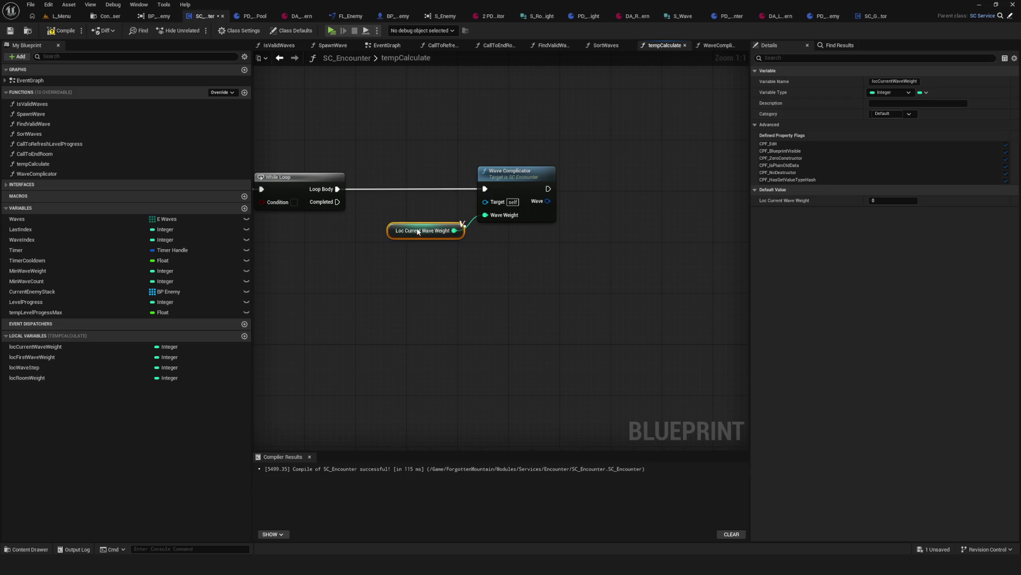
mouse_move(418, 232)
mouse_down()
mouse_move(412, 224)
mouse_move(483, 235)
mouse_up()
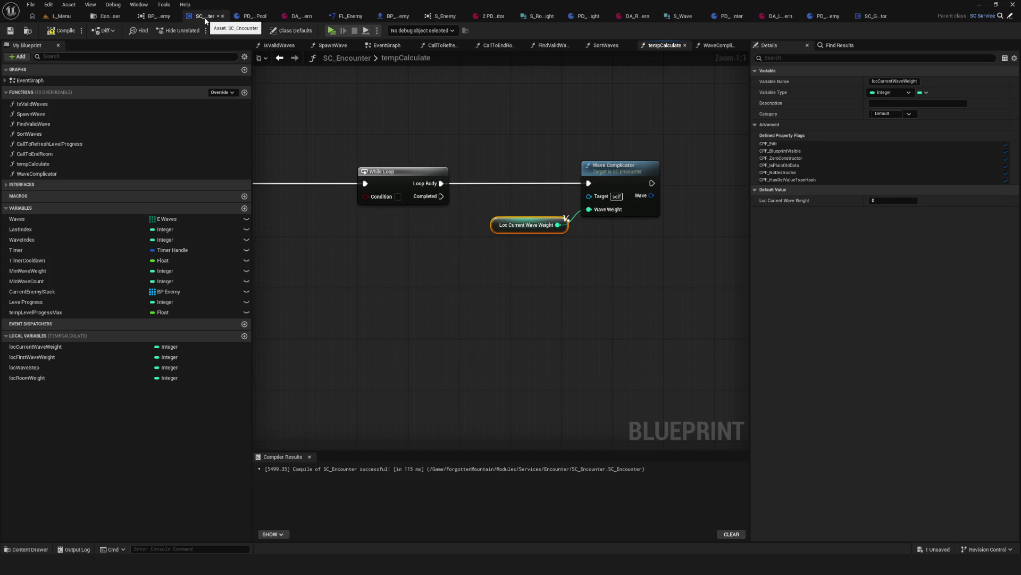
scroll(502, 230, down, 5)
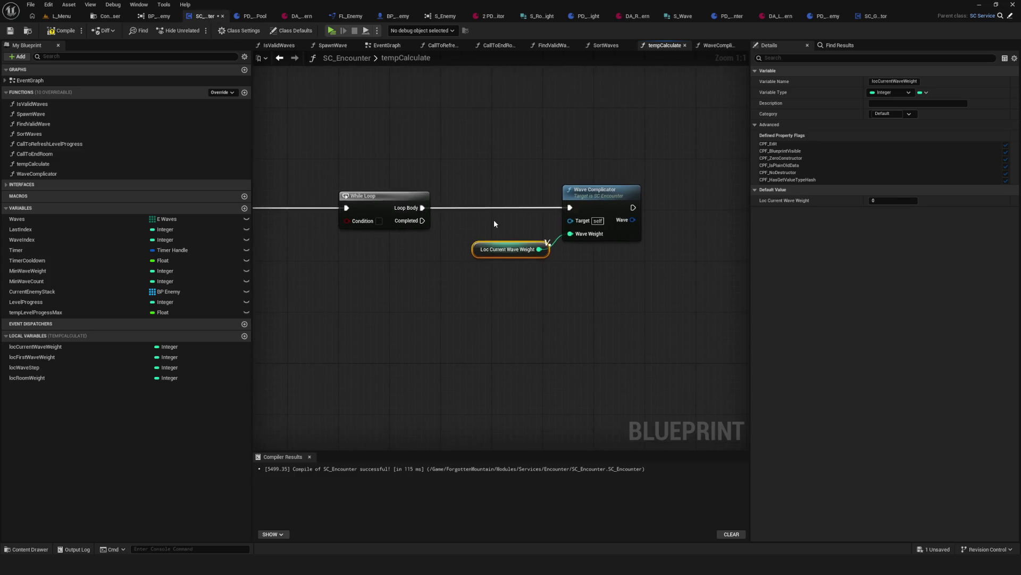
scroll(503, 231, up, 5)
click(387, 186)
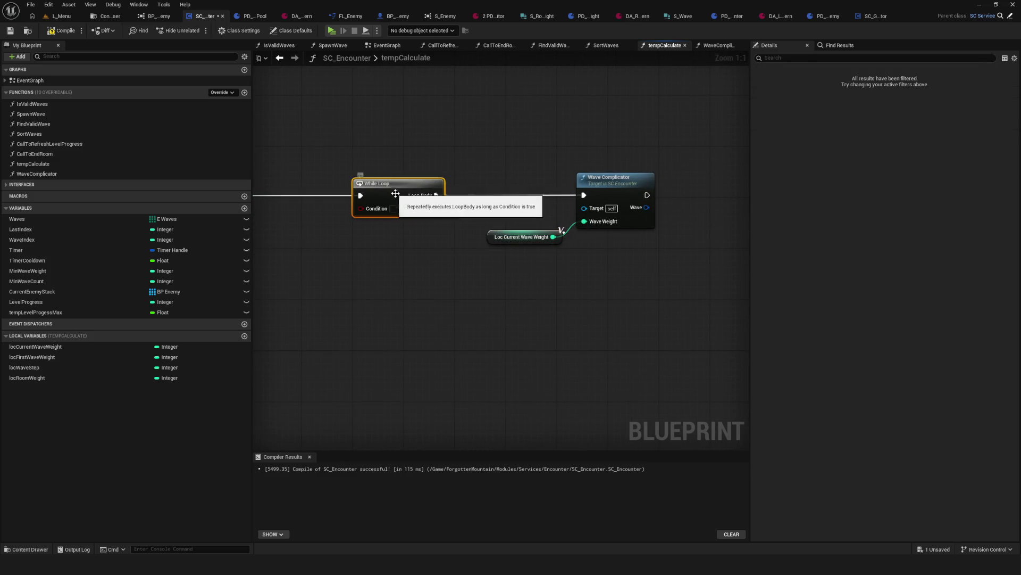
drag(390, 186, 798, 168)
drag(1013, 186, 338, 184)
Step: Create an S_Wave array local variable named locWaves and place its getter in the graph
click(244, 336)
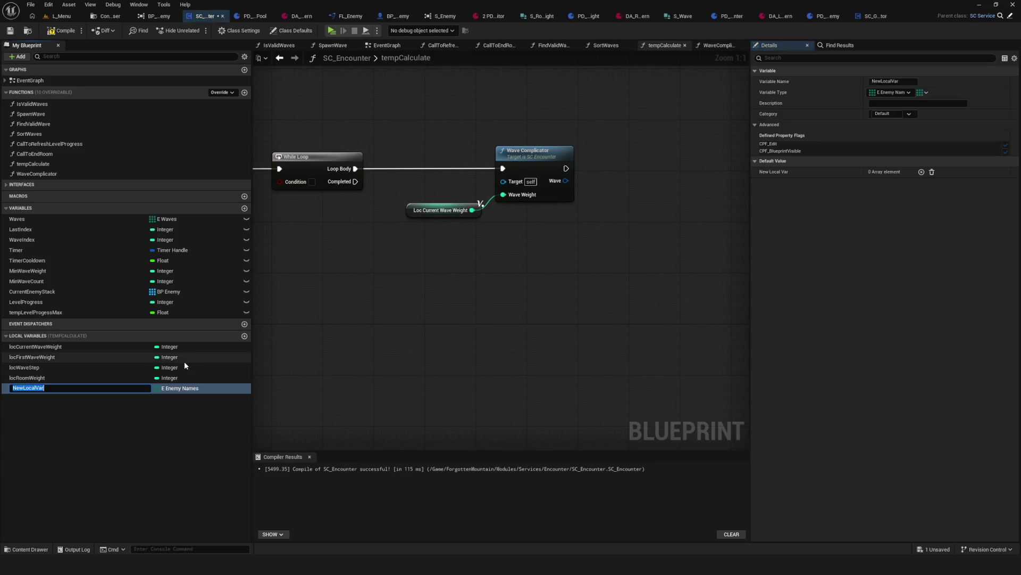
click(176, 388)
text(W)
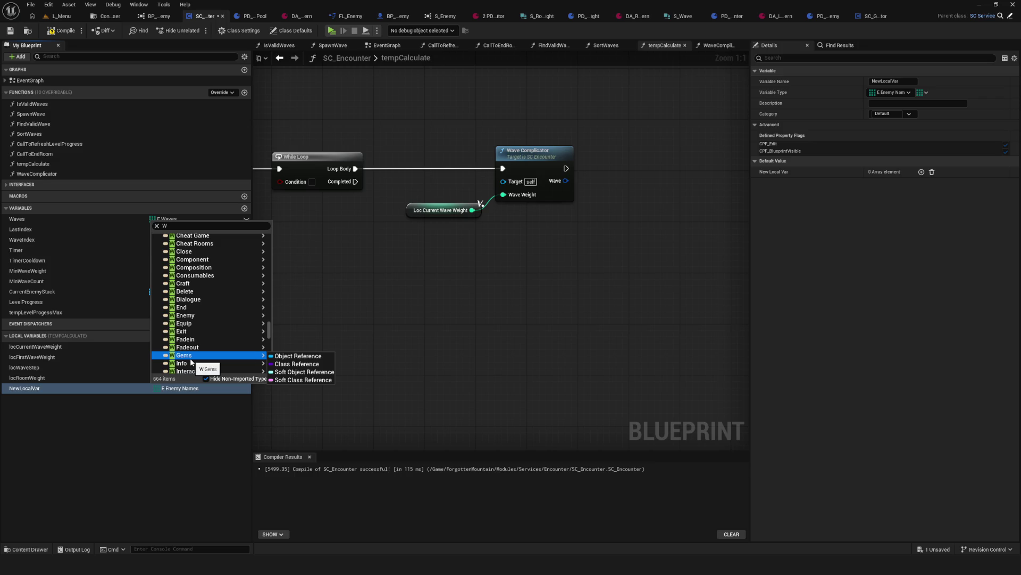
key(BackSpace)
text(S)
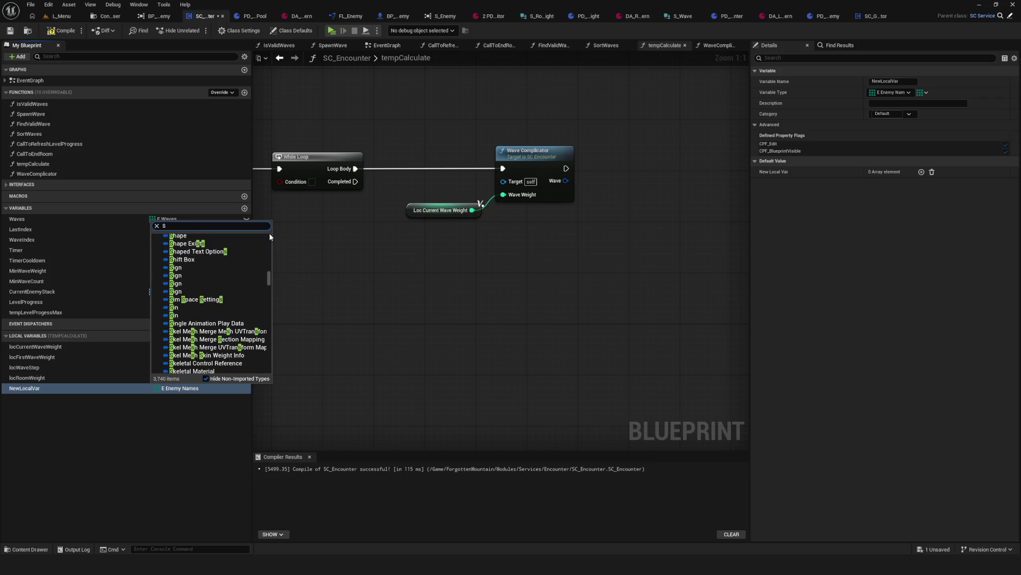
text(_Wave)
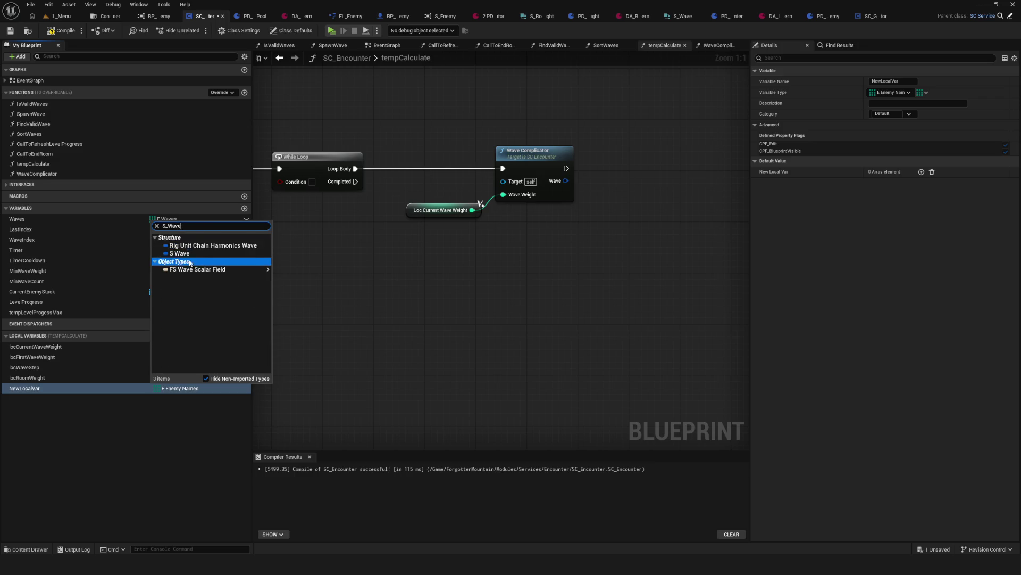
click(179, 253)
click(53, 387)
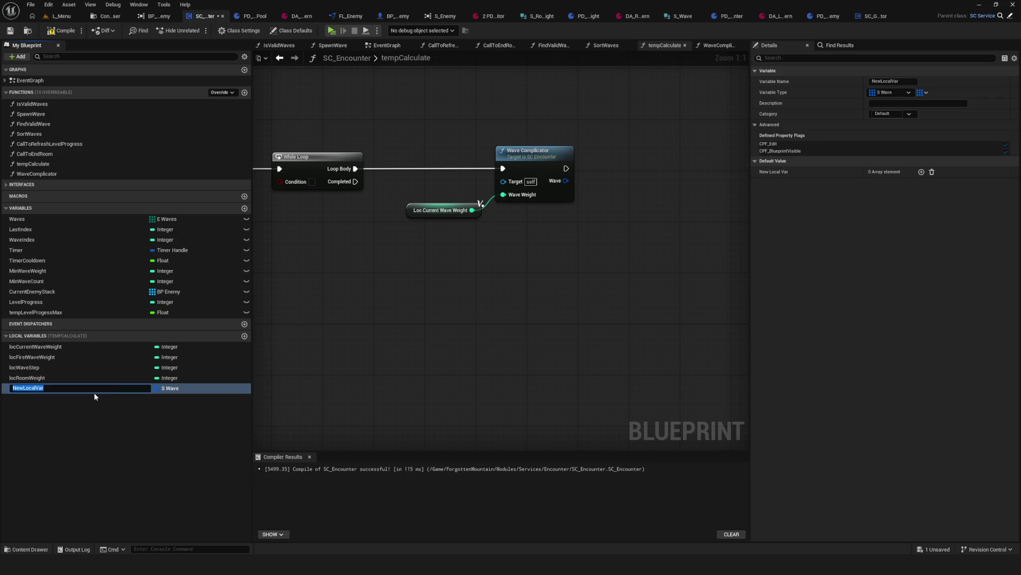
text(locWaves)
key(Return)
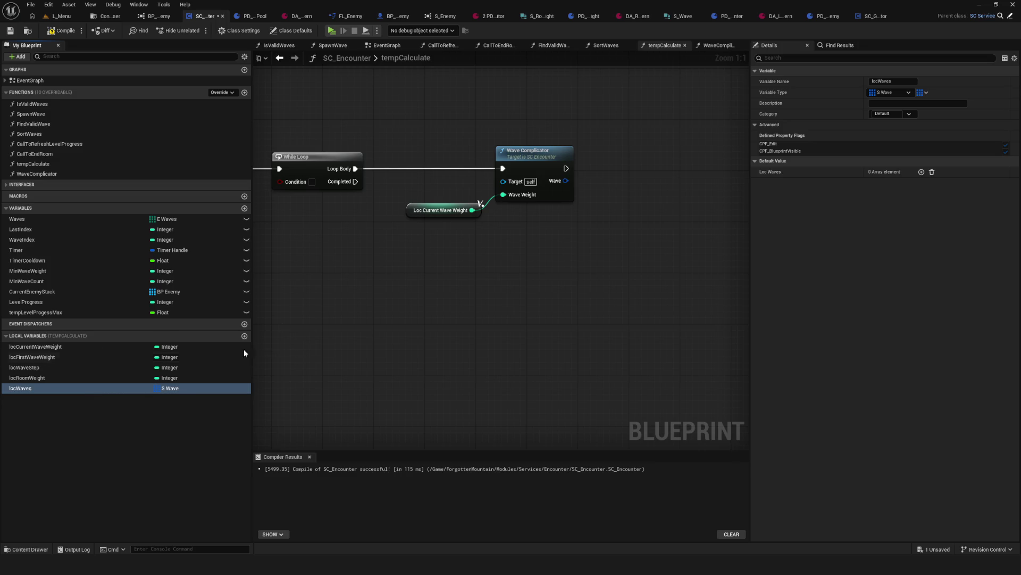
mouse_move(34, 389)
mouse_down()
mouse_move(612, 236)
mouse_move(647, 201)
mouse_move(627, 178)
mouse_up()
Step: Add an array ADD node after Wave Complicator that appends its result to Loc Waves
click(678, 270)
mouse_move(503, 181)
mouse_down()
mouse_move(605, 175)
mouse_move(589, 200)
mouse_move(676, 189)
mouse_up()
mouse_move(537, 227)
mouse_down()
mouse_move(541, 259)
mouse_move(492, 232)
mouse_move(401, 230)
mouse_move(447, 248)
mouse_move(541, 250)
mouse_move(463, 240)
mouse_move(102, 237)
mouse_up()
scroll(593, 215, down, 7)
scroll(401, 231, up, 6)
drag(500, 250, 504, 249)
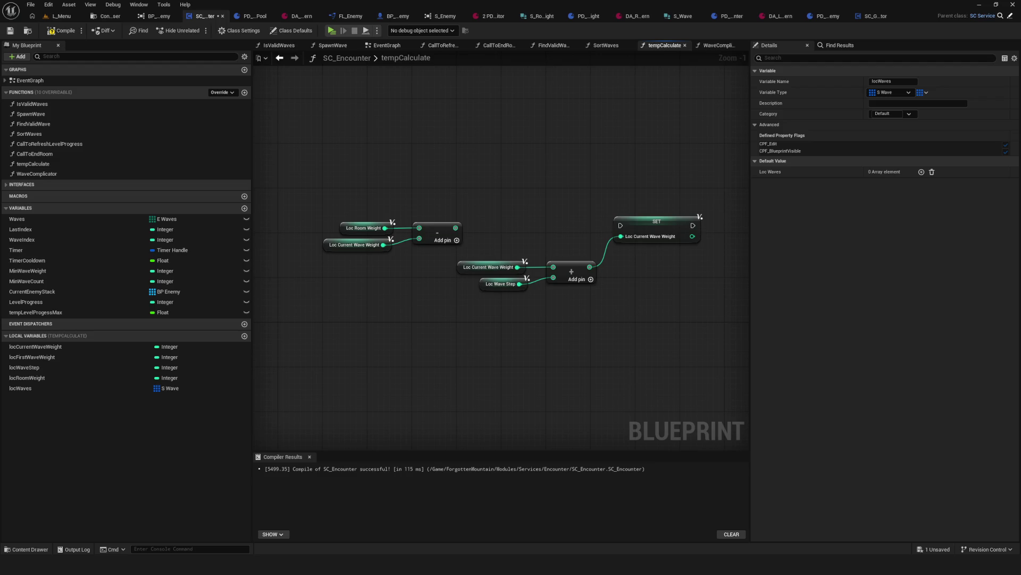
mouse_move(110, 257)
mouse_down()
mouse_move(463, 261)
mouse_move(360, 253)
mouse_up()
mouse_move(380, 211)
mouse_down()
mouse_move(454, 227)
mouse_move(391, 212)
mouse_up()
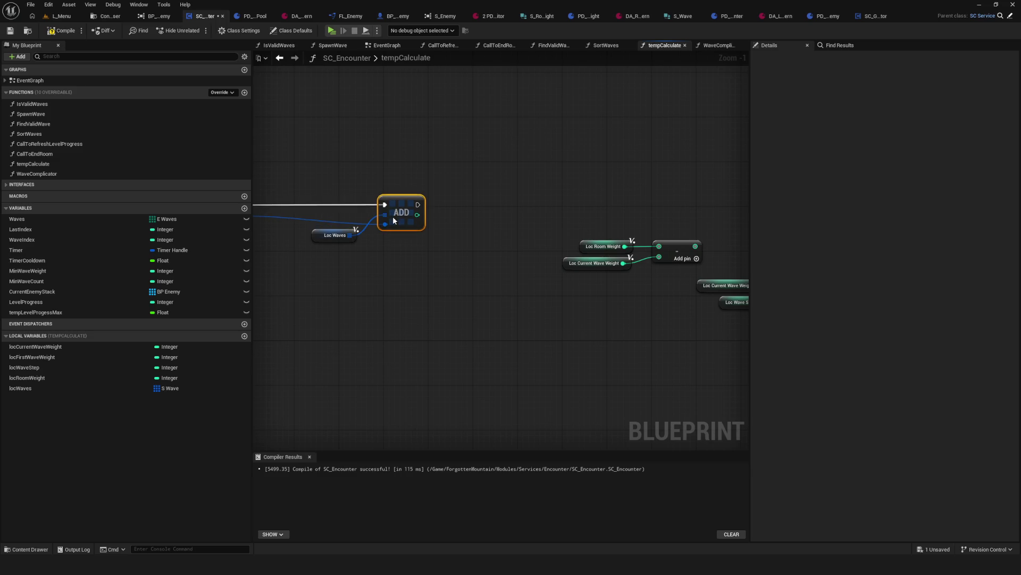
Step: Set Loc Room Weight from the room weight subtraction result, executed right after the ADD
drag(572, 235, 660, 279)
mouse_move(659, 257)
mouse_down()
mouse_move(553, 256)
mouse_move(622, 247)
mouse_move(564, 246)
mouse_up()
scroll(564, 246, up, 1)
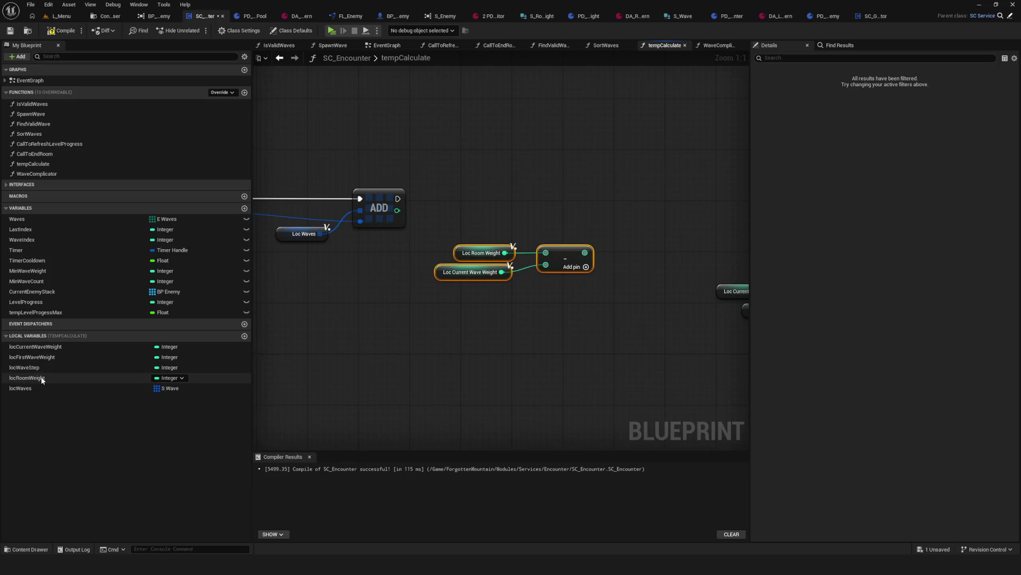
drag(27, 377, 607, 211)
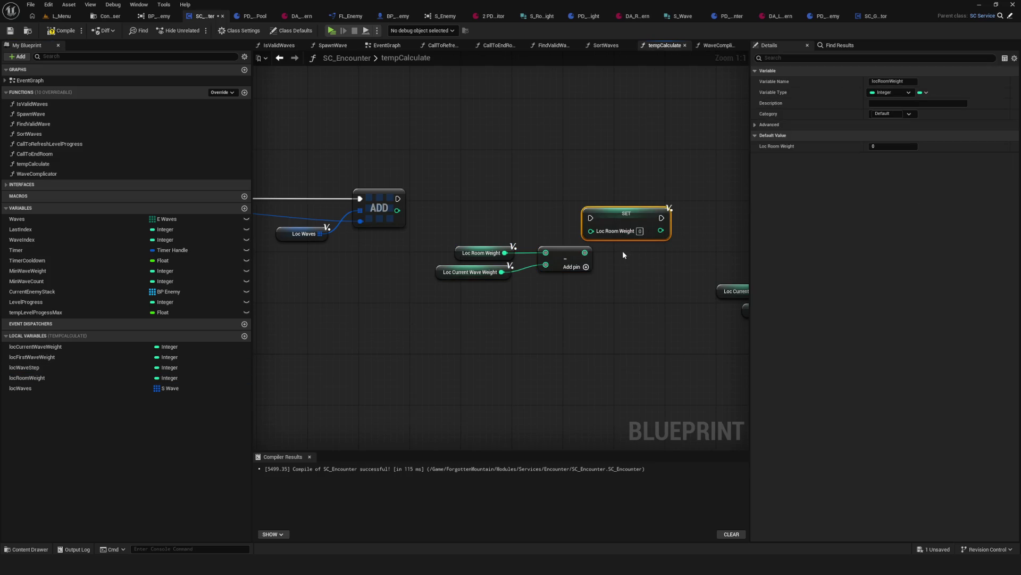
mouse_move(584, 252)
mouse_down()
mouse_move(590, 231)
mouse_move(656, 193)
mouse_up()
mouse_move(397, 199)
mouse_down()
mouse_move(638, 204)
mouse_move(624, 198)
mouse_up()
mouse_move(428, 241)
mouse_down()
mouse_move(566, 283)
mouse_move(579, 238)
mouse_up()
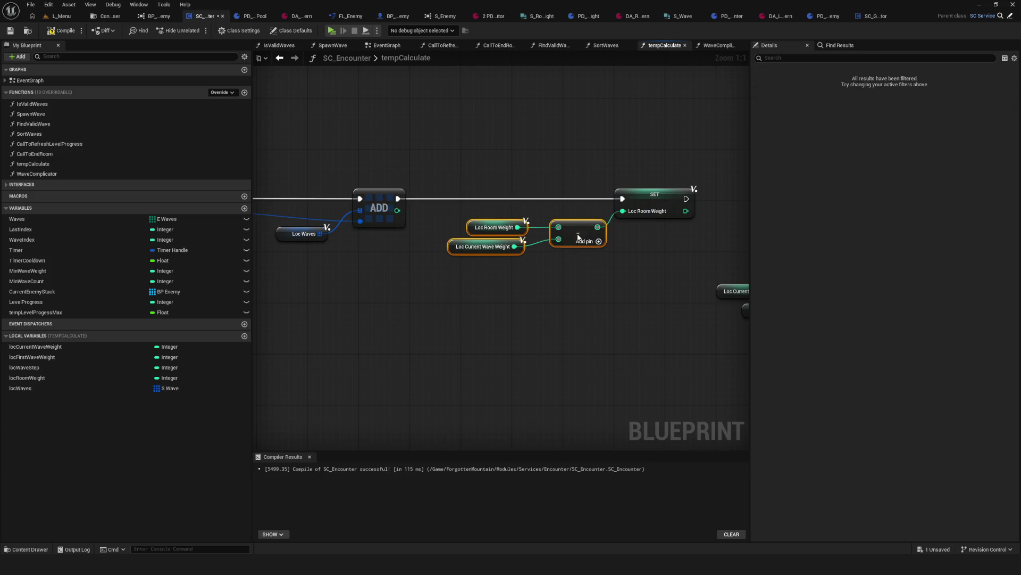
scroll(578, 238, down, 4)
drag(463, 267, 630, 259)
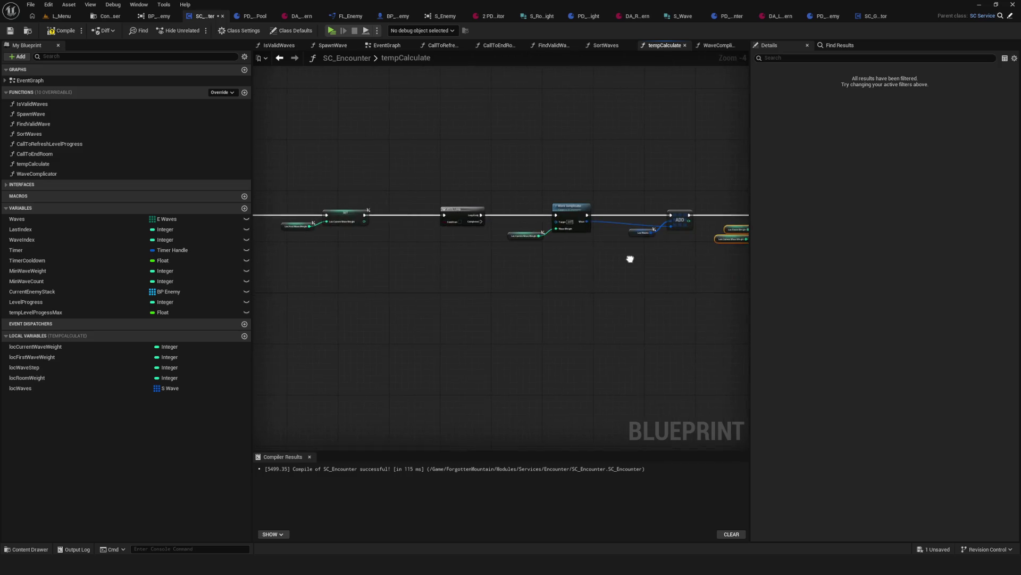
scroll(504, 216, down, 1)
mouse_move(705, 167)
mouse_down()
mouse_move(384, 226)
mouse_move(426, 193)
mouse_move(445, 195)
mouse_up()
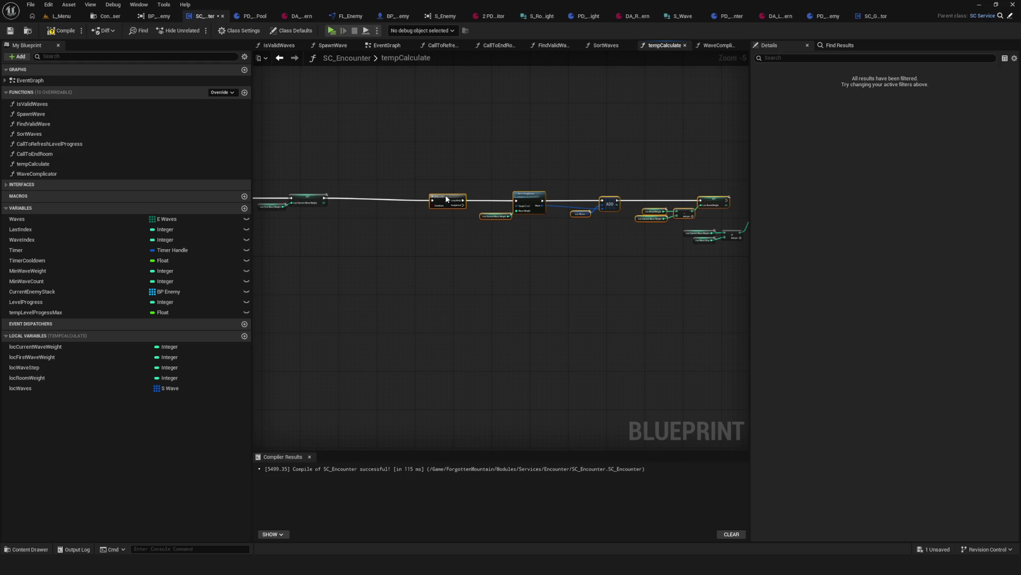
scroll(445, 195, up, 5)
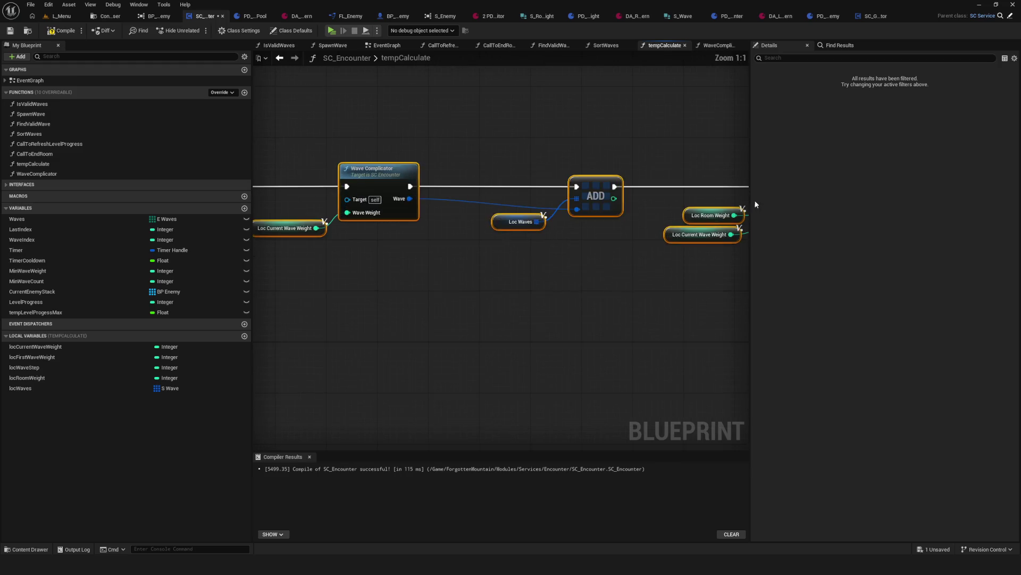
Step: Paste a copy of the Loc Room Weight getter and feed it into a new >= node beside the While Loop
click(713, 215)
key(ctrl+z)
key(ctrl+v)
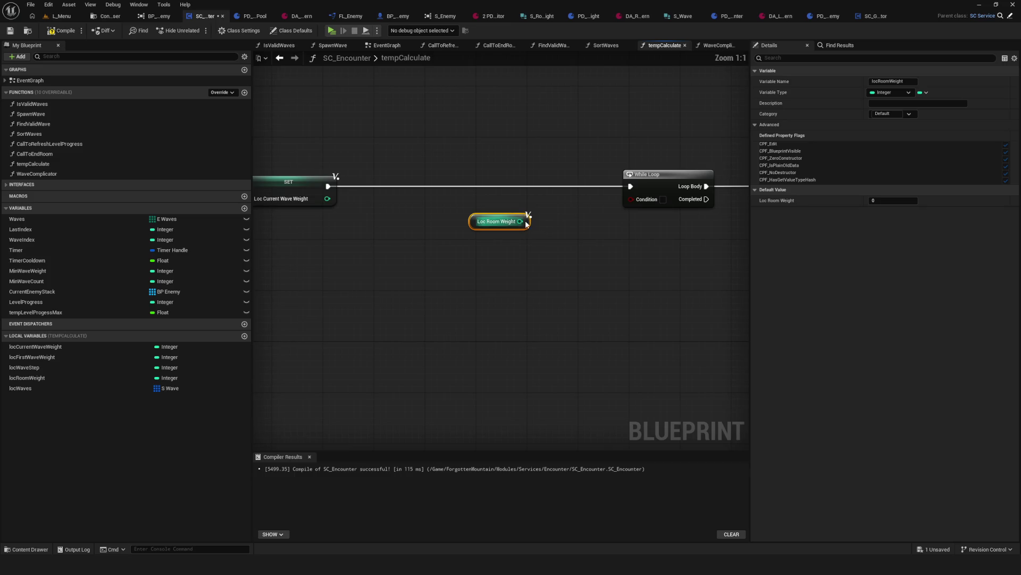
drag(521, 222, 576, 222)
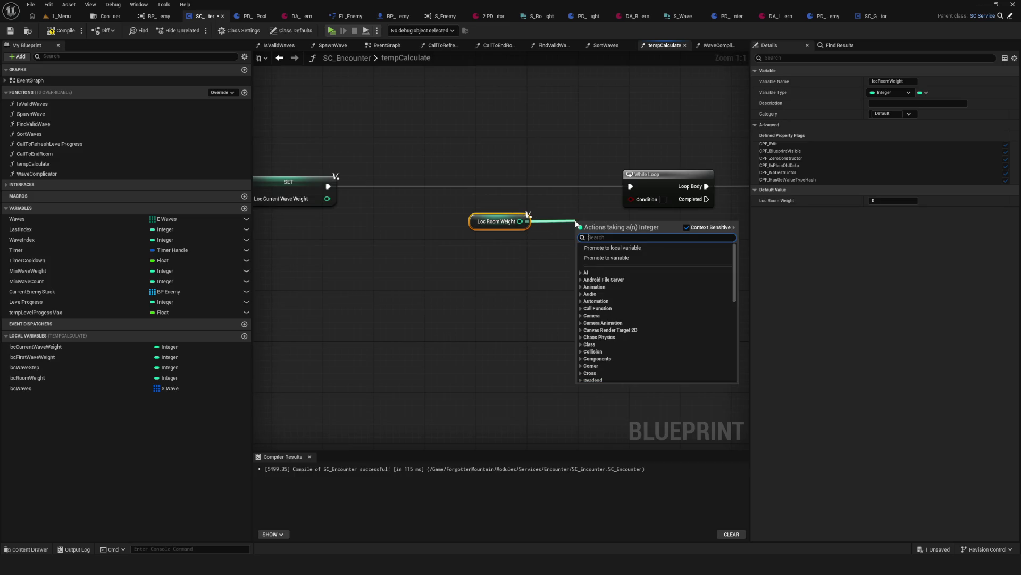
text(>=)
click(615, 263)
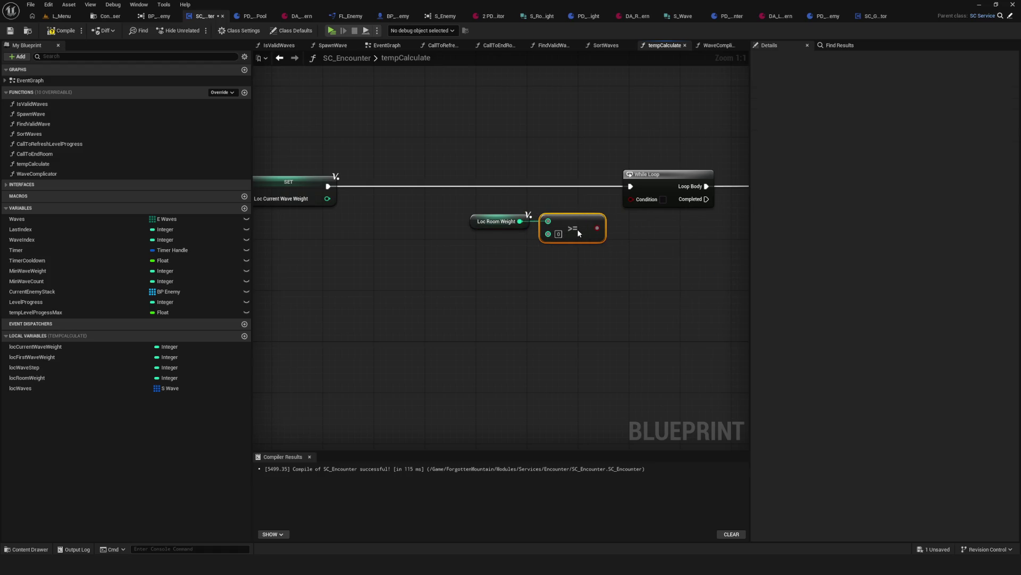
drag(578, 229, 578, 236)
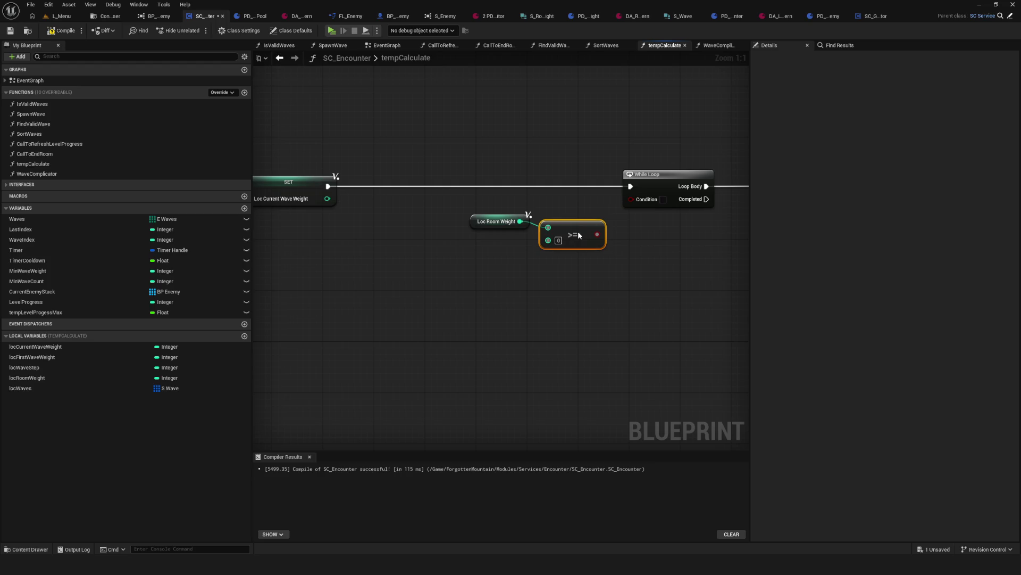
drag(316, 162, 450, 289)
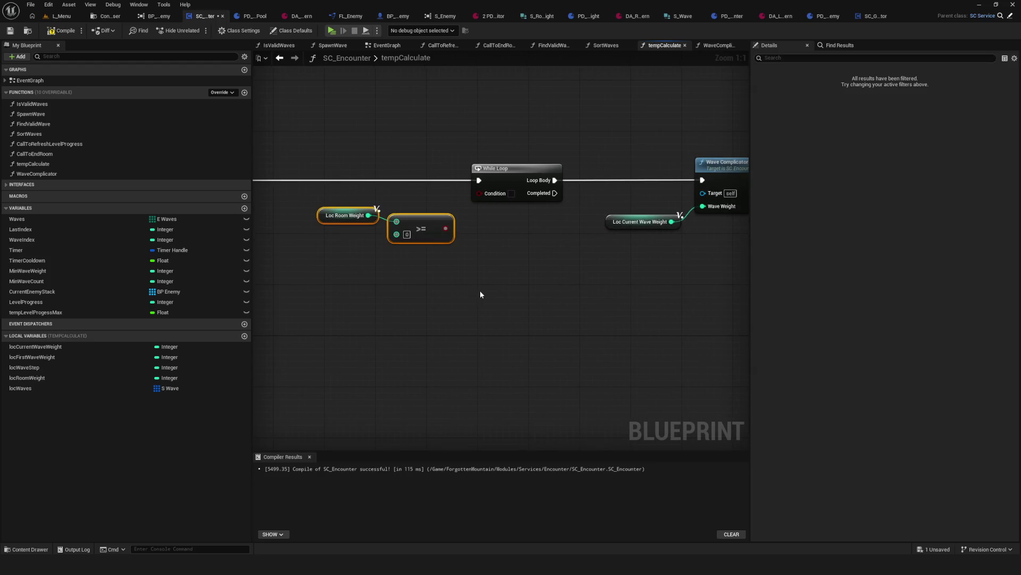
Step: Compile and save SC_Encounter, then look back over the SET nodes and While Loop
click(62, 30)
click(9, 30)
drag(519, 230, 524, 246)
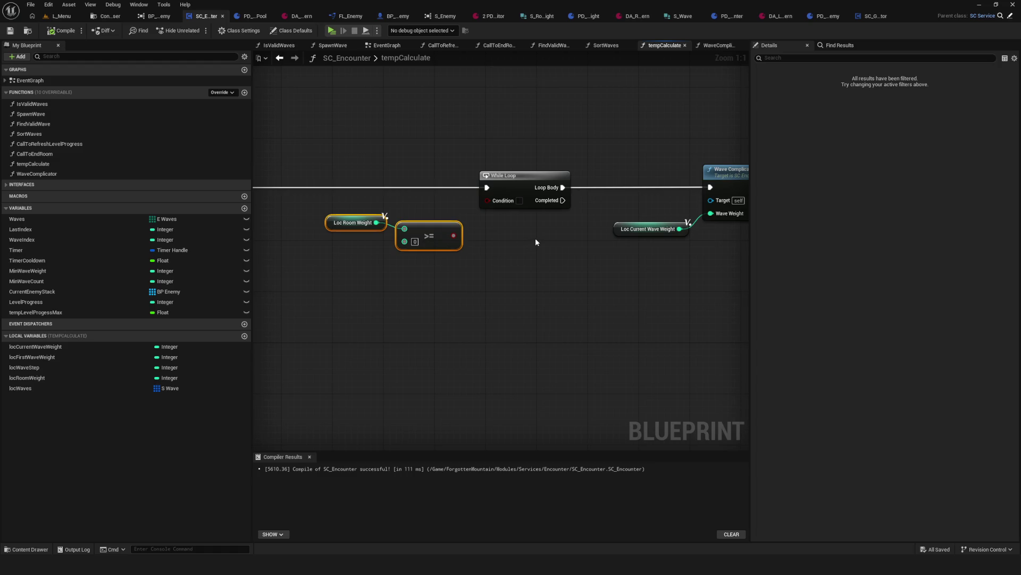
drag(547, 238, 460, 219)
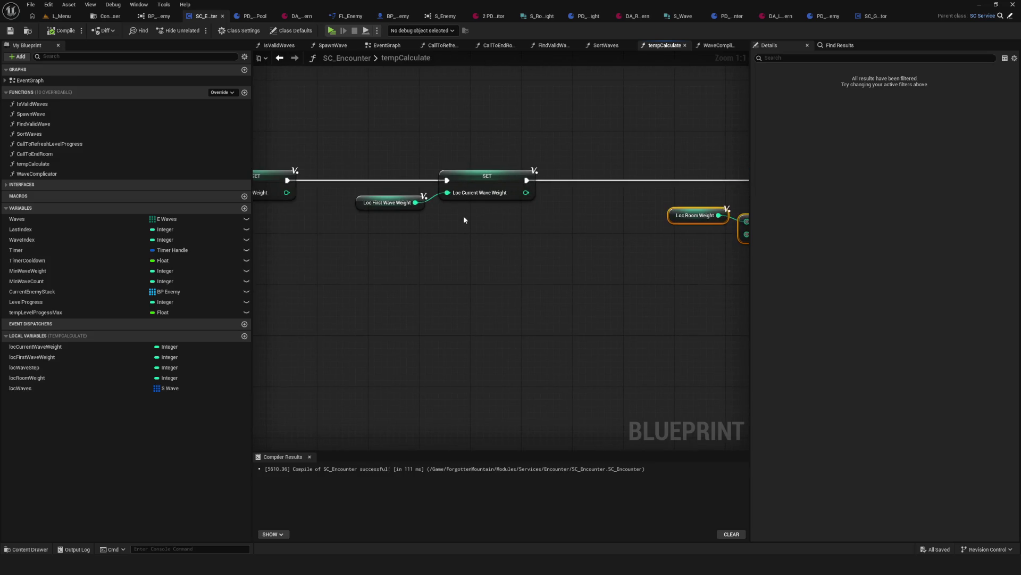
drag(620, 219, 481, 250)
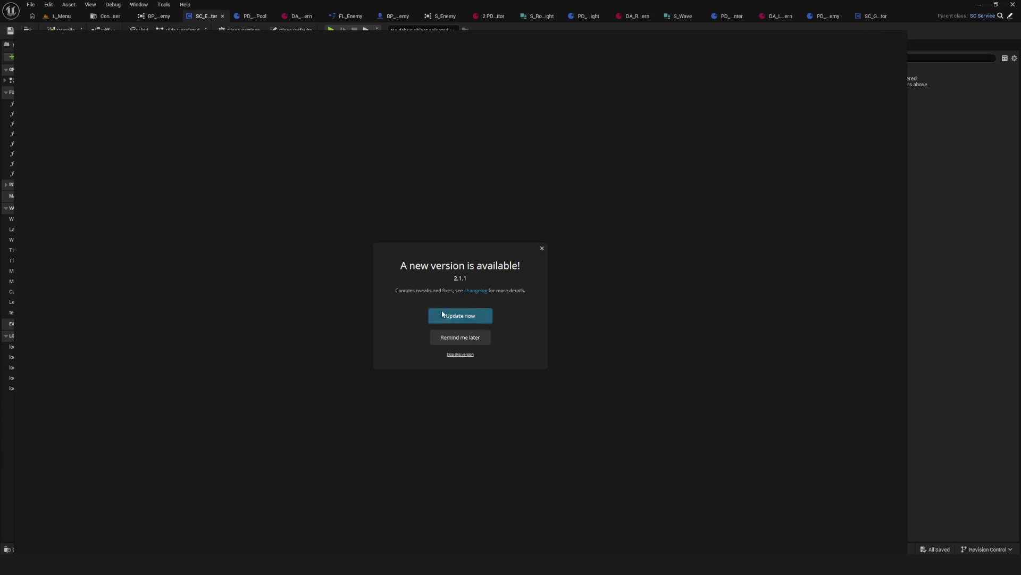
Step: Dismiss the PureRef update notice, shrink its board to the lower right, and switch to Draw
click(542, 248)
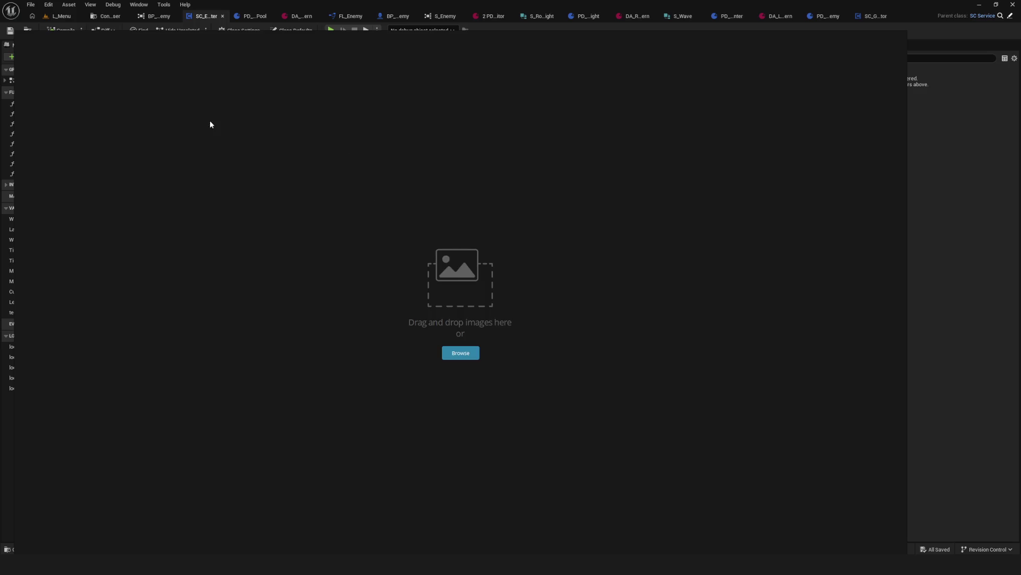
mouse_move(16, 32)
mouse_down()
mouse_move(649, 269)
mouse_move(571, 238)
mouse_move(591, 298)
mouse_move(532, 301)
mouse_up()
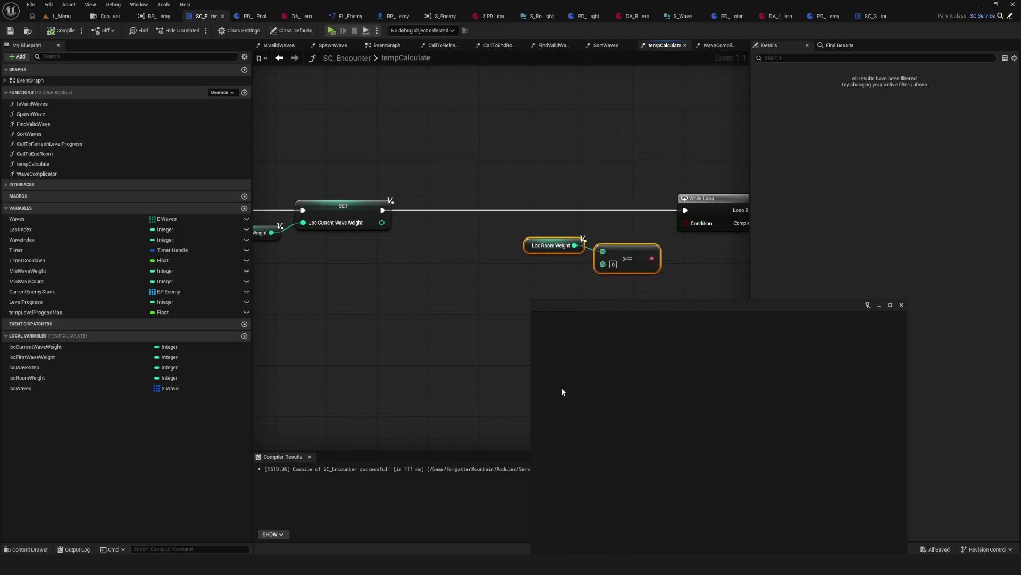
right_click(624, 375)
mouse_move(651, 312)
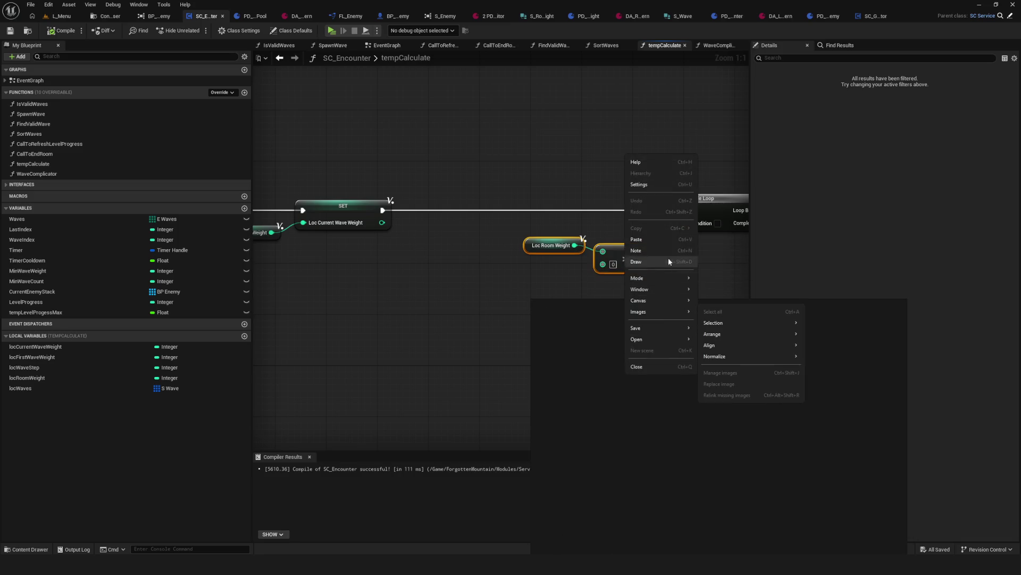
click(647, 262)
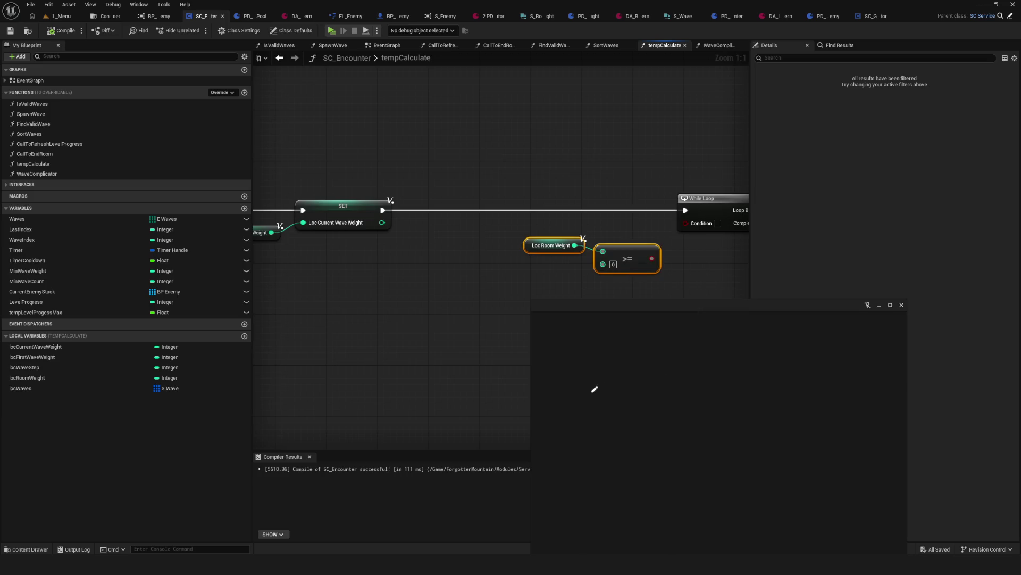
Step: Handwrite 12, 16, 25 and 35, add an arrow above 12, and start a note below
mouse_move(592, 386)
mouse_down()
mouse_move(597, 400)
mouse_move(683, 399)
mouse_up()
mouse_move(686, 381)
mouse_down()
mouse_move(729, 388)
mouse_move(724, 398)
mouse_move(734, 399)
mouse_up()
drag(734, 382, 745, 382)
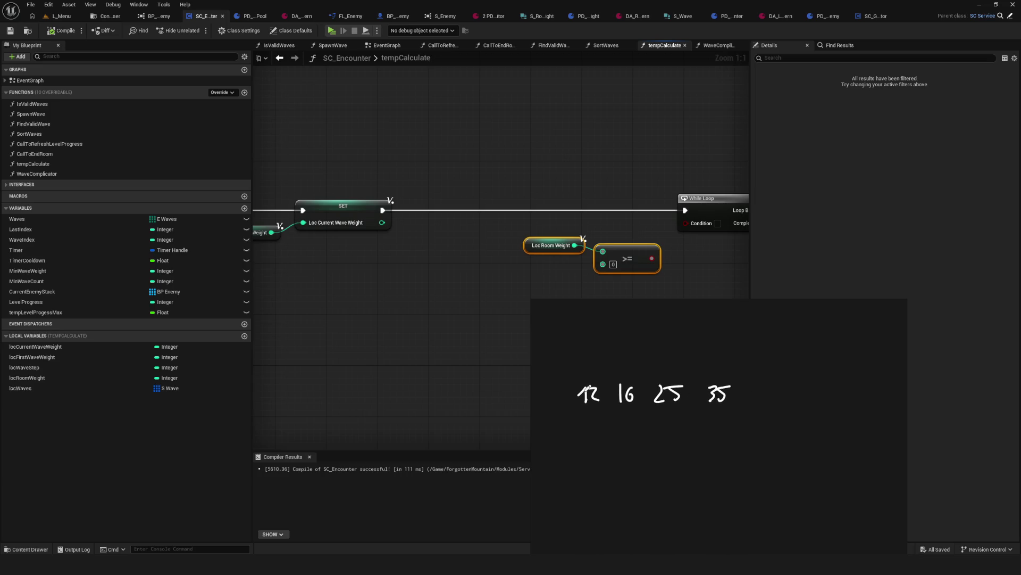
drag(591, 399, 602, 400)
drag(585, 345, 587, 374)
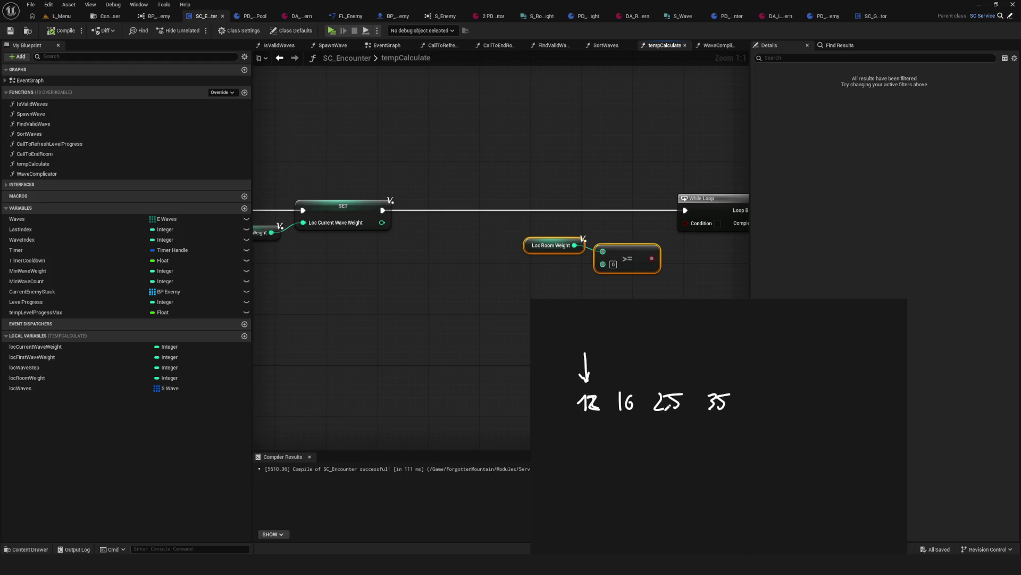
drag(702, 384, 700, 389)
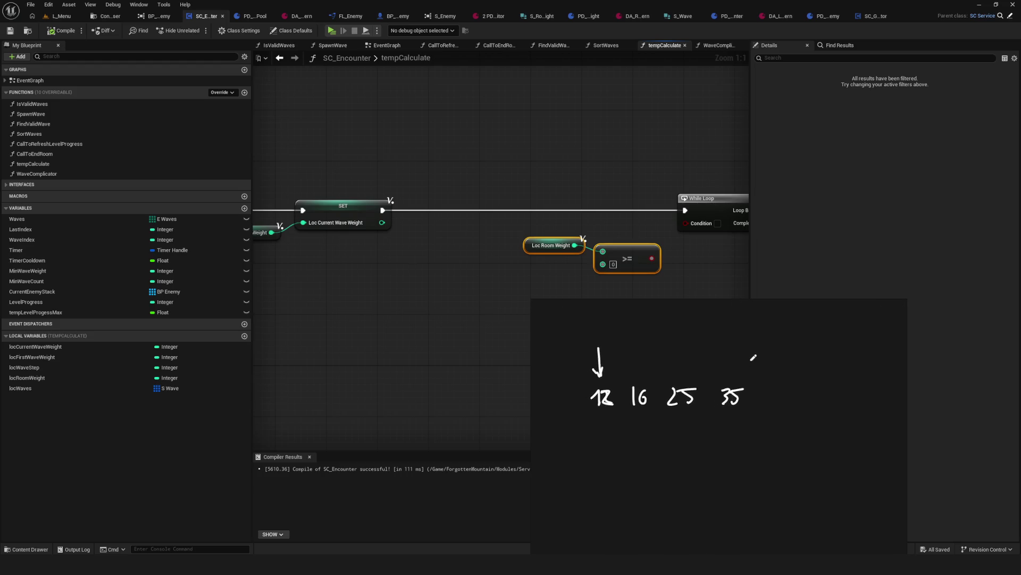
scroll(675, 436, down, 3)
mouse_move(621, 461)
mouse_down()
mouse_move(626, 478)
mouse_move(670, 472)
mouse_up()
scroll(754, 473, down, 1)
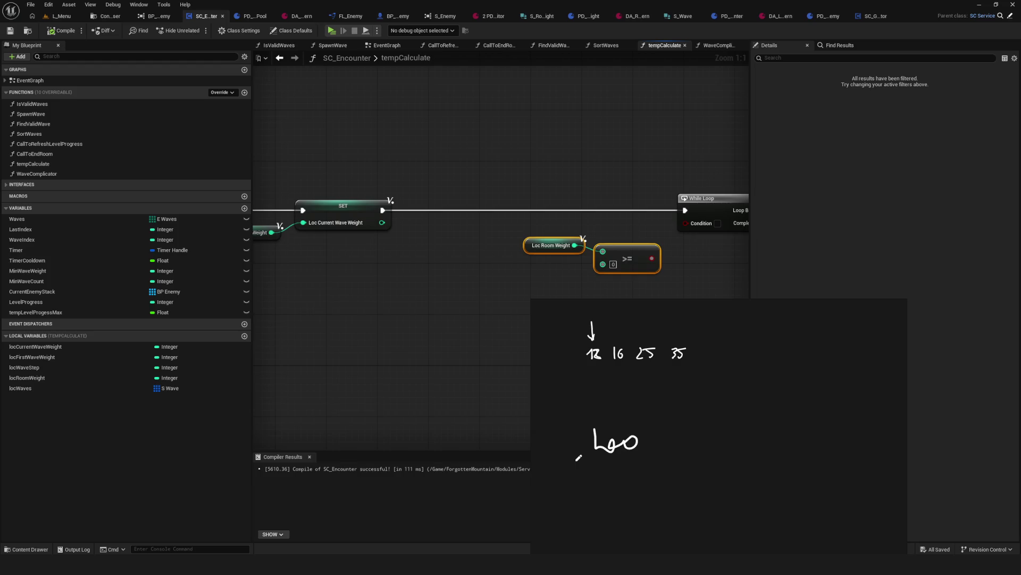
Step: Extend the dash before the note, then draw strokes and an arrow linking 84 up to 25
mouse_move(578, 460)
mouse_down()
mouse_move(627, 463)
mouse_move(597, 477)
mouse_move(615, 507)
mouse_move(644, 505)
mouse_up()
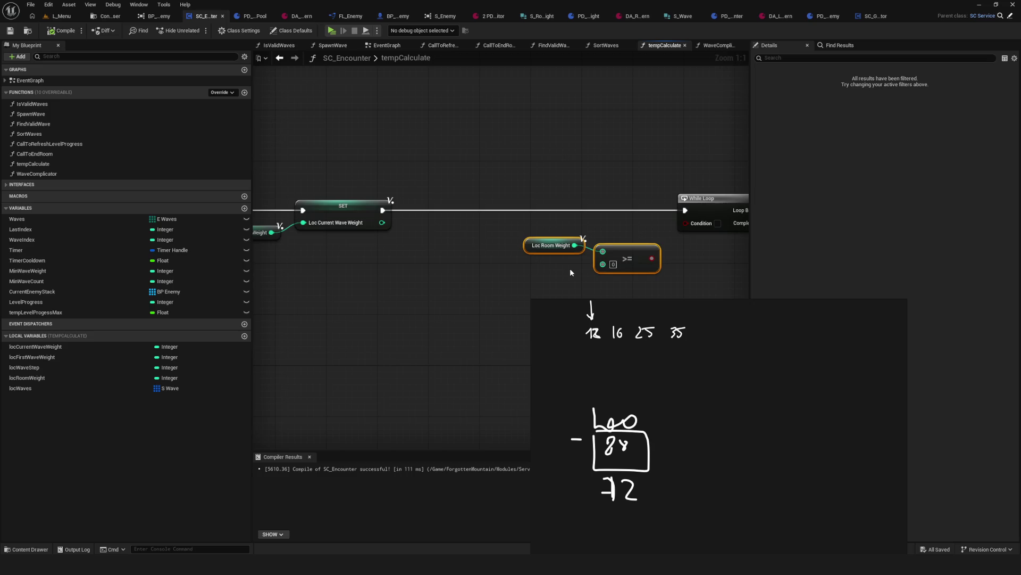
mouse_move(663, 324)
mouse_down()
mouse_move(660, 349)
mouse_move(703, 333)
mouse_up()
key(ctrl+z)
mouse_move(631, 373)
mouse_down()
mouse_move(637, 339)
mouse_move(659, 371)
mouse_move(629, 371)
mouse_up()
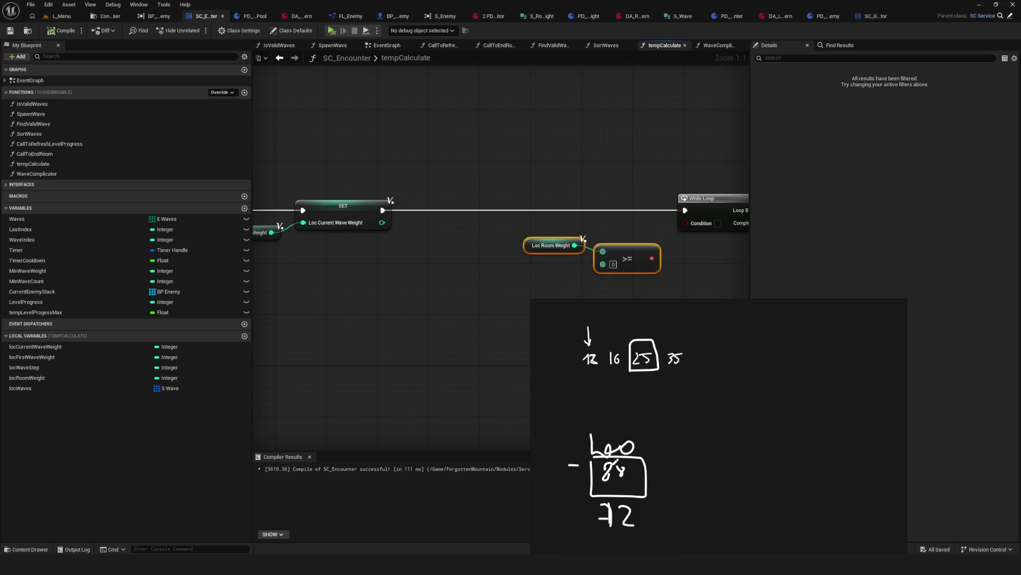
scroll(607, 475, down, 1)
mouse_move(574, 437)
mouse_down()
mouse_move(593, 467)
mouse_move(602, 456)
mouse_up()
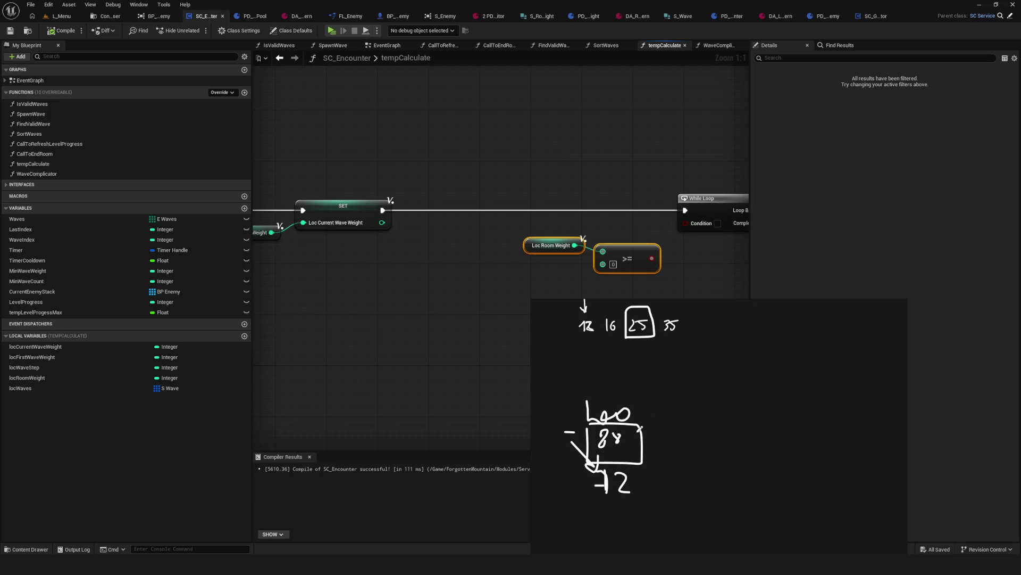
mouse_move(636, 406)
mouse_down()
mouse_move(666, 358)
mouse_move(652, 343)
mouse_up()
Step: Write a boxed 24 and 25 under the 72, with arrows pointing at them
scroll(626, 480, down, 2)
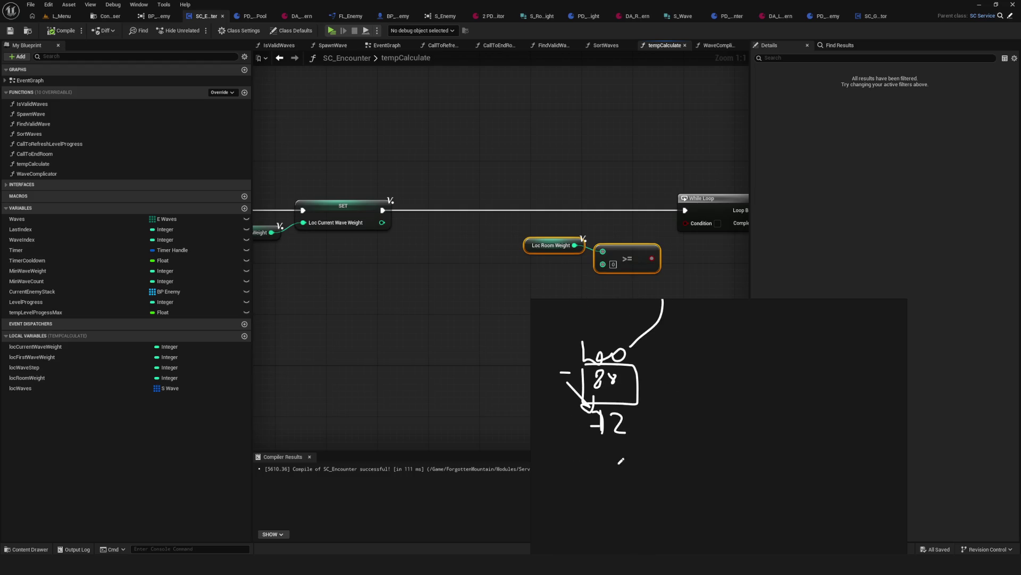
scroll(602, 449, down, 1)
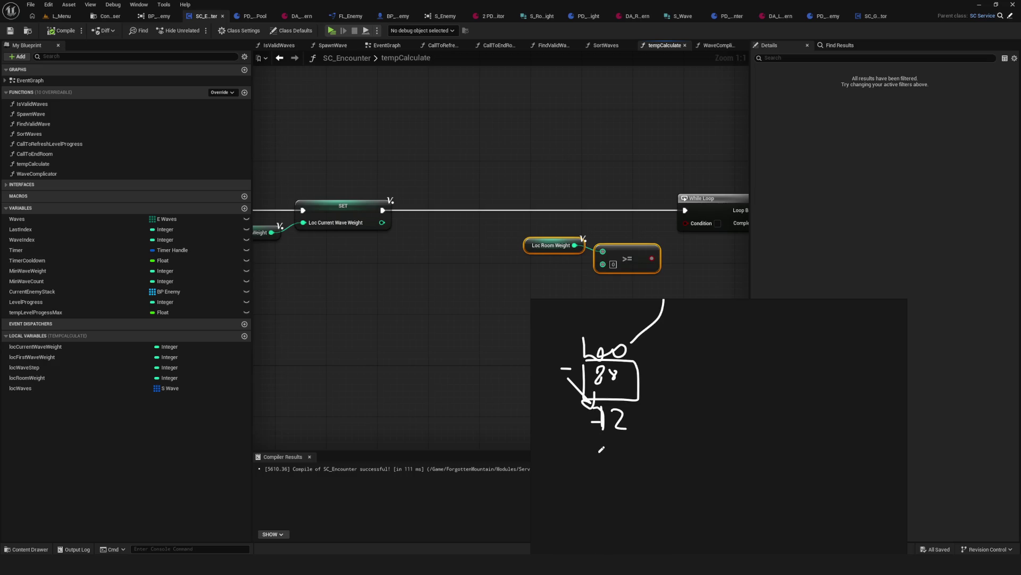
mouse_move(593, 473)
mouse_down()
mouse_move(611, 493)
mouse_move(591, 493)
mouse_move(617, 471)
mouse_move(604, 463)
mouse_move(613, 456)
mouse_up()
mouse_move(609, 445)
mouse_down()
mouse_move(609, 462)
mouse_move(580, 452)
mouse_move(632, 481)
mouse_move(612, 432)
mouse_up()
scroll(653, 474, down, 1)
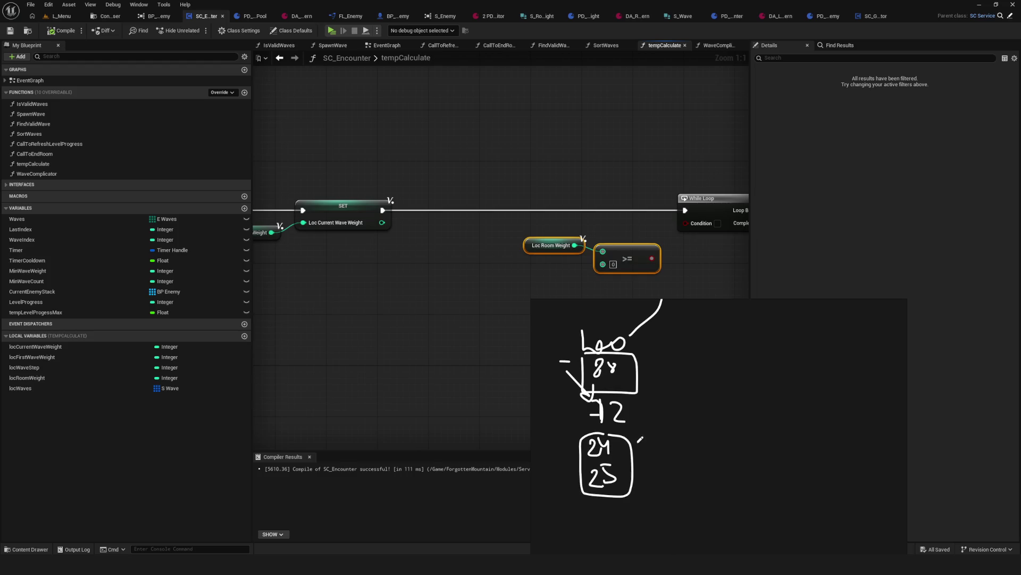
scroll(610, 478, up, 1)
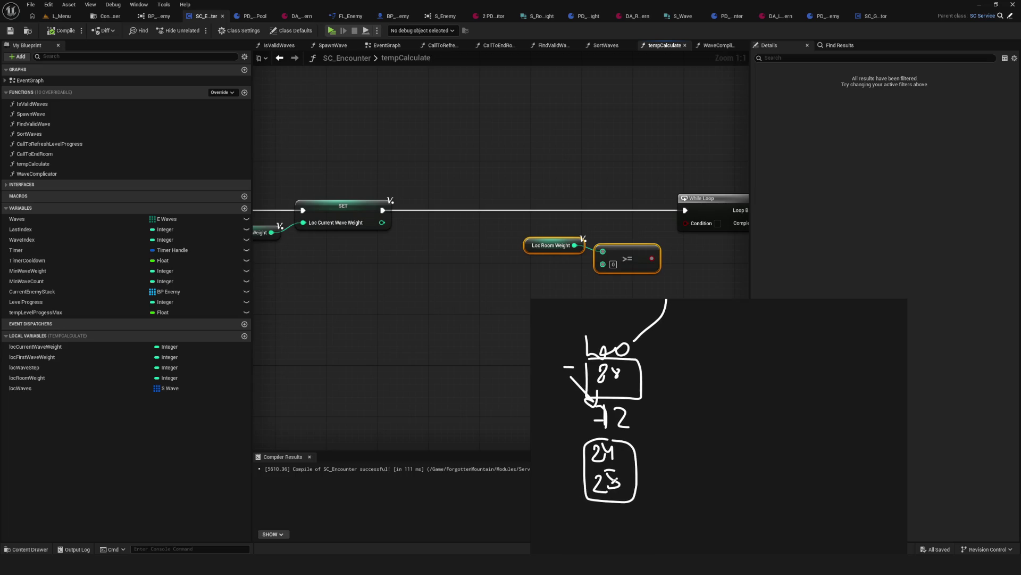
mouse_move(547, 469)
mouse_down()
mouse_move(580, 468)
mouse_move(574, 473)
mouse_up()
drag(566, 433, 584, 443)
drag(808, 450, 812, 467)
Step: Draw a long curved stroke across the sketch, redrawing it once after an undo
drag(703, 462, 822, 330)
key(ctrl+z)
mouse_move(723, 464)
mouse_down()
mouse_move(831, 418)
mouse_move(834, 354)
mouse_up()
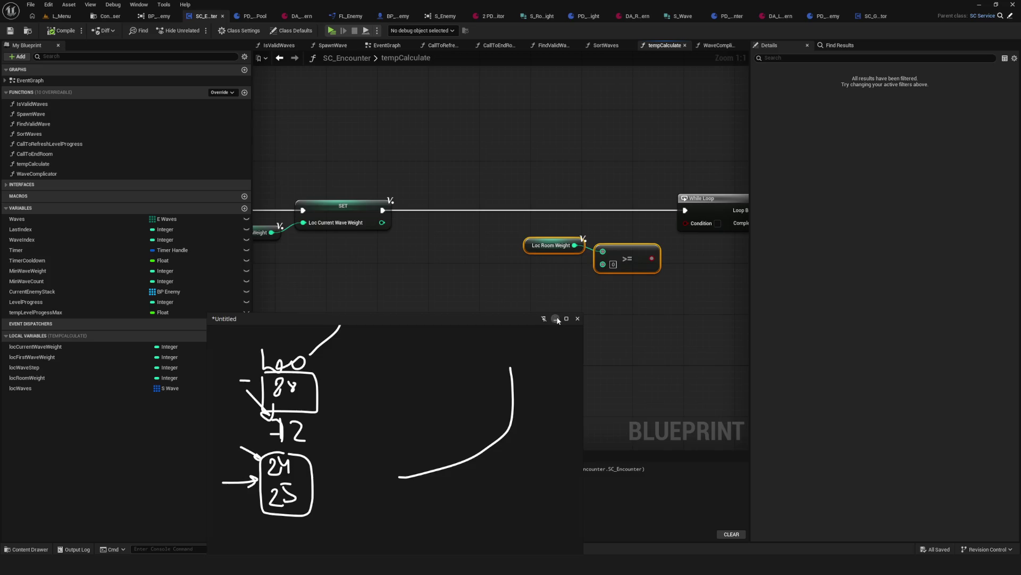
drag(551, 246, 544, 251)
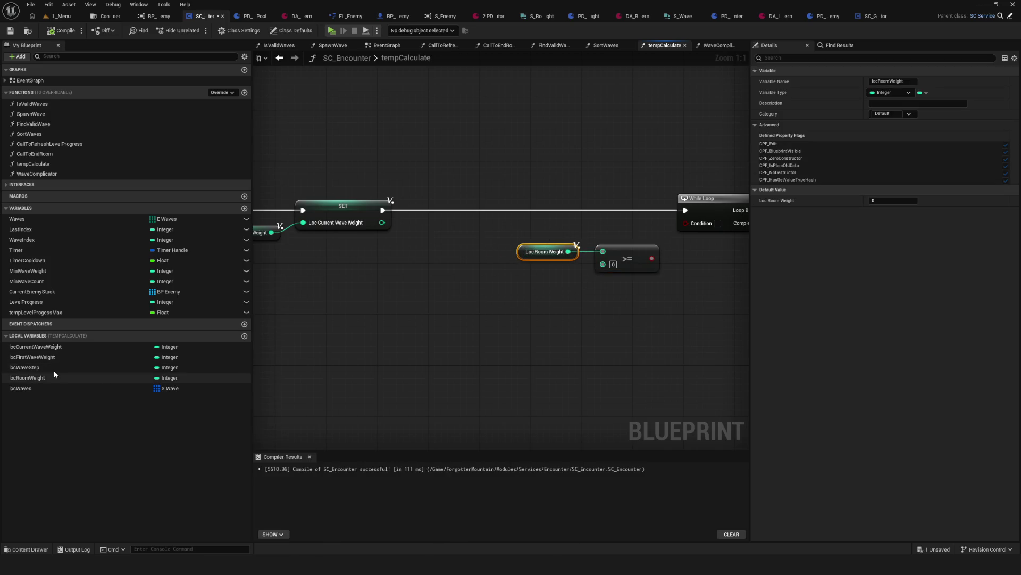
Step: Place a Loc Current Wave Weight getter, wire it into the >= second input, and reposition the nodes
drag(49, 348, 505, 277)
drag(578, 277, 603, 264)
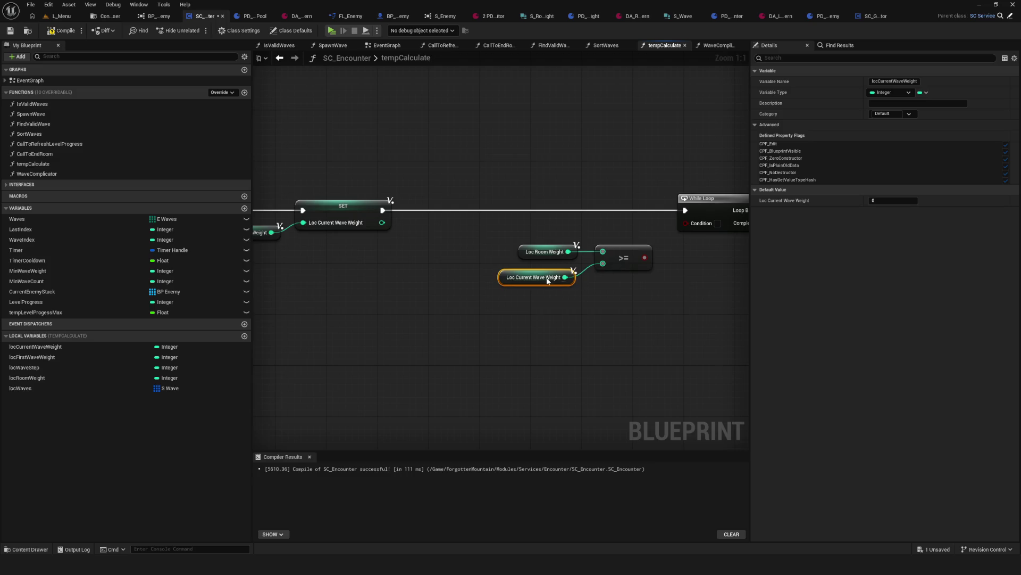
drag(524, 276, 392, 269)
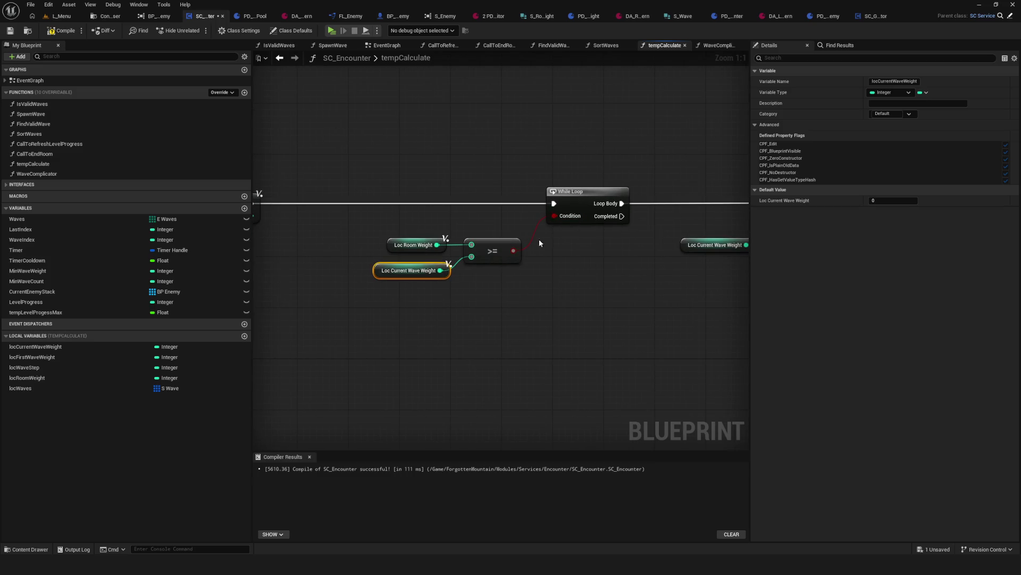
mouse_move(354, 208)
mouse_down()
mouse_move(463, 270)
mouse_move(511, 231)
mouse_up()
ctrl+click(488, 239)
mouse_move(649, 273)
mouse_down()
mouse_move(524, 274)
mouse_move(518, 296)
mouse_up()
scroll(554, 273, down, 2)
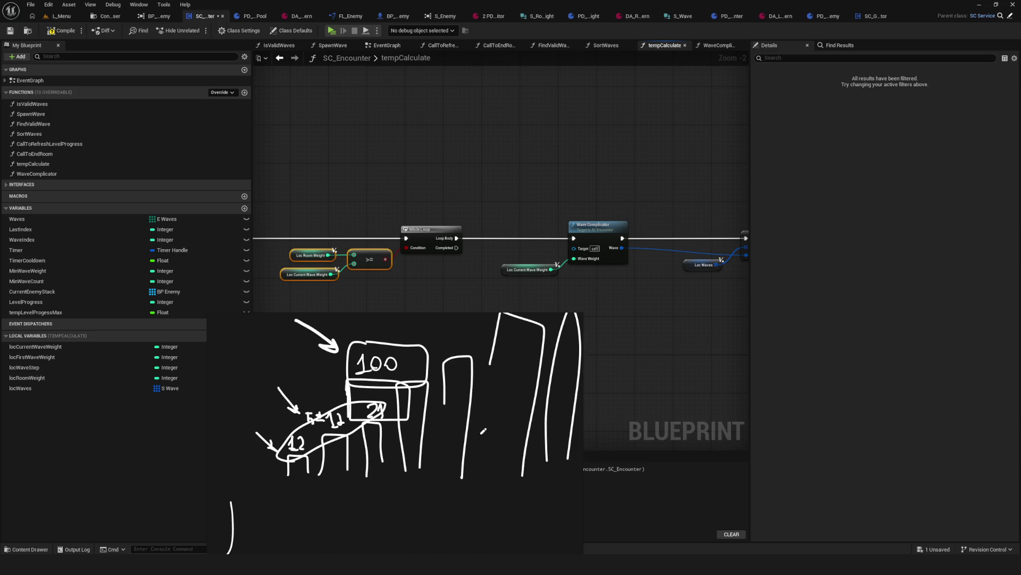
Step: Pan the PureRef sketch to the left and minimize its untitled window
scroll(483, 431, down, 3)
mouse_move(559, 321)
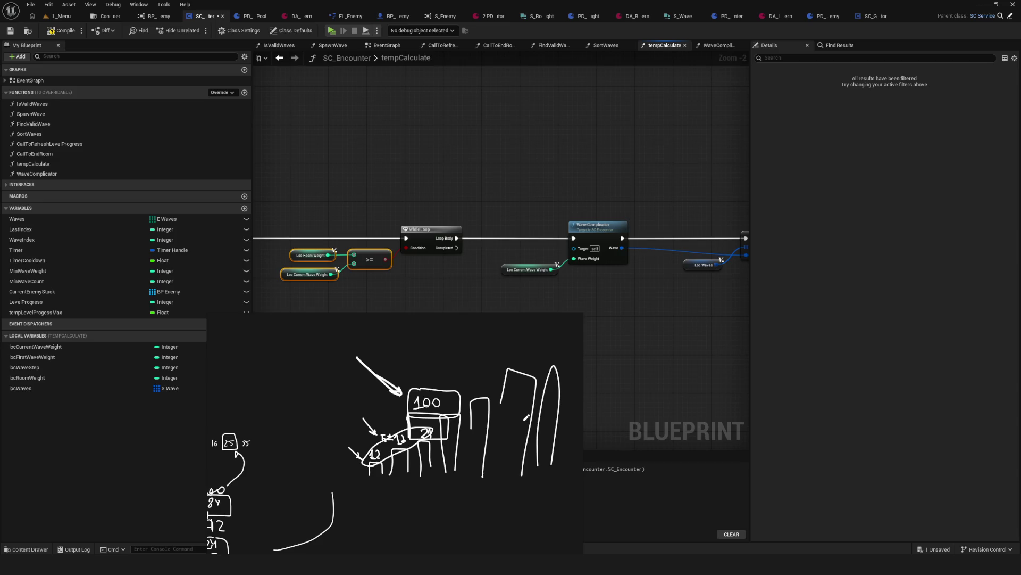
mouse_move(327, 326)
drag(462, 393, 417, 397)
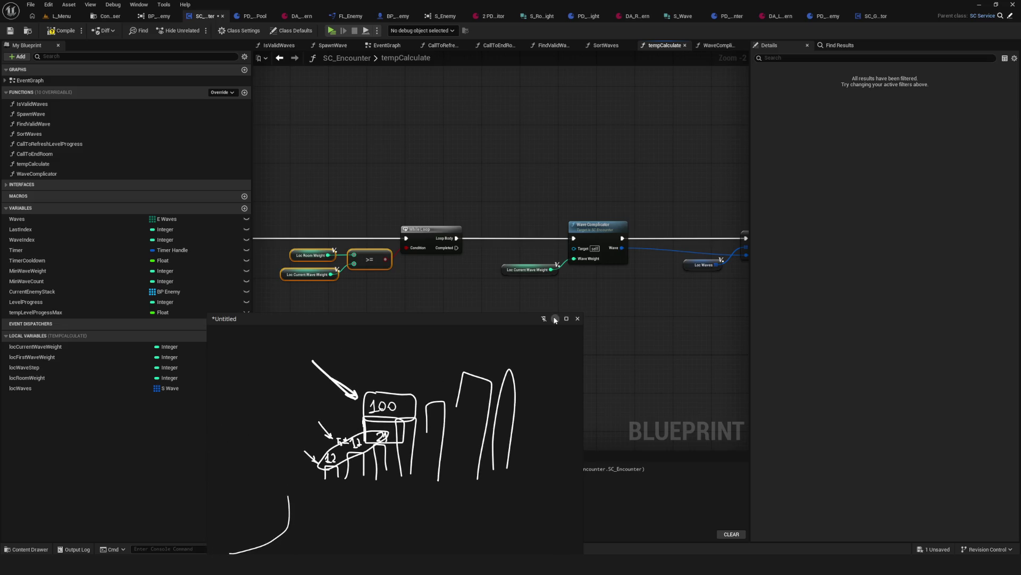
click(555, 318)
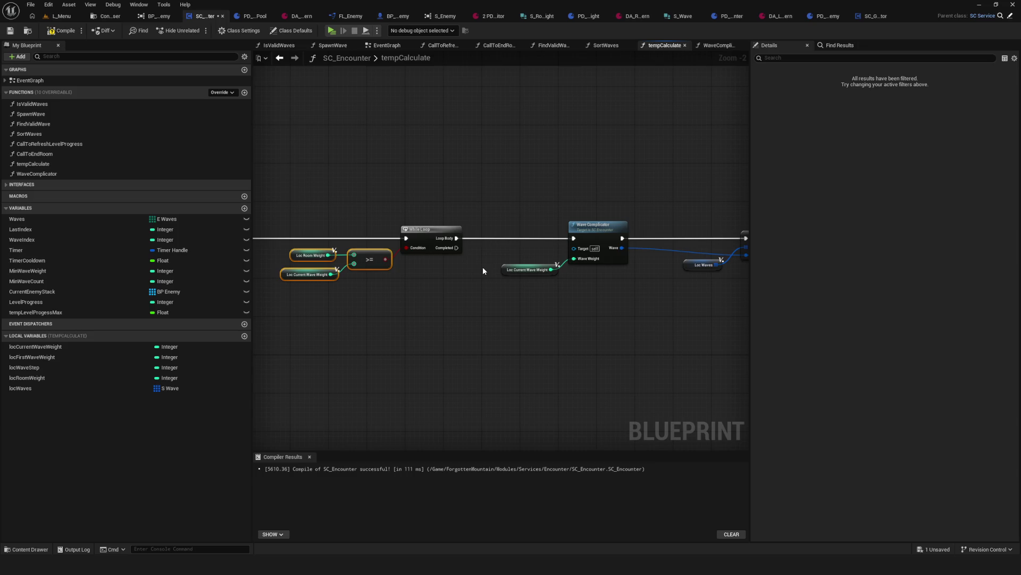
Step: Compile and save the SC_Encounter blueprint
scroll(483, 271, down, 2)
scroll(443, 257, up, 3)
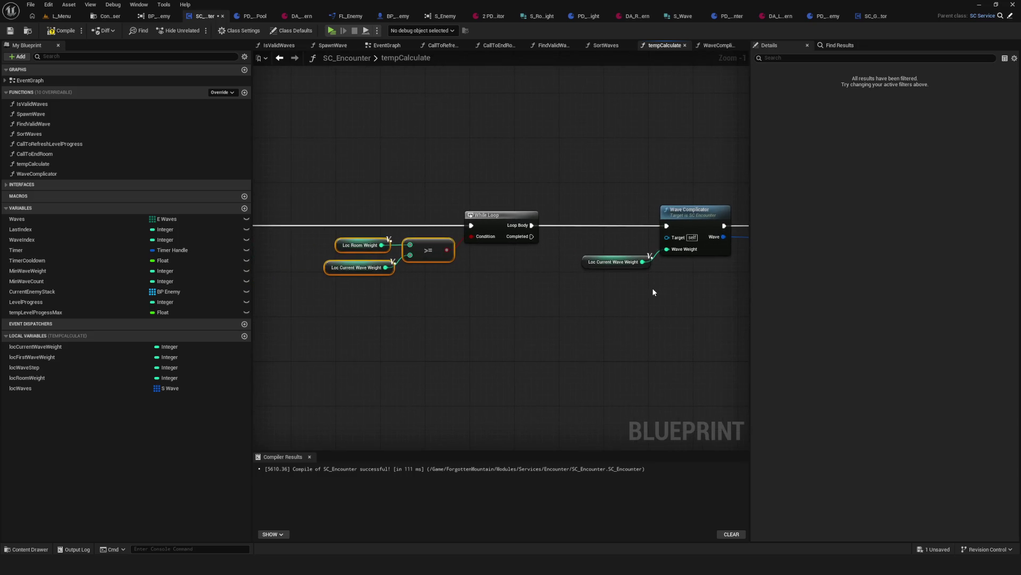
scroll(370, 287, down, 4)
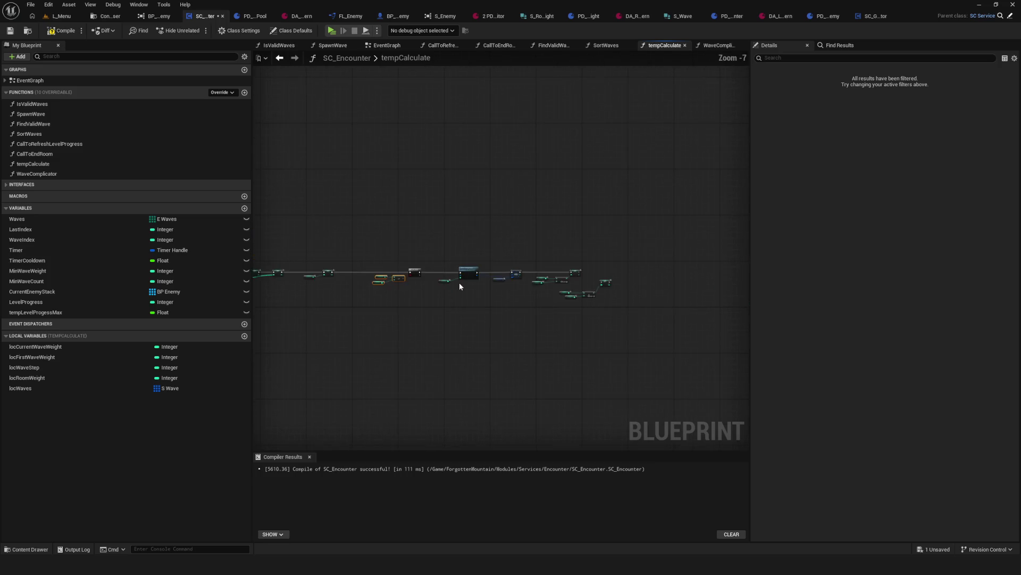
scroll(469, 295, up, 3)
click(61, 31)
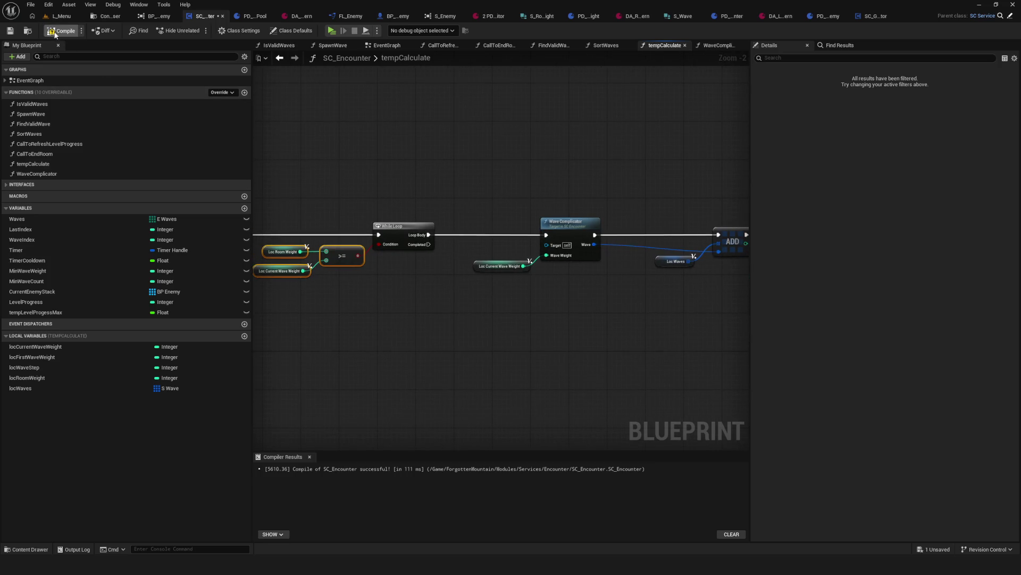
click(10, 31)
Step: Box-select the Loc Current Wave Weight, Loc Wave Step and room weight subtraction nodes to inspect them
scroll(411, 249, down, 3)
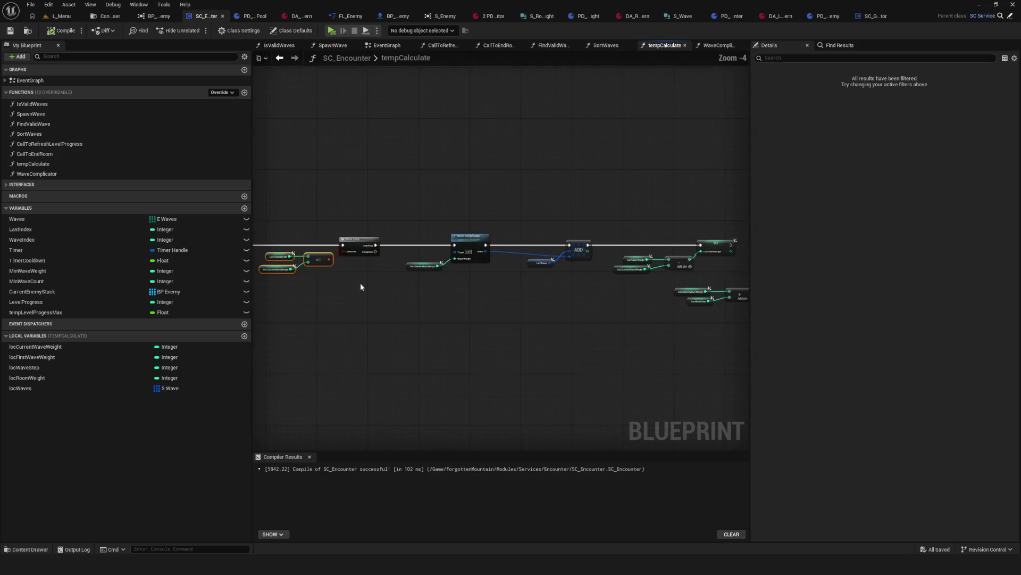
scroll(438, 282, up, 1)
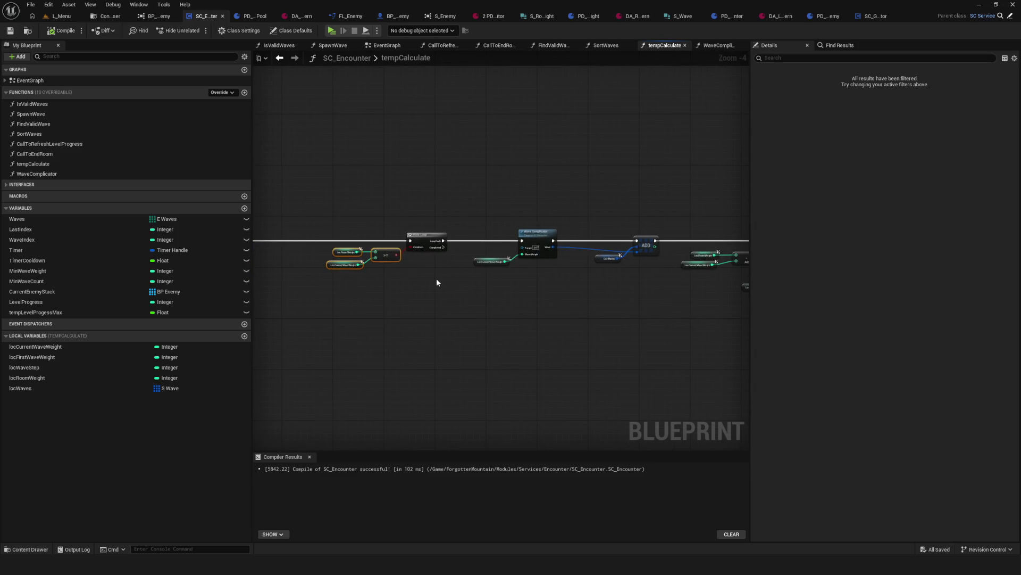
scroll(436, 282, down, 4)
scroll(449, 282, up, 4)
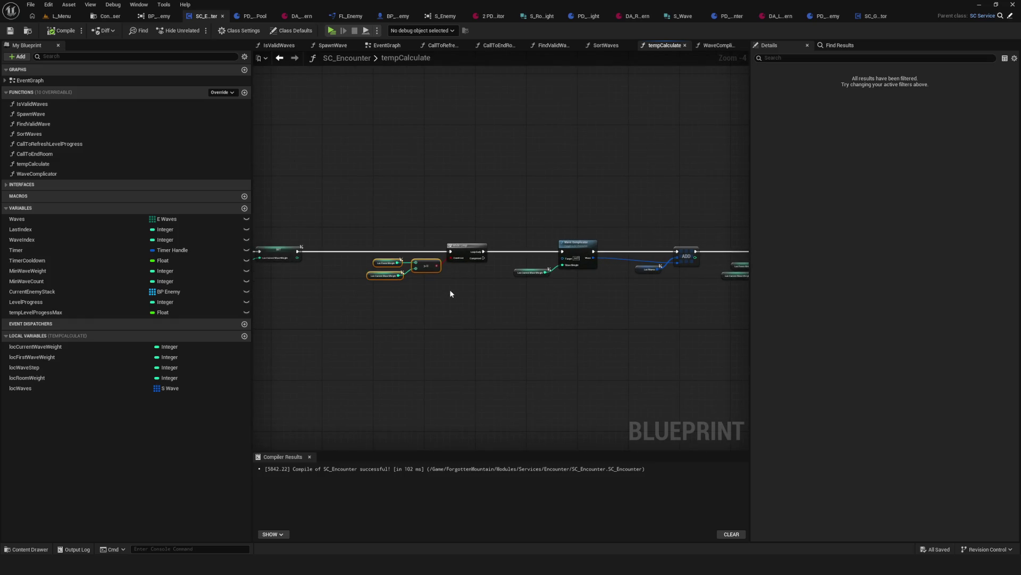
scroll(458, 290, up, 4)
drag(339, 263, 443, 326)
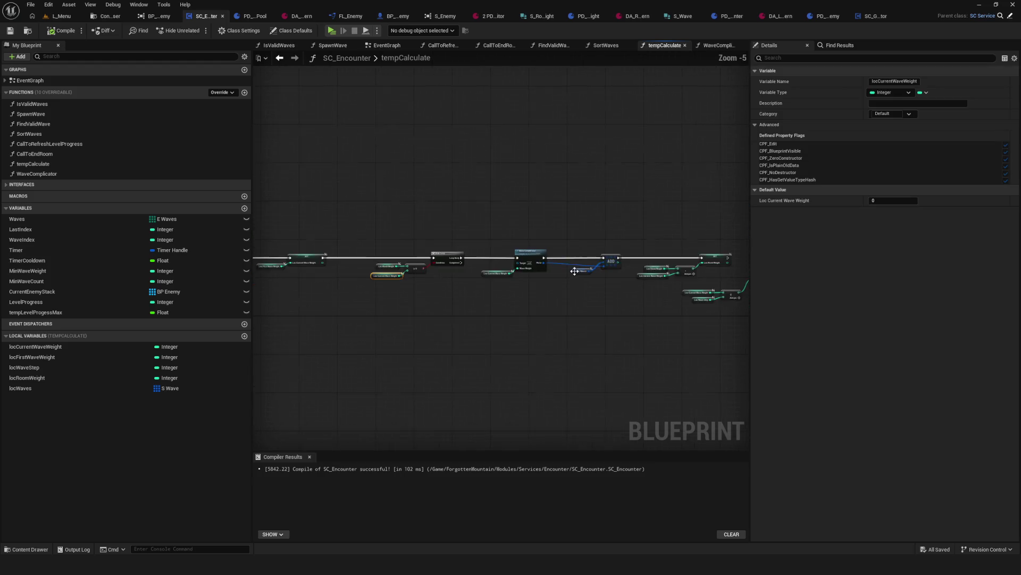
scroll(679, 274, down, 2)
mouse_move(348, 207)
mouse_down()
mouse_move(503, 292)
mouse_move(480, 270)
mouse_up()
scroll(488, 277, up, 2)
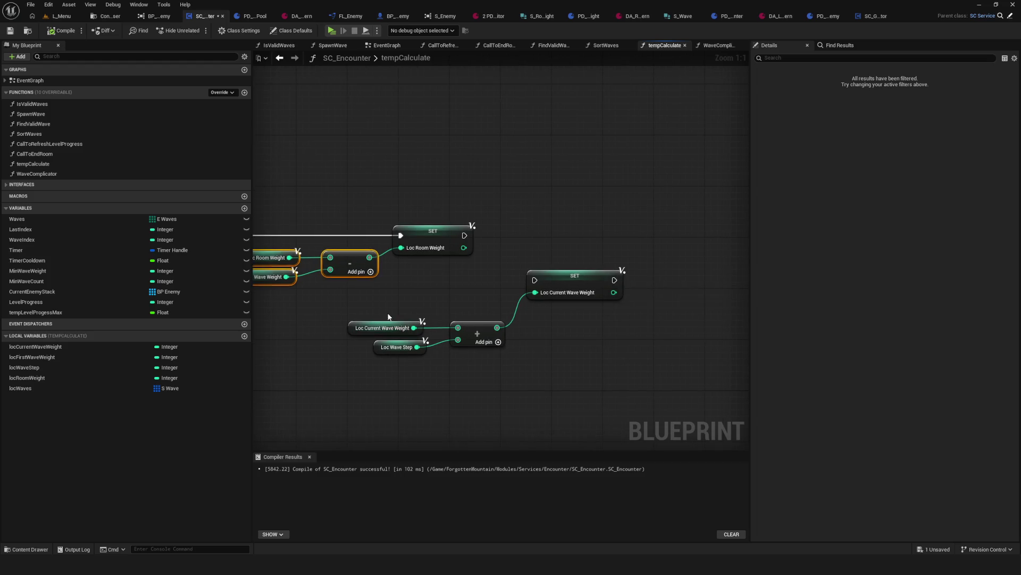
mouse_move(342, 304)
mouse_down()
mouse_move(446, 340)
mouse_move(452, 366)
mouse_up()
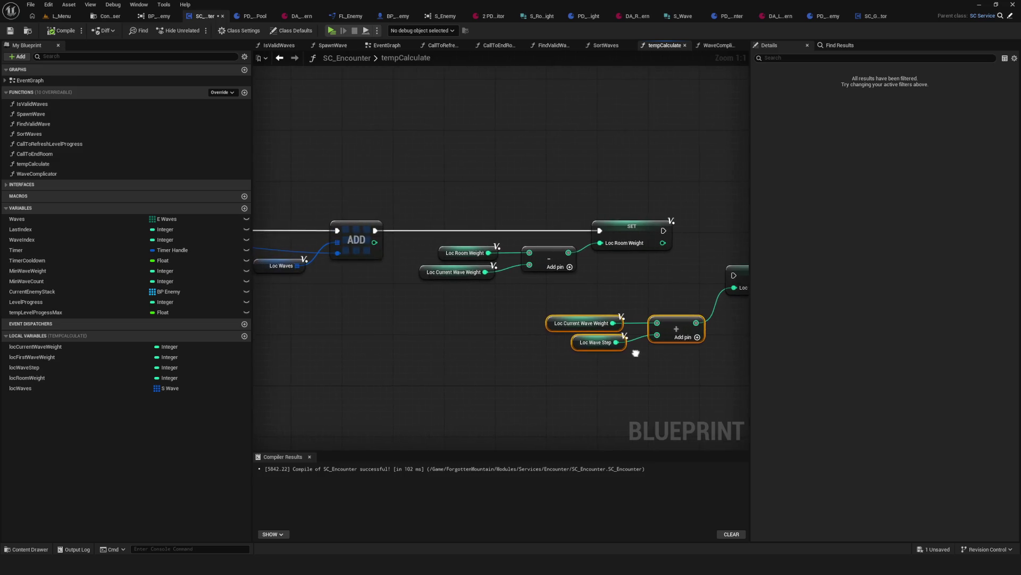
mouse_move(421, 190)
mouse_down()
mouse_move(451, 251)
mouse_move(647, 284)
mouse_up()
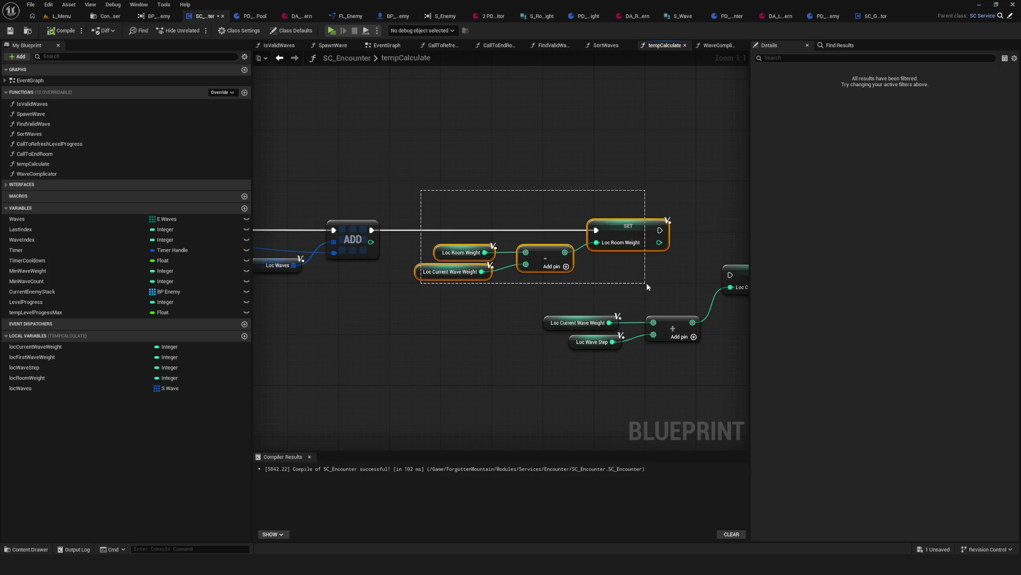
mouse_move(647, 283)
mouse_down()
mouse_move(659, 221)
mouse_move(643, 229)
mouse_up()
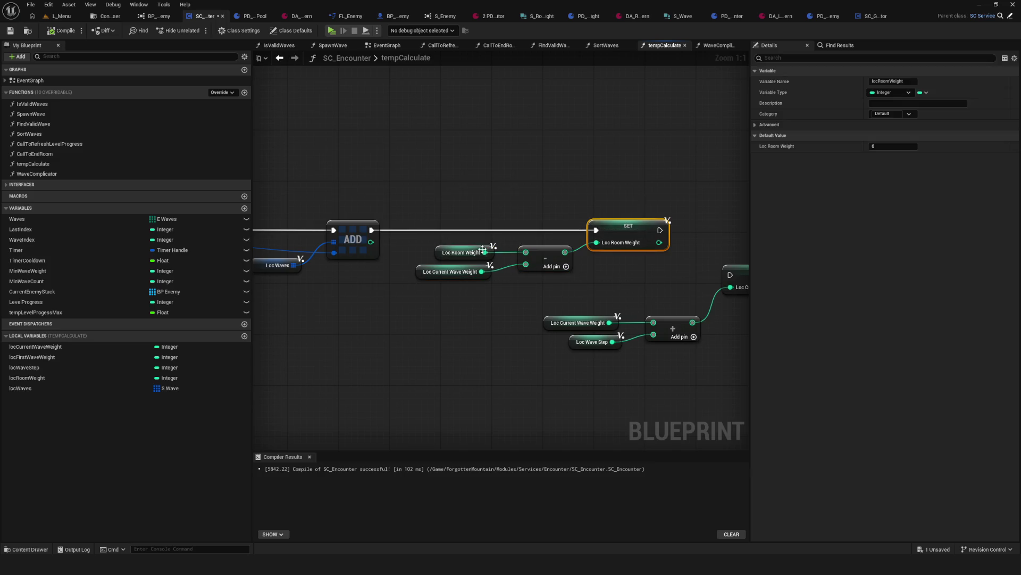
Step: Shift the wave-step addition chain right and wire its SET after SET Loc Room Weight
click(455, 254)
click(453, 272)
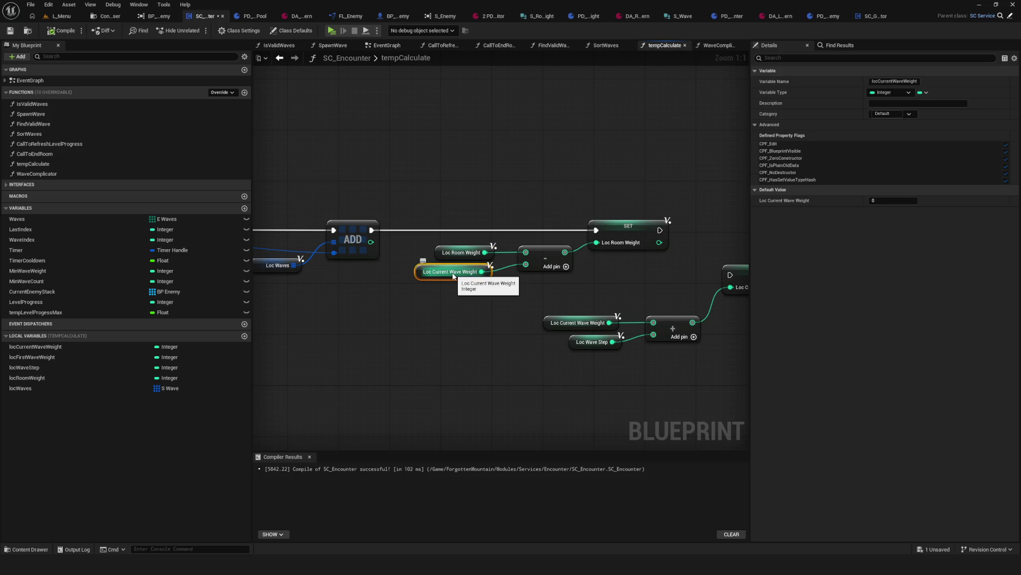
mouse_move(578, 277)
mouse_down()
mouse_move(417, 276)
mouse_move(631, 382)
mouse_up()
mouse_move(639, 266)
mouse_down()
mouse_move(709, 266)
mouse_move(714, 231)
mouse_up()
mouse_move(440, 228)
mouse_down()
mouse_move(638, 230)
mouse_move(713, 252)
mouse_up()
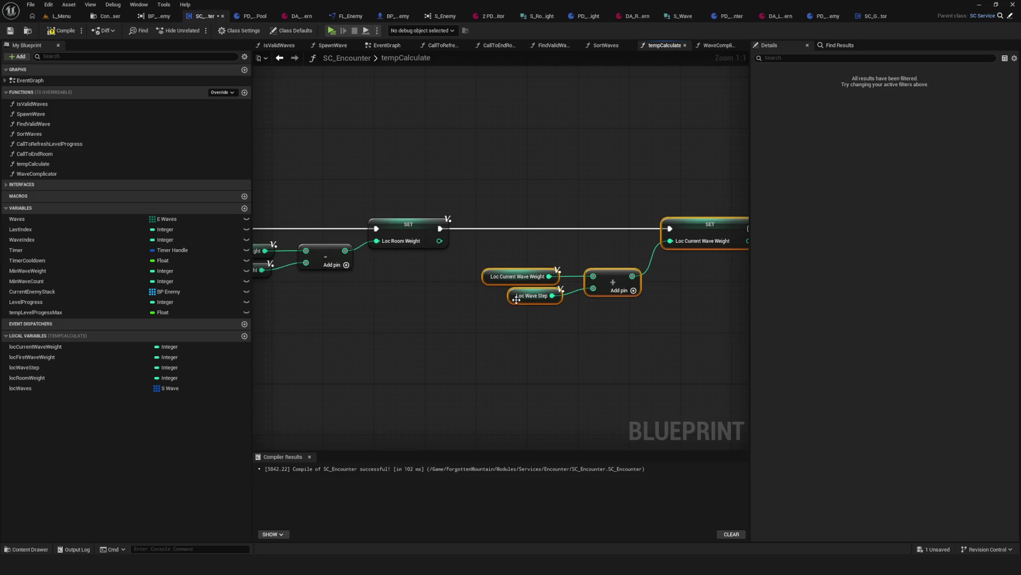
drag(518, 302, 443, 349)
Step: Replace Loc Wave Step with a Random Integer in Range node feeding the wave-weight addition
alt+click(481, 340)
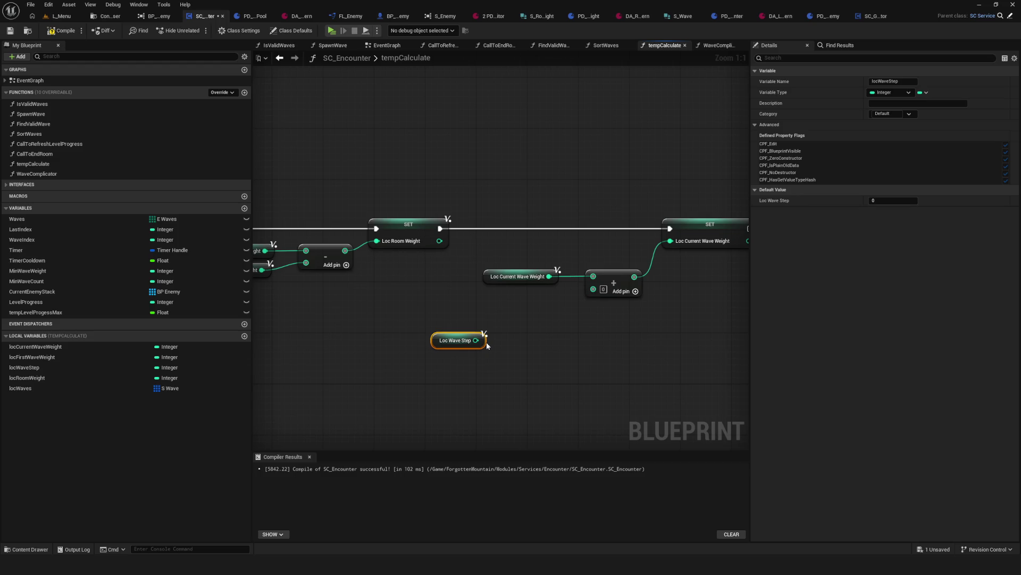
drag(484, 341, 524, 343)
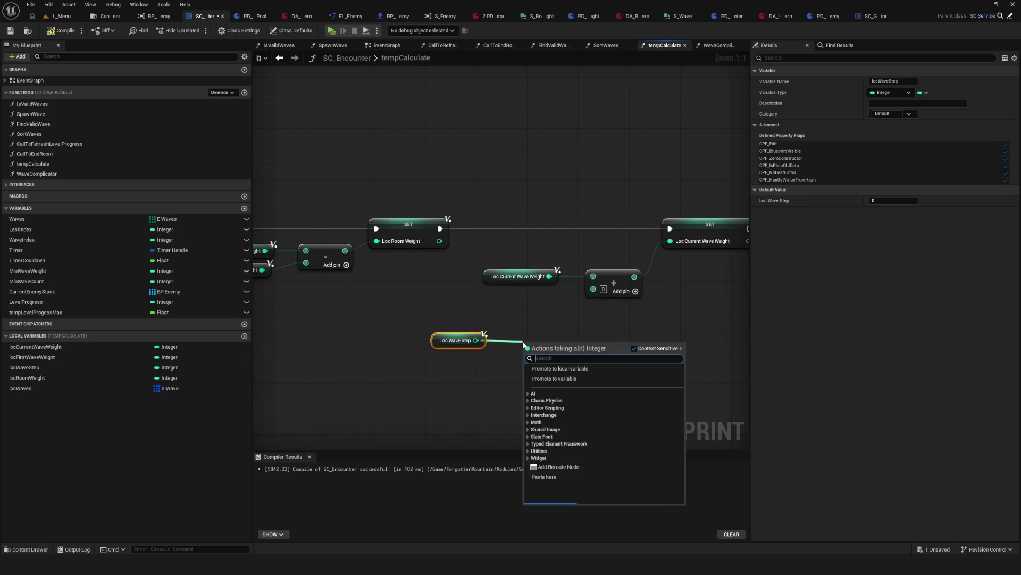
drag(593, 288, 573, 360)
text(random)
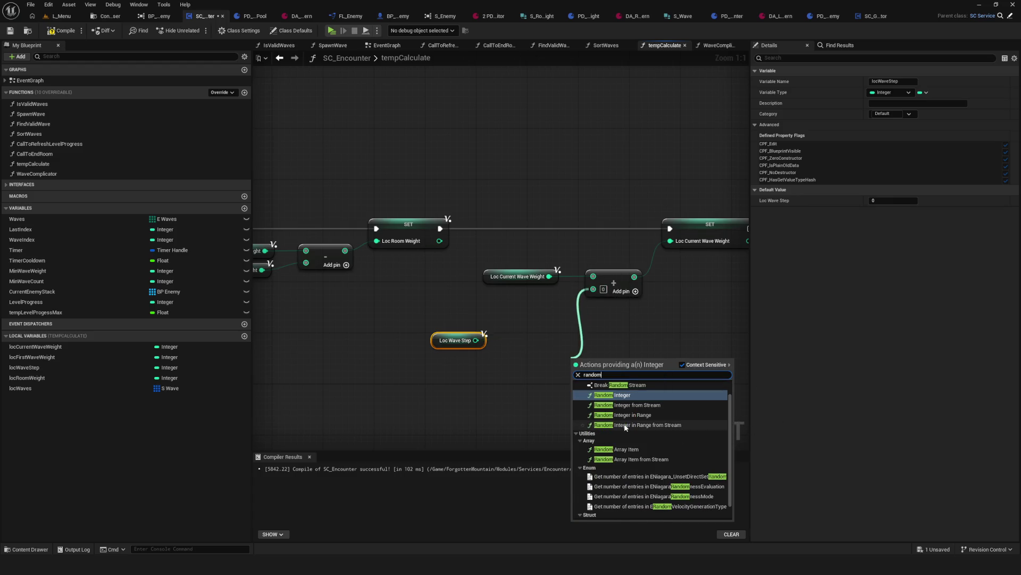
click(650, 420)
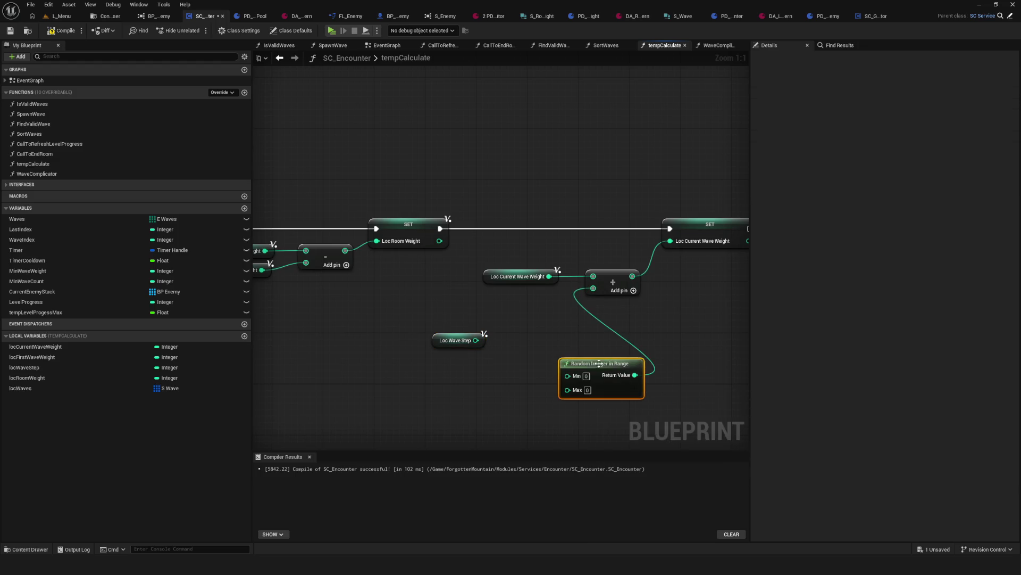
drag(554, 343, 587, 343)
mouse_move(399, 303)
mouse_down()
mouse_move(445, 356)
mouse_move(410, 362)
mouse_up()
Step: Compile and save SC_Encounter, then review the Lib Getter Room Weight inputs
key(ctrl+s)
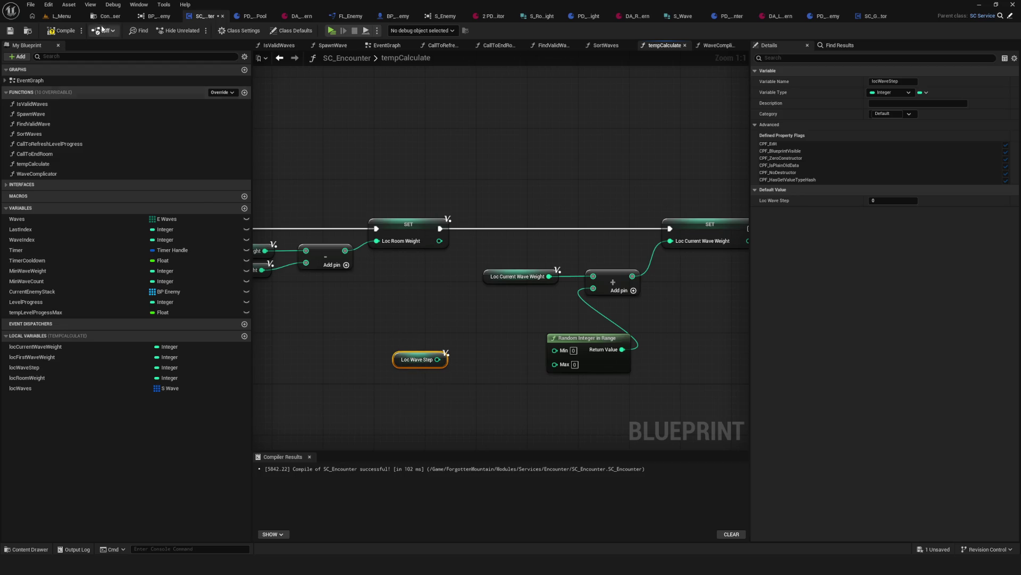
drag(416, 298, 525, 312)
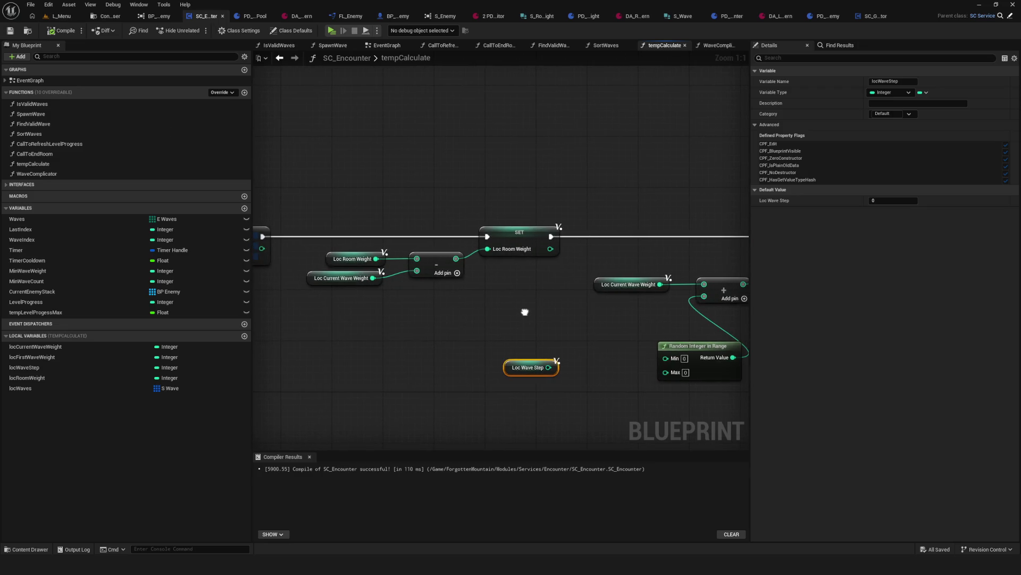
scroll(525, 314, down, 3)
scroll(448, 317, up, 2)
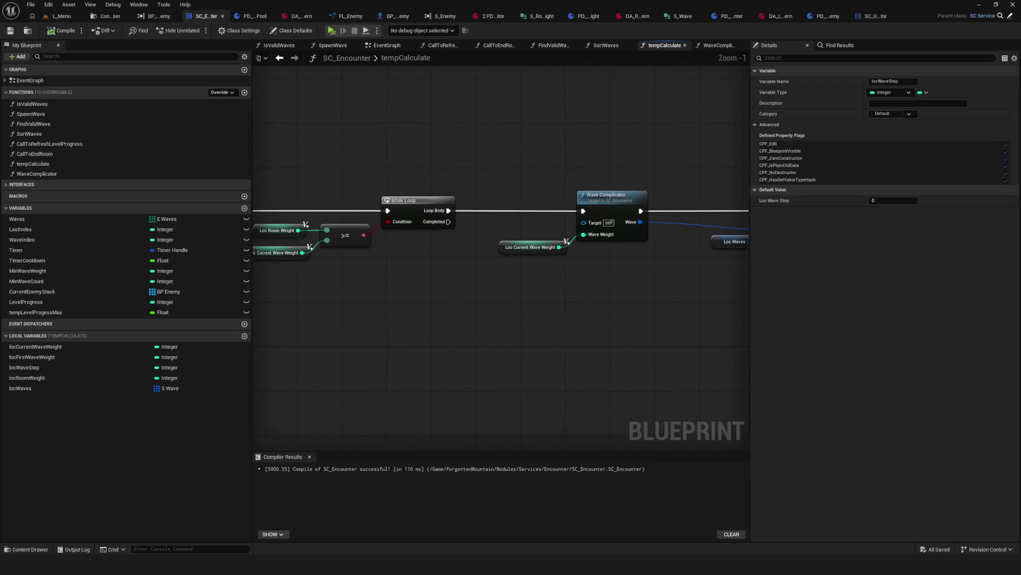
mouse_move(447, 317)
mouse_down()
mouse_move(711, 328)
mouse_move(617, 320)
mouse_up()
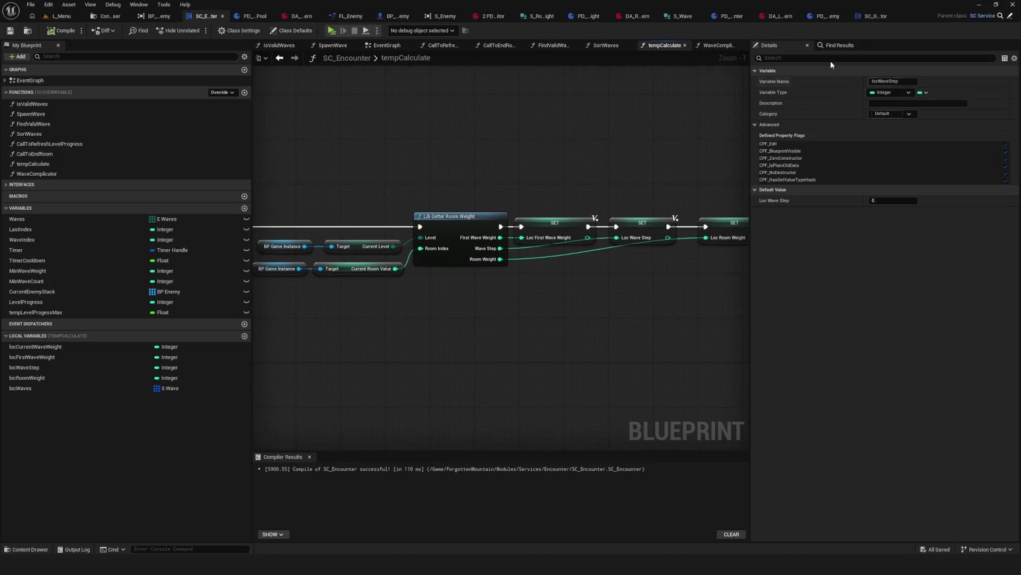
Step: Review the level encounter, DA_RoomWeight_Cavern and PD_RoomWeight assets
click(781, 19)
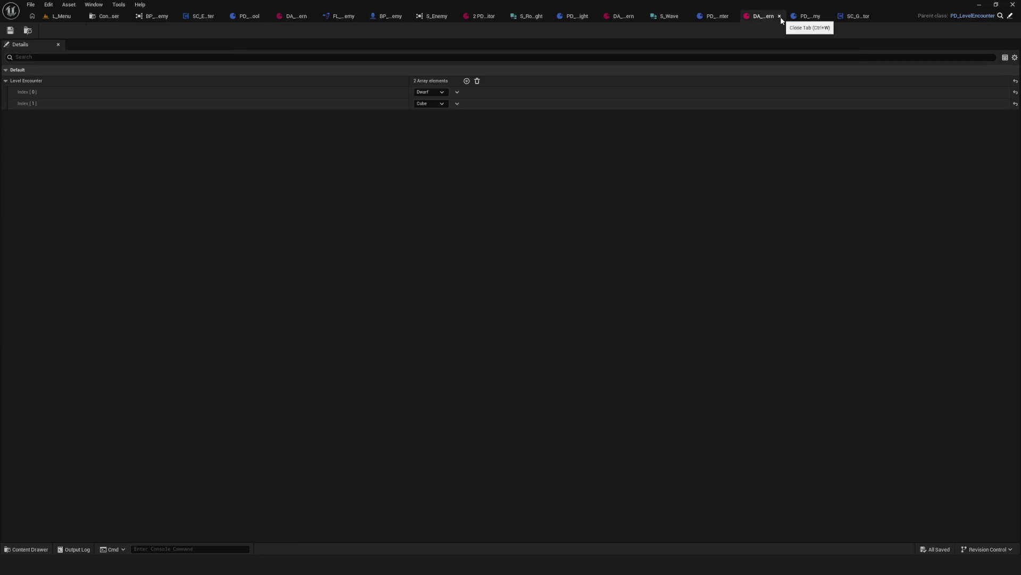
click(631, 16)
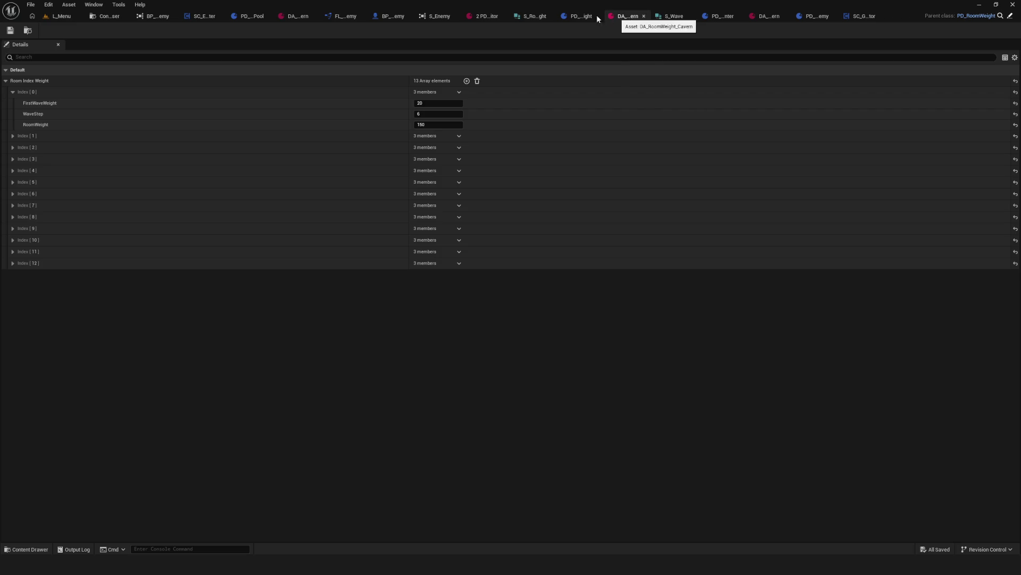
click(583, 19)
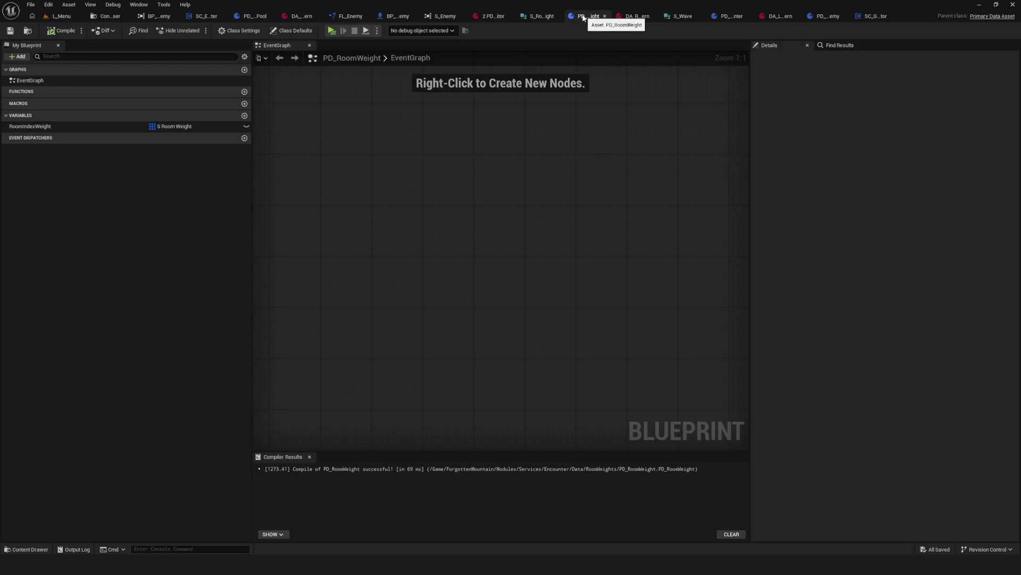
click(628, 18)
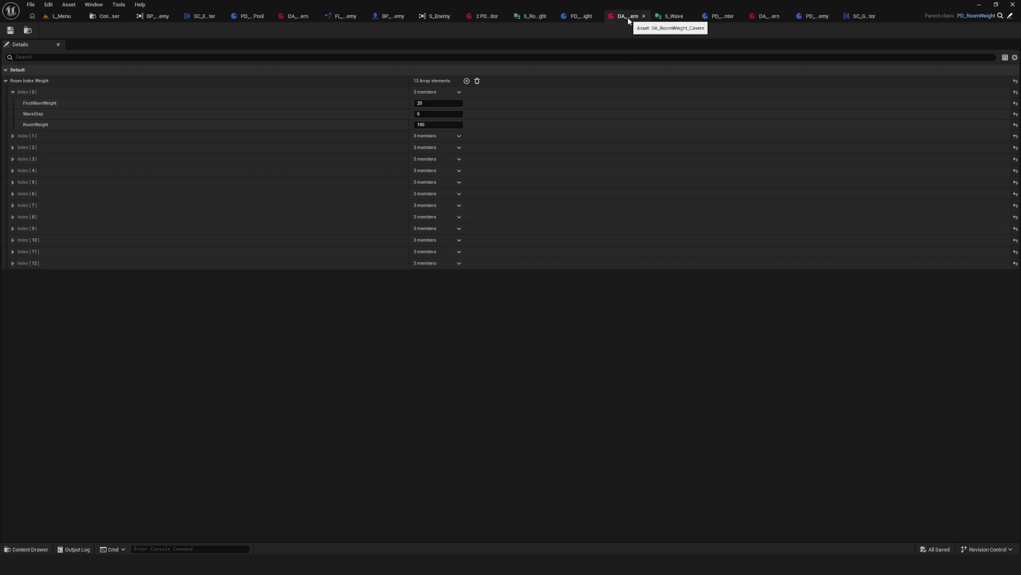
click(113, 17)
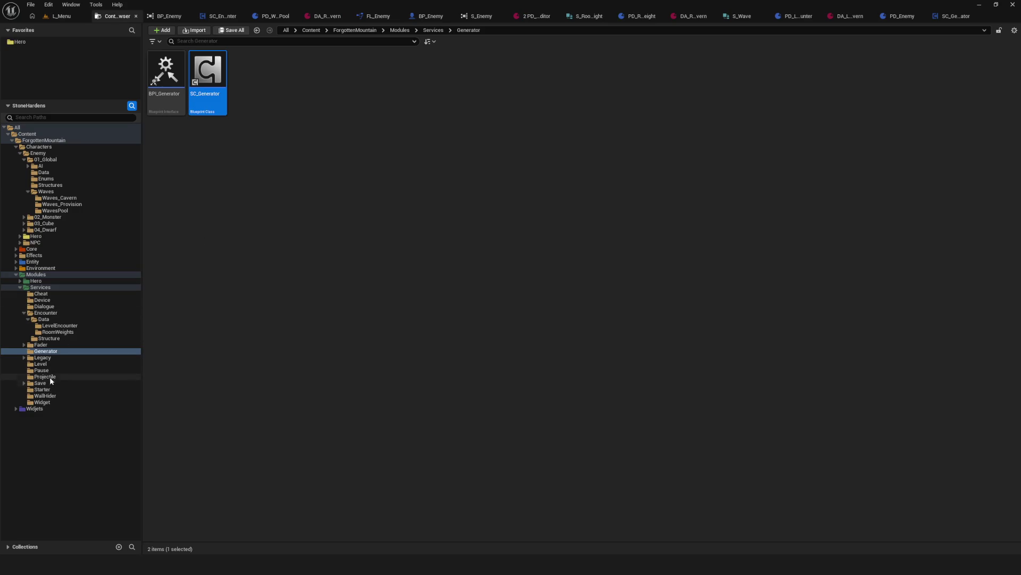
click(55, 333)
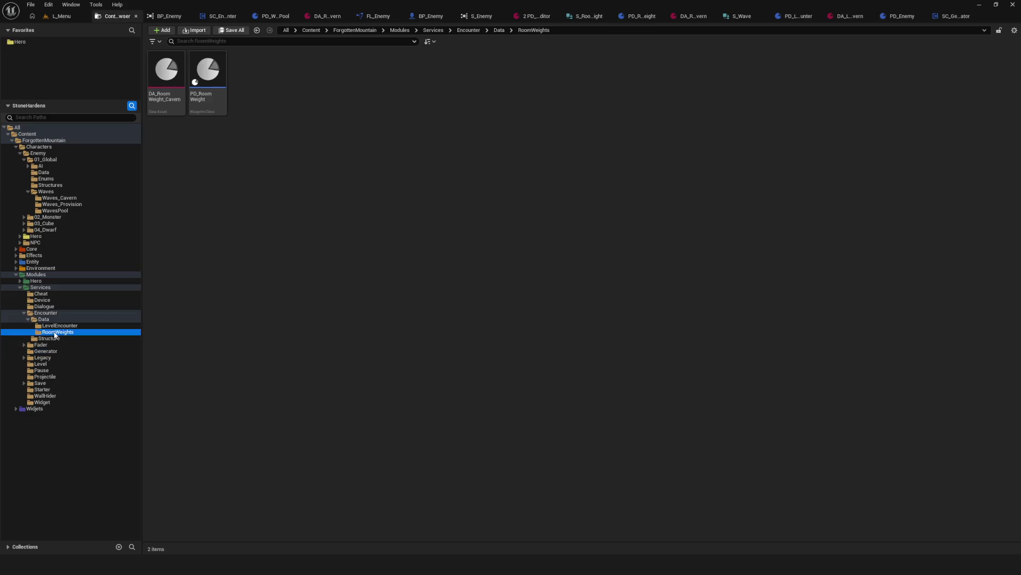
double_click(208, 72)
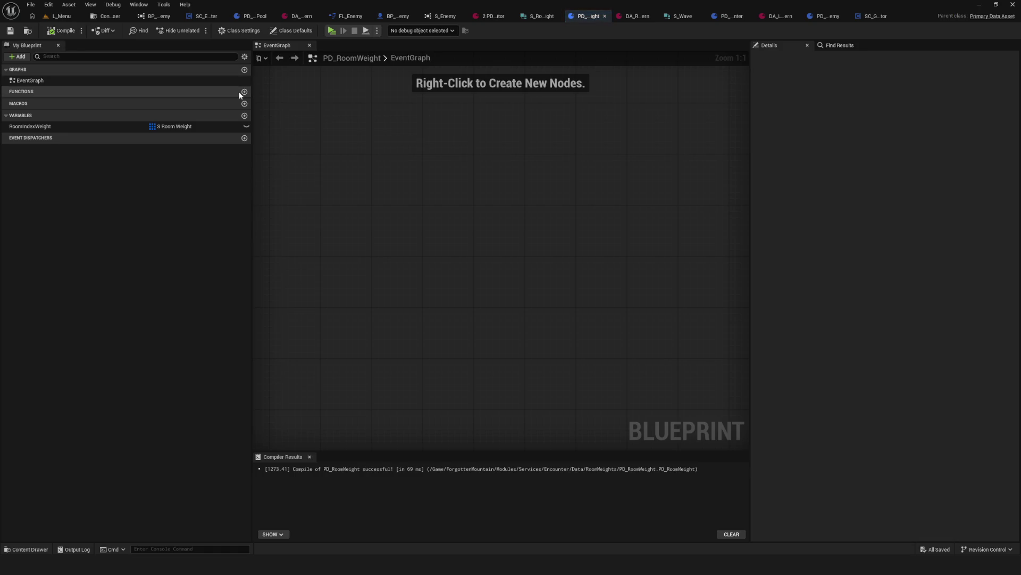
Step: Open S_RoomWeight from the Structure folder and add a new integer member
click(106, 16)
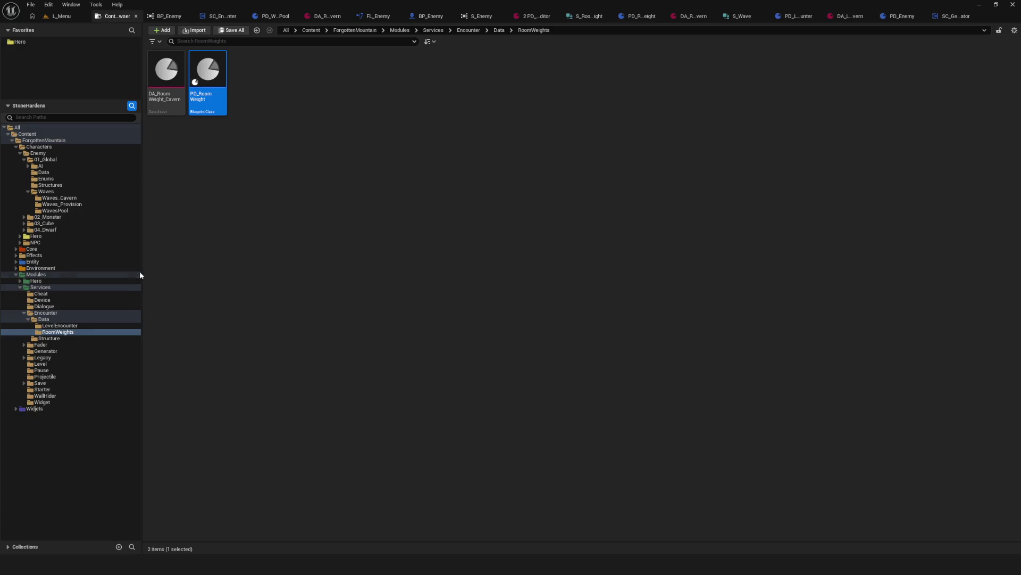
click(51, 338)
double_click(166, 69)
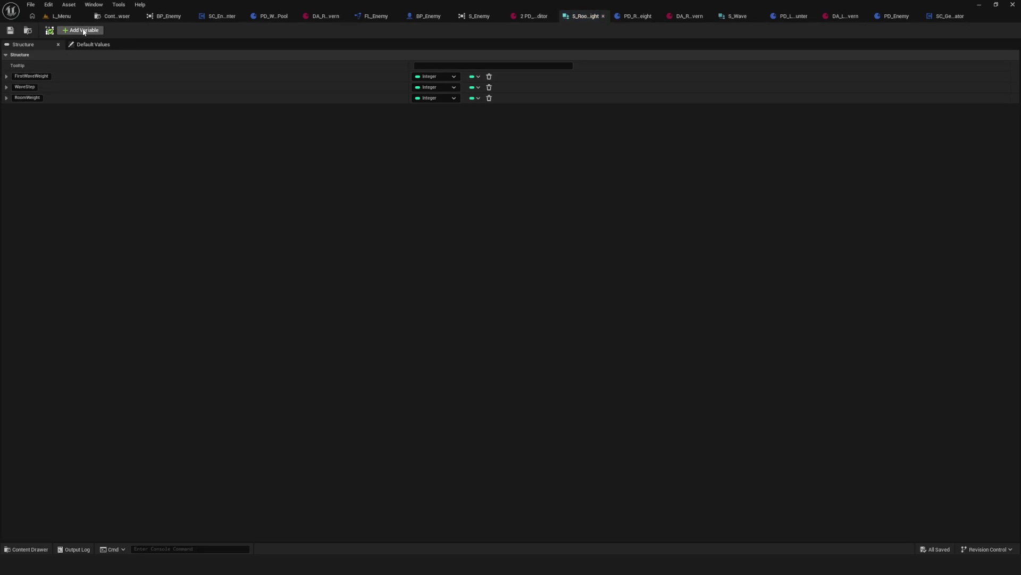
click(83, 30)
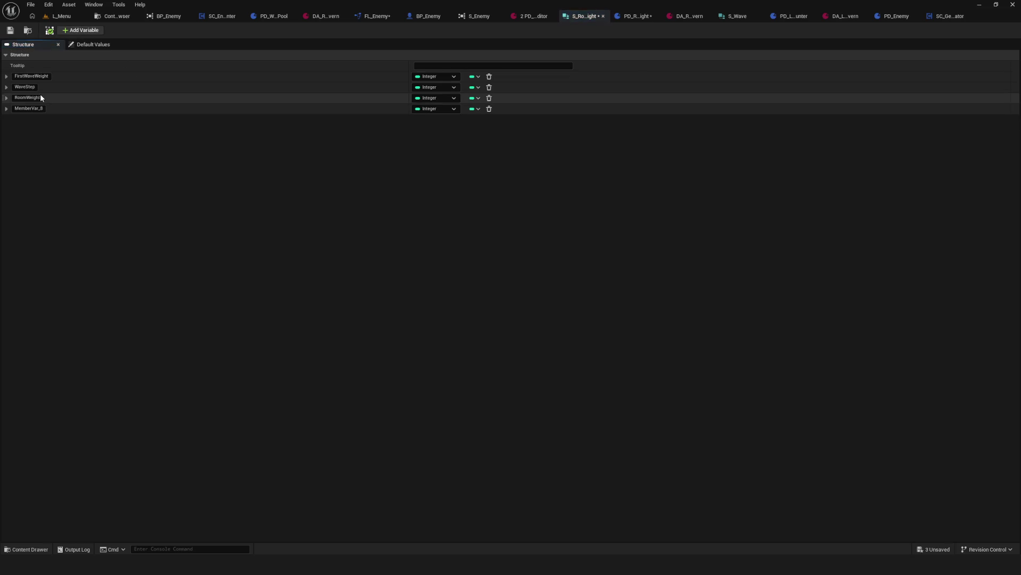
Step: Name the new member WaveStepRandomizer, move it above RoomWeight, and save the structure
click(16, 108)
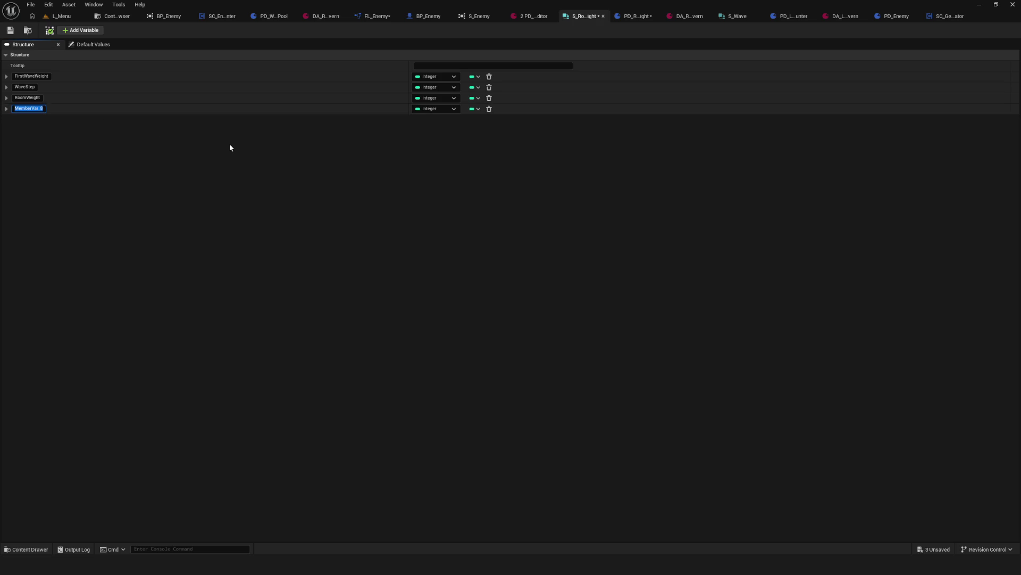
text(WaveStep)
text(Random)
text(izer)
key(Return)
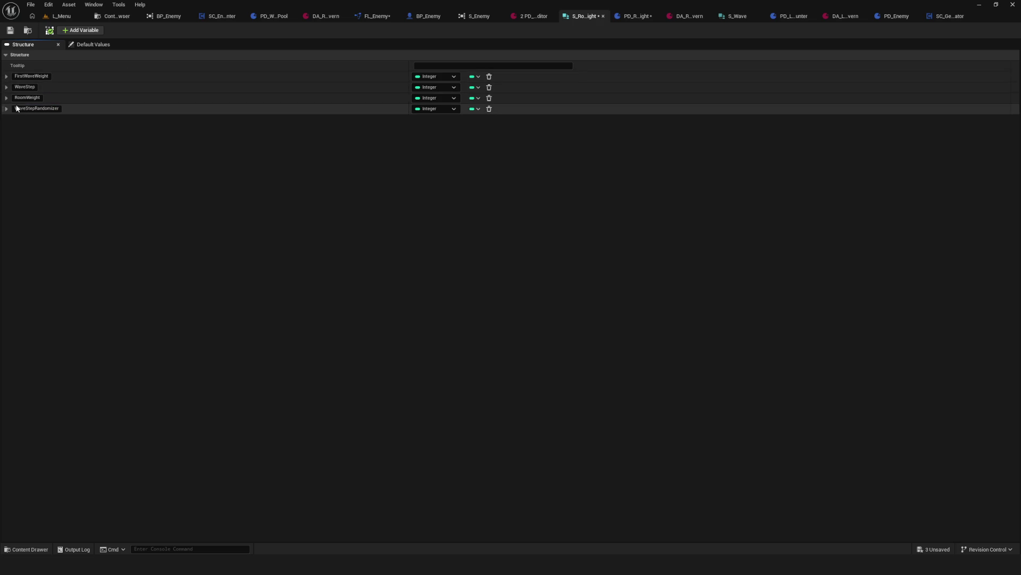
click(5, 110)
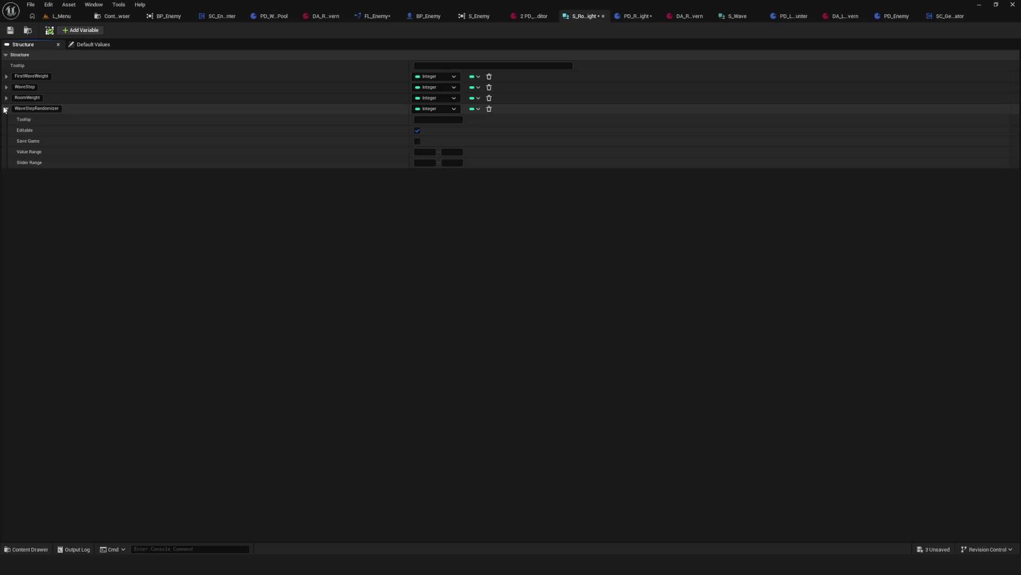
click(5, 110)
drag(3, 99, 5, 99)
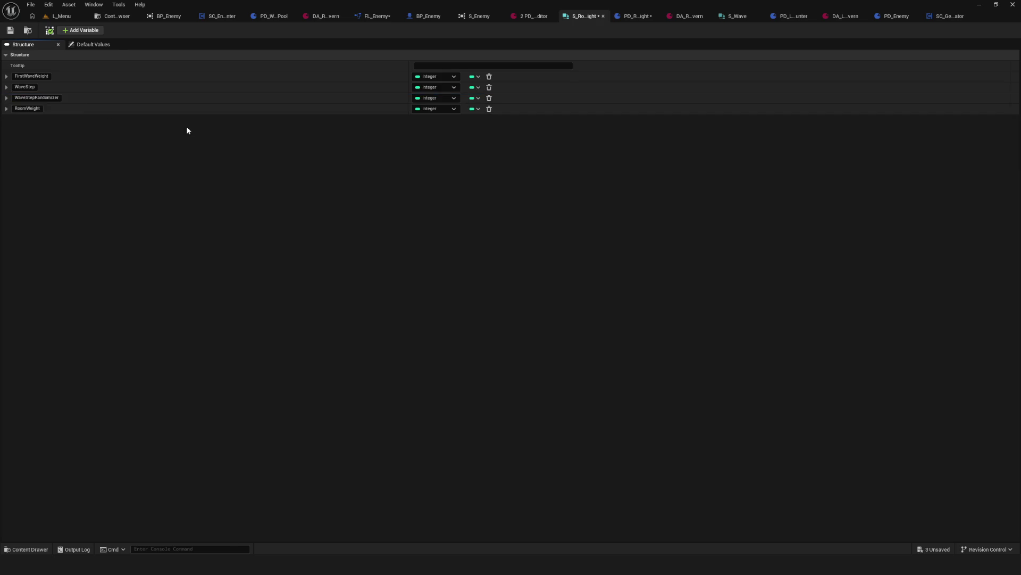
click(11, 30)
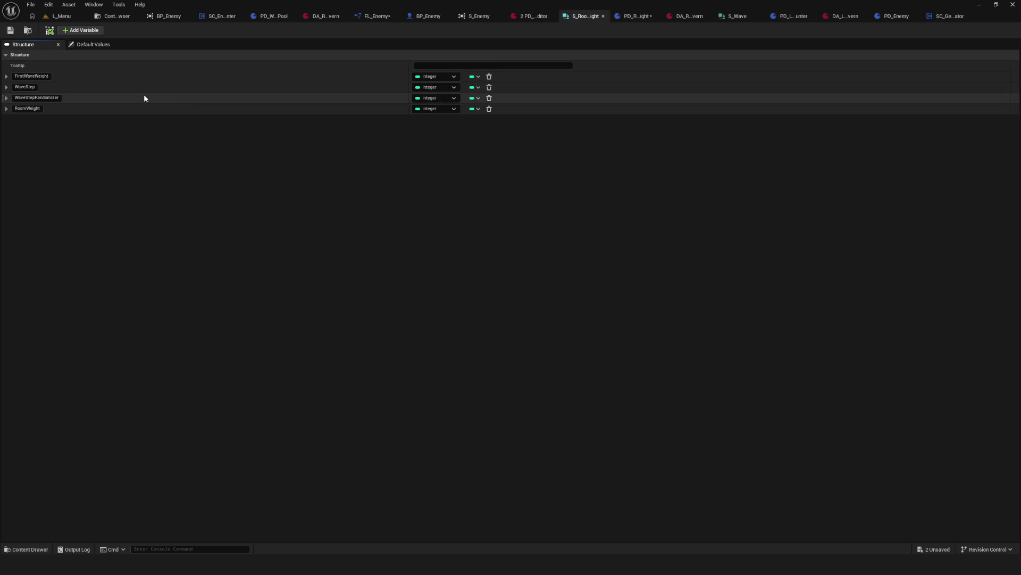
Step: Rename the member to WaveStepRandomValue and save S_RoomWeight
click(51, 97)
key(Delete)
key(Delete)
key(Delete)
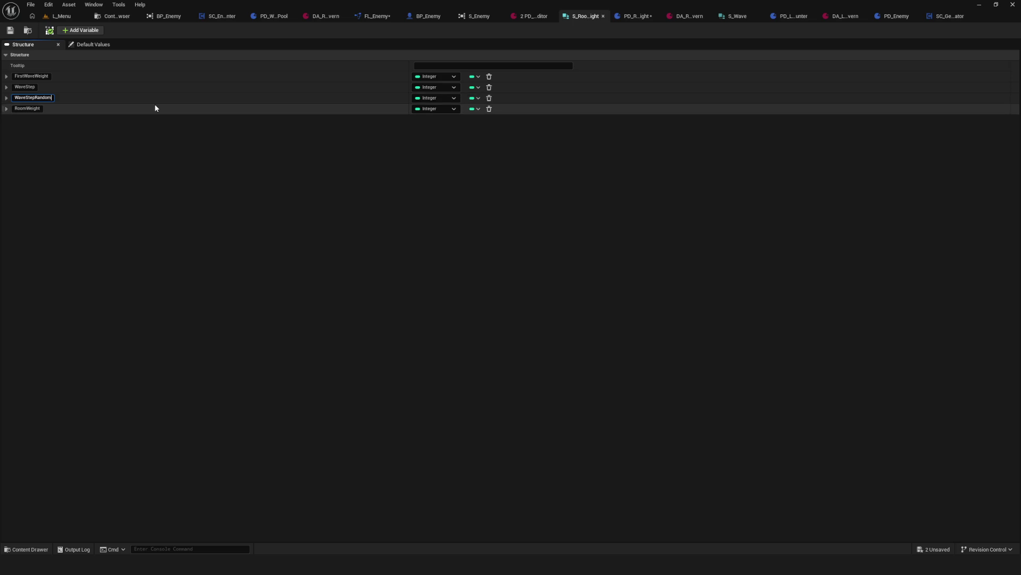
text(Мфдгу)
key(Return)
double_click(59, 97)
text(Value)
key(Return)
key(ctrl+s)
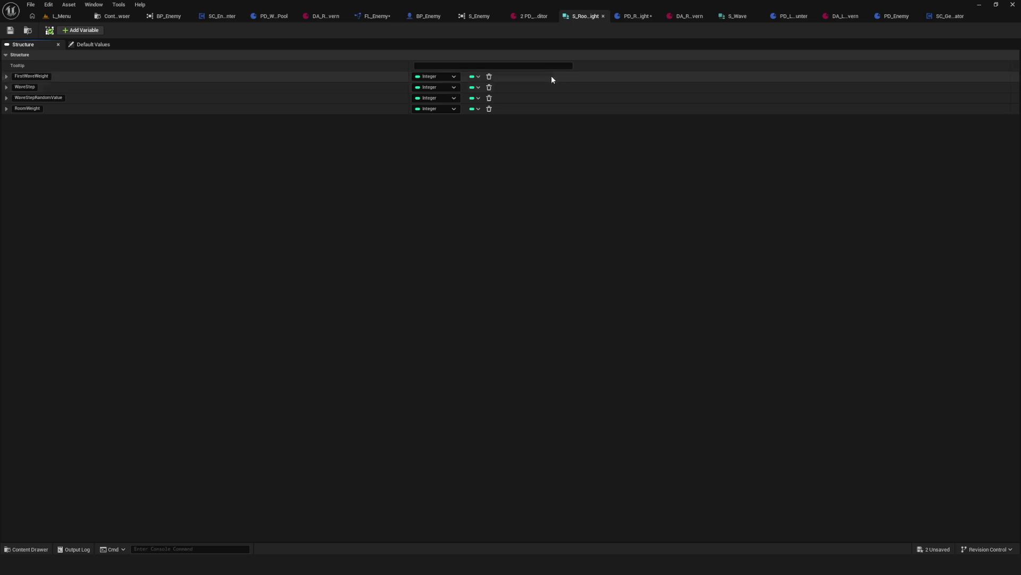
click(530, 16)
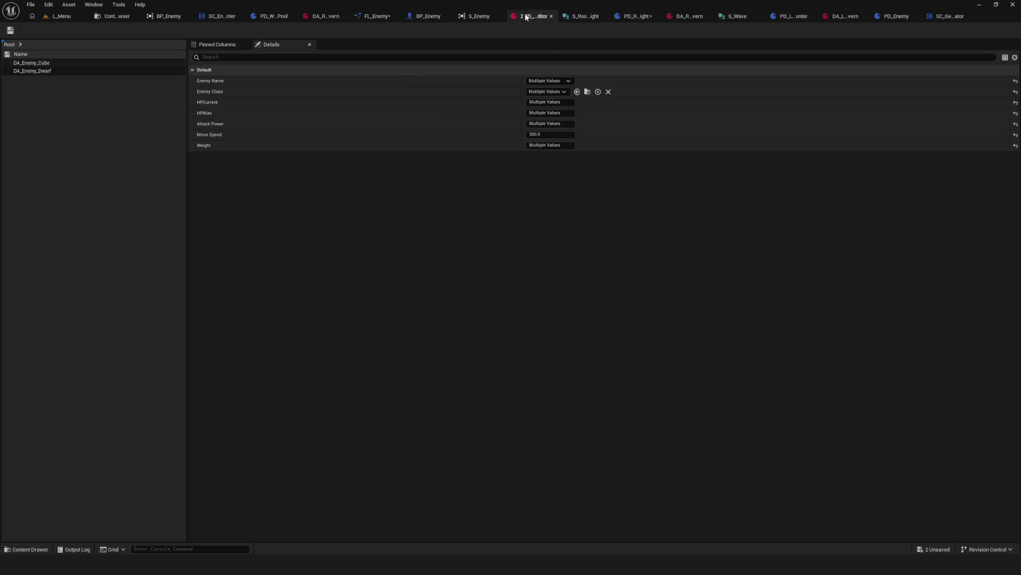
Step: Close the enemy data property matrix and the S_RoomWeight structure editor
click(59, 70)
click(49, 63)
click(552, 16)
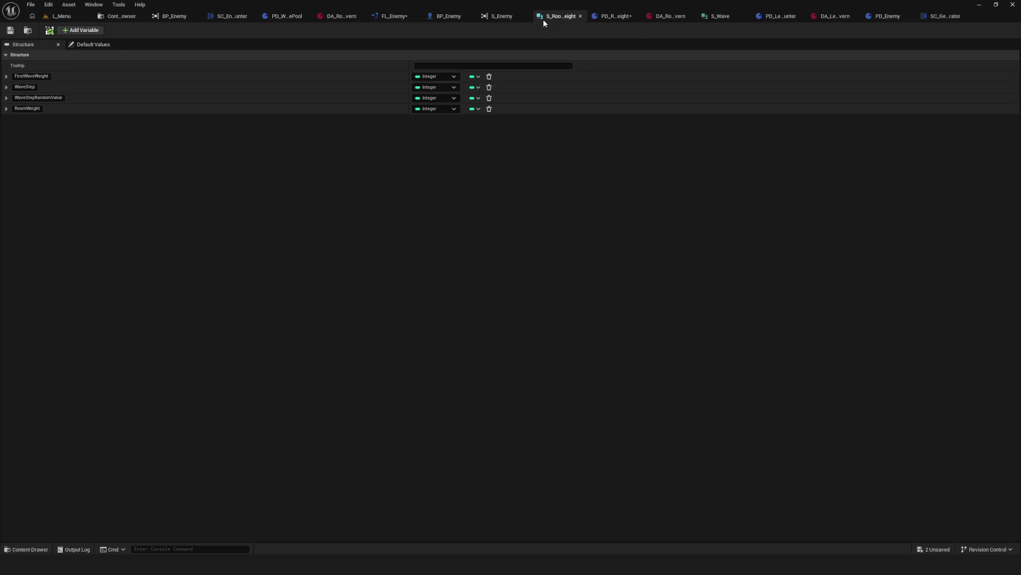
click(580, 17)
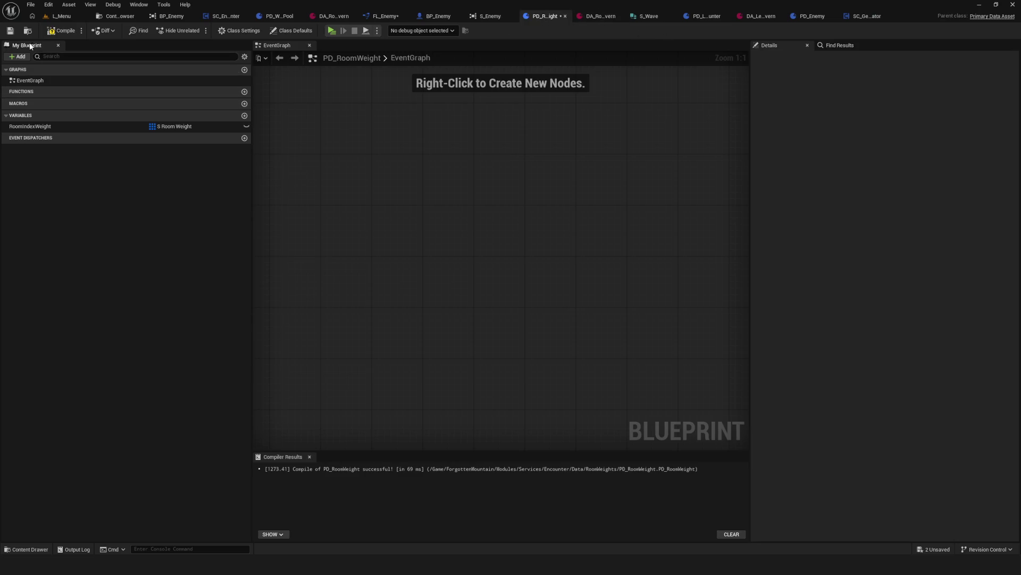
Step: Recompile and save PD_RoomWeight, then view the DA_RoomWeight_Cavern entries
click(10, 30)
click(62, 127)
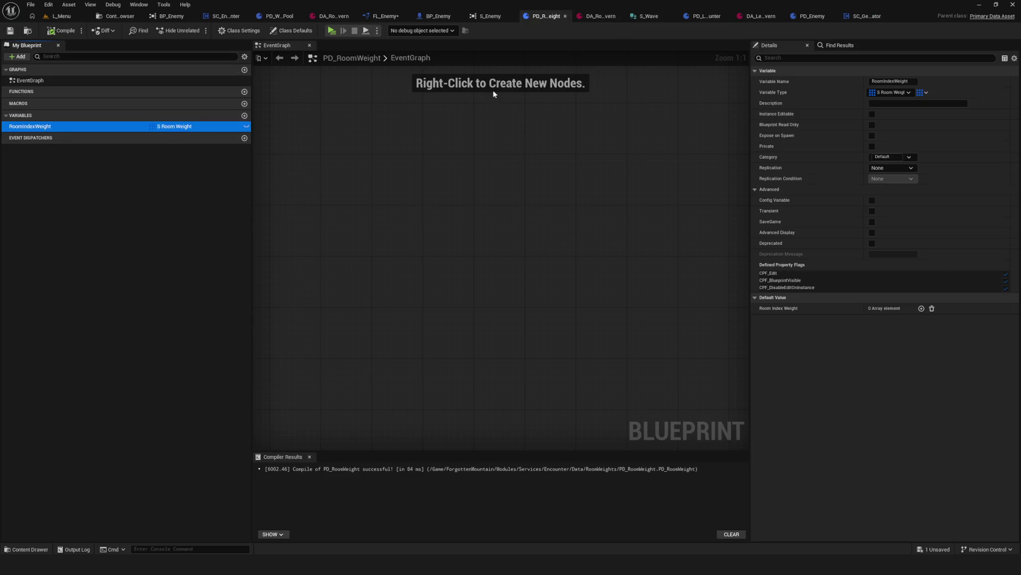
click(591, 16)
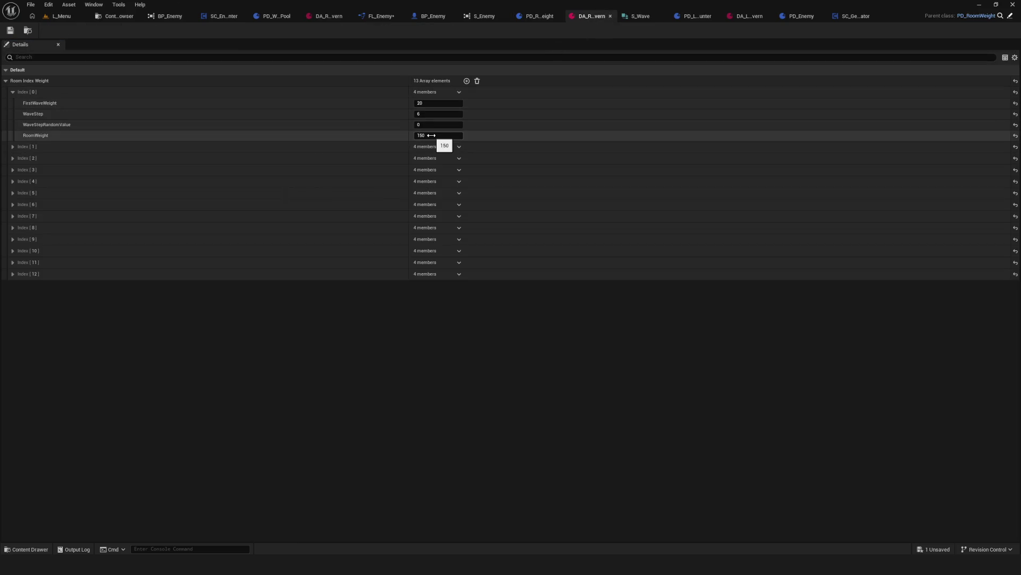
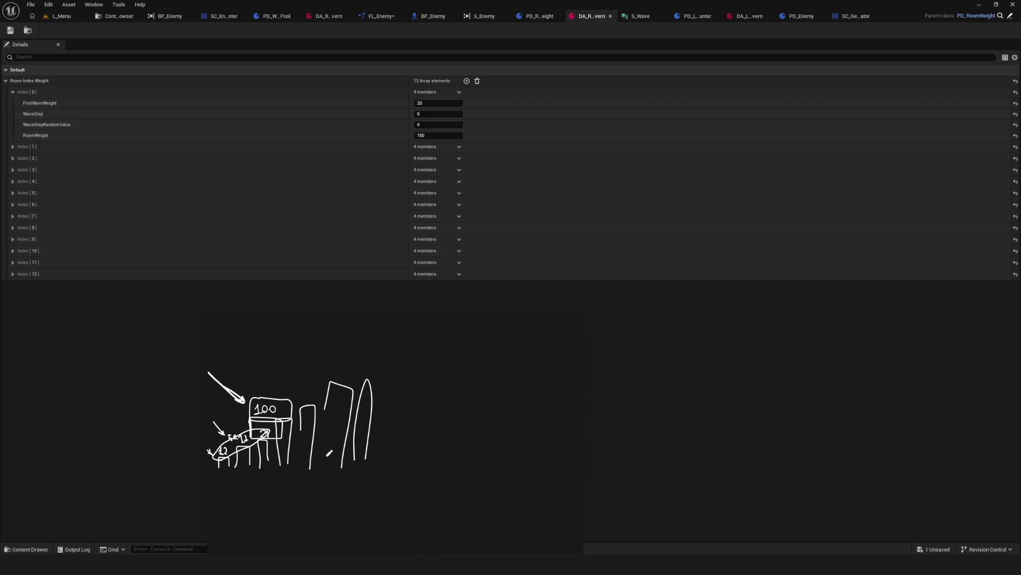
Step: Add a stroke beside the bar sketch and box the handwritten sum 12 + 22 + 44
mouse_move(506, 365)
mouse_down()
mouse_move(510, 382)
mouse_move(530, 379)
mouse_up()
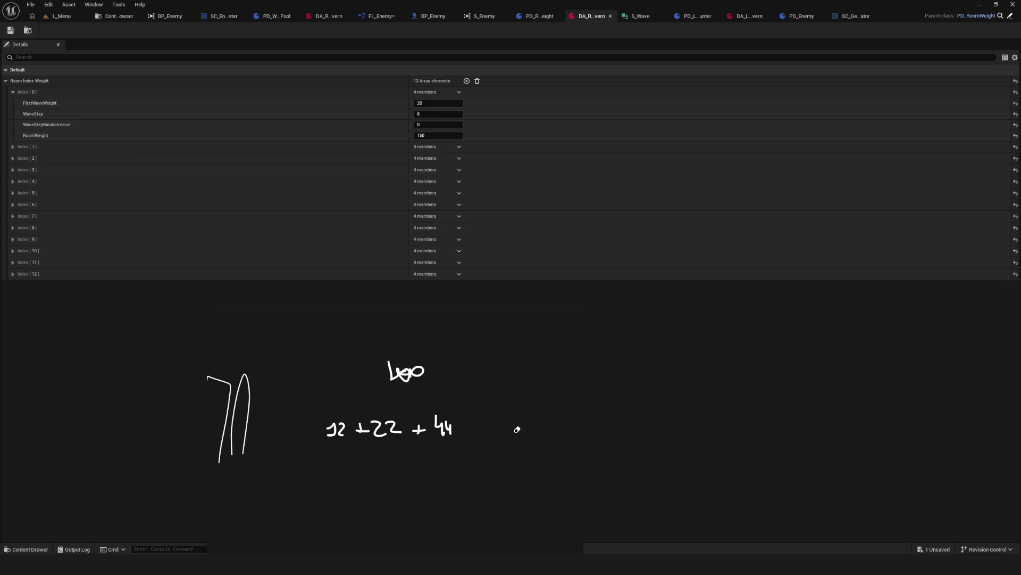
mouse_move(323, 448)
mouse_down()
mouse_move(459, 410)
mouse_move(423, 441)
mouse_move(325, 442)
mouse_up()
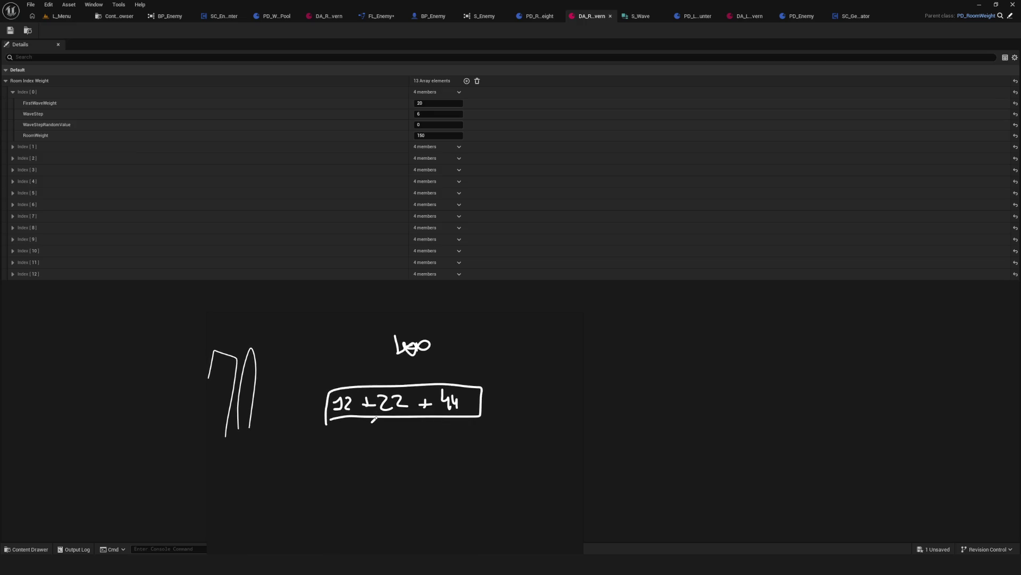
Step: Handwrite 100 / 78 below the boxed sum
mouse_move(364, 456)
mouse_down()
mouse_move(373, 470)
mouse_move(395, 458)
mouse_up()
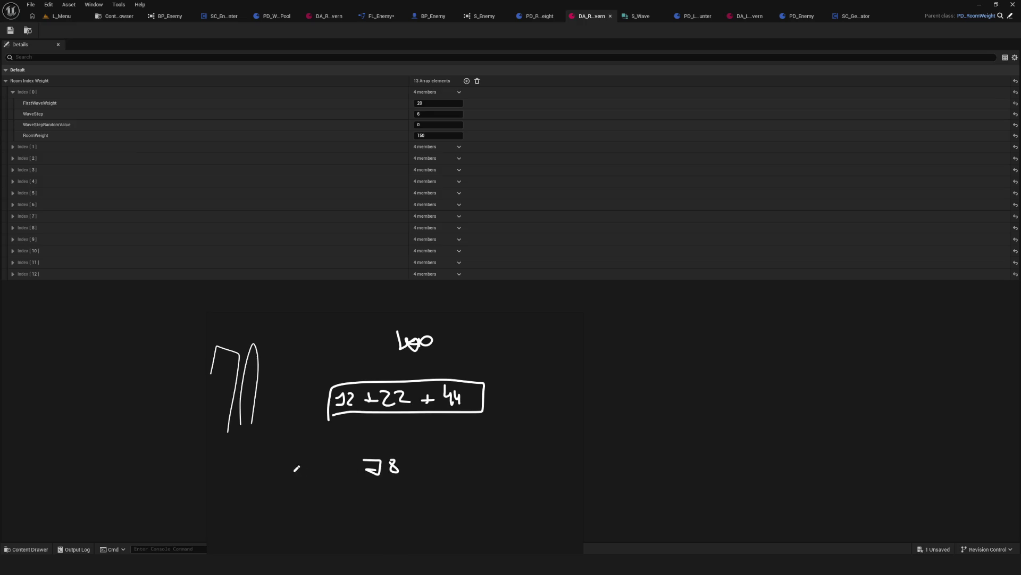
mouse_move(280, 460)
mouse_down()
mouse_move(281, 482)
mouse_move(296, 460)
mouse_up()
drag(316, 468, 316, 469)
mouse_move(331, 470)
mouse_down()
mouse_move(465, 466)
mouse_move(341, 469)
mouse_move(334, 488)
mouse_up()
mouse_move(414, 467)
mouse_down()
mouse_move(493, 471)
mouse_move(532, 459)
mouse_up()
Step: Complete the equation as = scaler = 1.25
mouse_move(517, 466)
mouse_down()
mouse_move(533, 466)
mouse_move(514, 469)
mouse_move(525, 470)
mouse_up()
scroll(394, 409, right, 1)
click(528, 469)
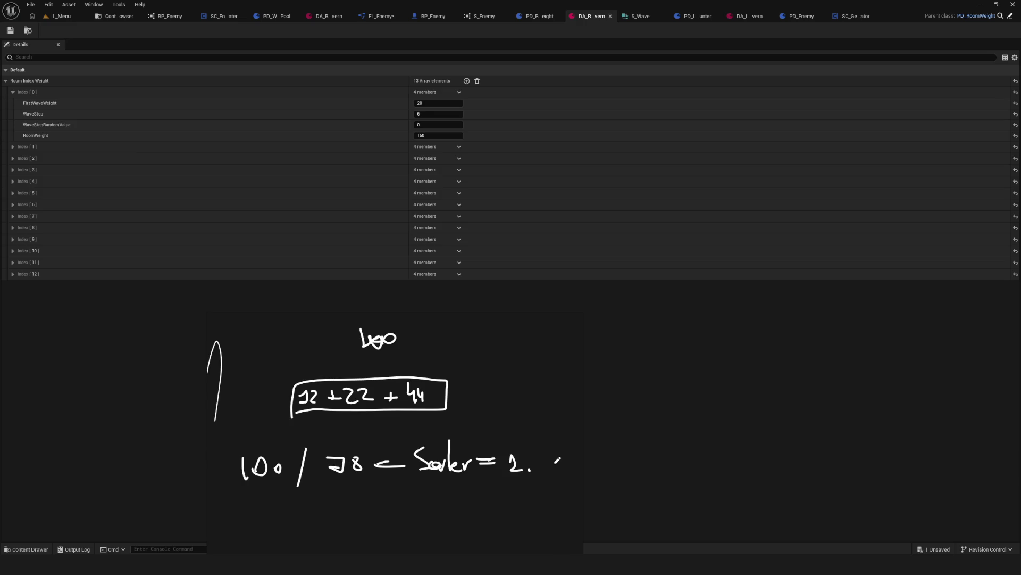
scroll(558, 460, down, 1)
scroll(557, 460, right, 1)
mouse_move(526, 441)
mouse_down()
mouse_move(536, 456)
mouse_move(545, 447)
mouse_move(539, 455)
mouse_move(549, 439)
mouse_move(502, 435)
mouse_move(502, 453)
mouse_up()
scroll(380, 392, down, 1)
scroll(380, 392, left, 1)
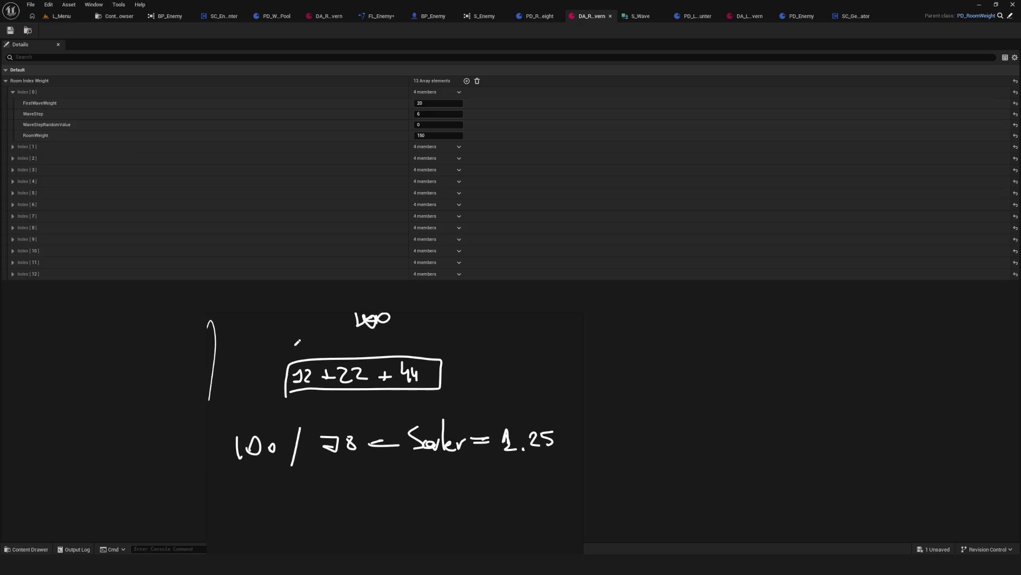
Step: Draw arrows pointing at the boxed numbers 12, 22 and 44
mouse_move(290, 340)
mouse_down()
mouse_move(304, 364)
mouse_move(314, 350)
mouse_move(344, 367)
mouse_move(354, 355)
mouse_up()
drag(401, 336, 413, 360)
drag(413, 360, 420, 341)
Step: Start writing 14 + 27 + 38 below the scaler equation
scroll(332, 409, down, 1)
scroll(332, 409, left, 1)
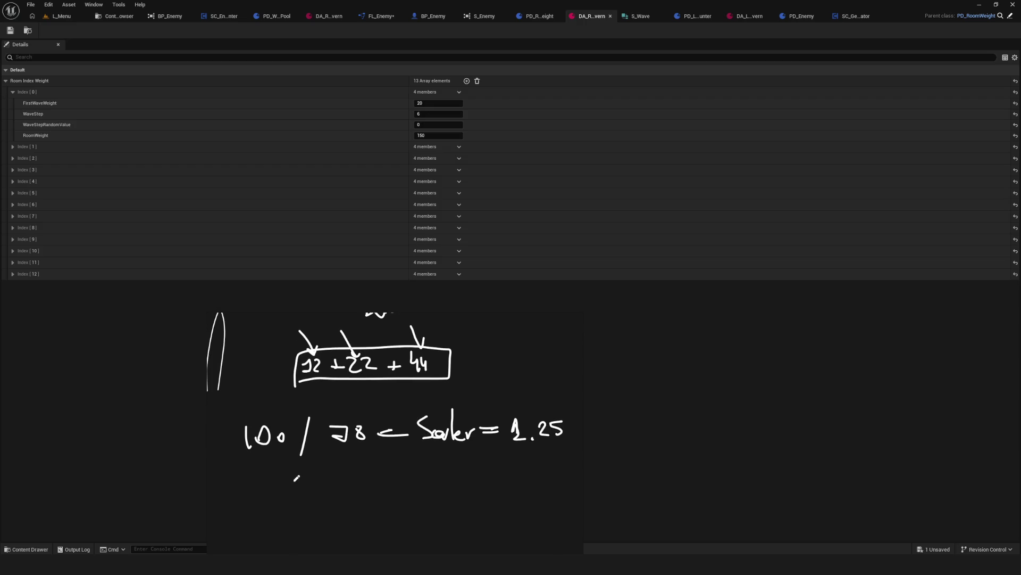
mouse_move(298, 492)
mouse_down()
mouse_move(308, 511)
mouse_move(339, 504)
mouse_up()
mouse_move(333, 500)
mouse_down()
mouse_move(436, 501)
mouse_move(461, 483)
mouse_up()
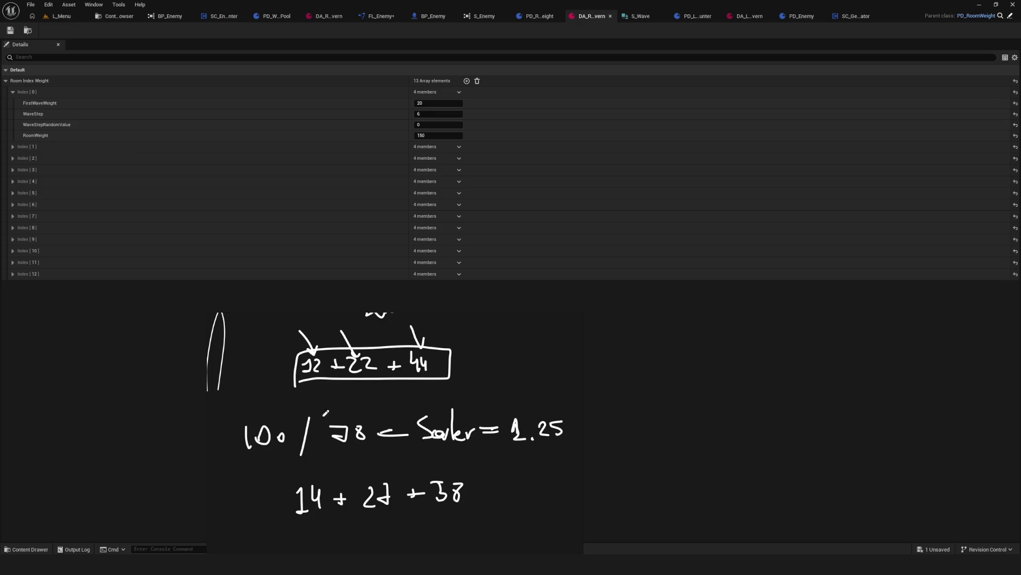
Step: Draw a box around 14 + 27 + 38 and write ≈ 100 after it
mouse_move(283, 466)
mouse_down()
mouse_move(458, 464)
mouse_move(264, 472)
mouse_up()
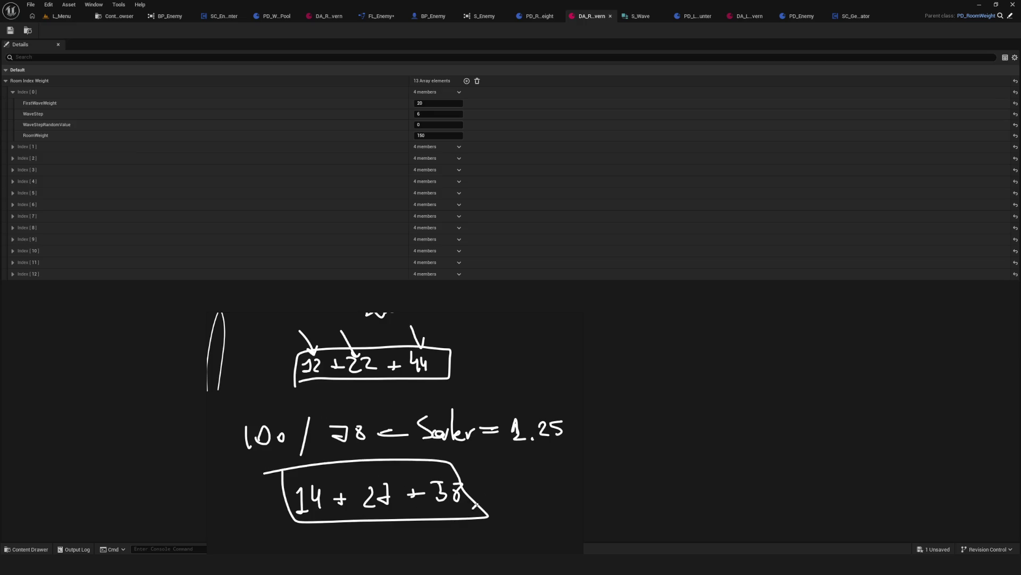
drag(475, 483, 502, 485)
mouse_move(481, 493)
mouse_down()
mouse_move(529, 482)
mouse_move(540, 501)
mouse_move(571, 476)
mouse_move(457, 461)
mouse_up()
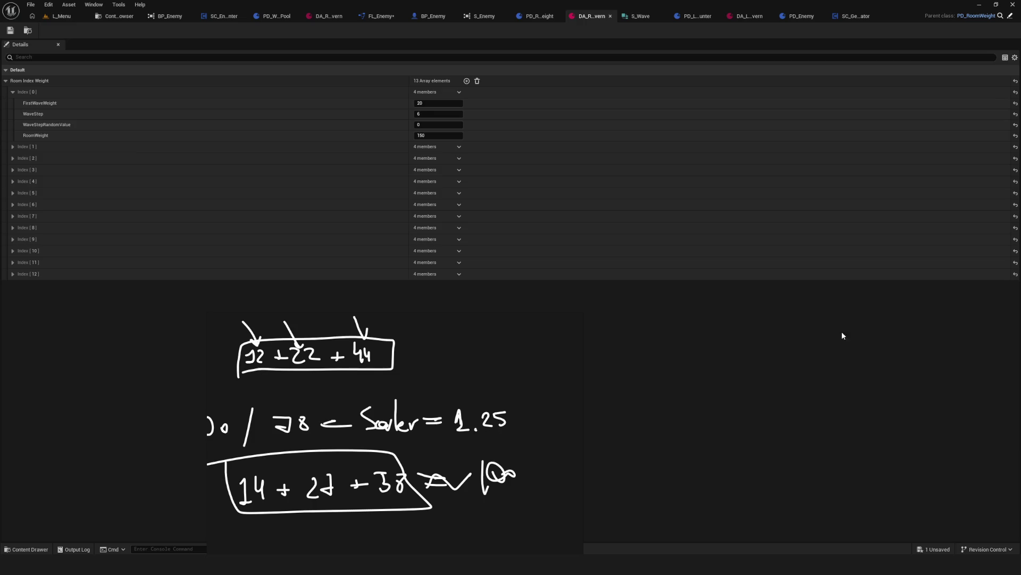
scroll(430, 388, down, 3)
mouse_move(345, 455)
mouse_down()
mouse_move(363, 439)
mouse_move(364, 453)
mouse_move(374, 403)
mouse_move(379, 452)
mouse_move(394, 389)
mouse_move(400, 452)
mouse_move(415, 415)
mouse_move(411, 470)
mouse_move(429, 335)
mouse_move(432, 480)
mouse_move(443, 470)
mouse_up()
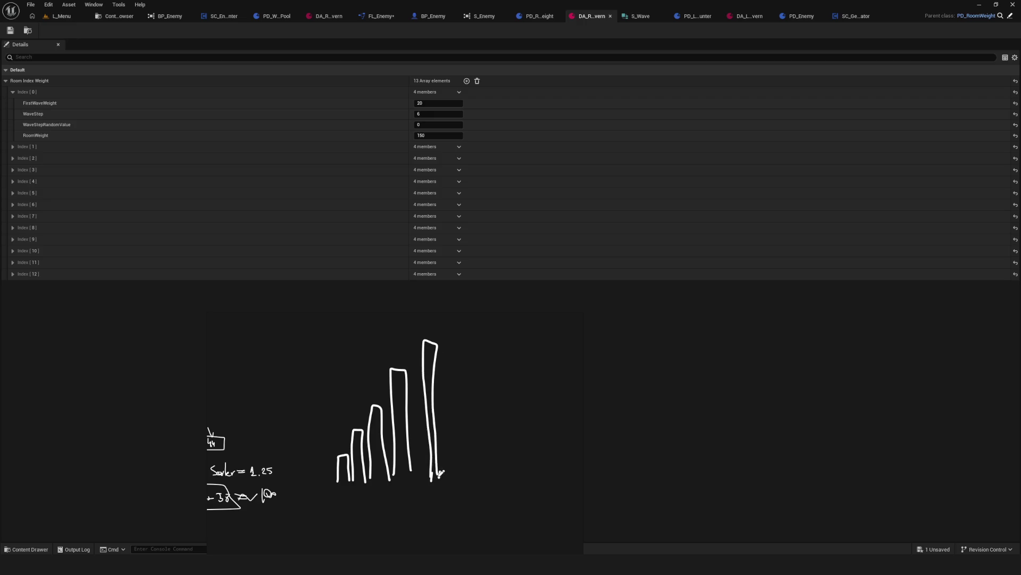
Step: Draw an arrow toward the first bar with a thickened arrowhead
scroll(351, 477, up, 3)
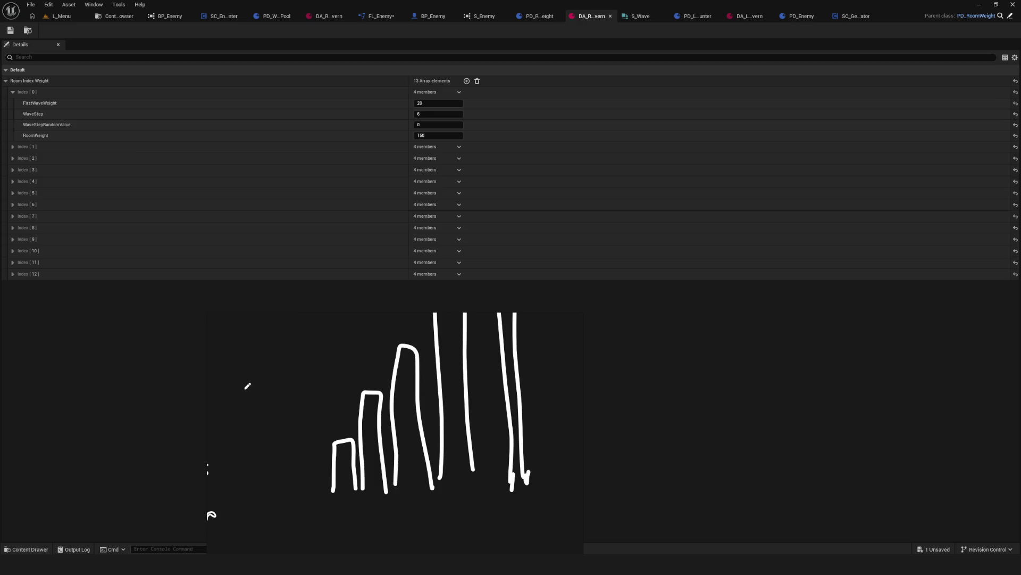
drag(247, 386, 328, 432)
scroll(375, 430, down, 3)
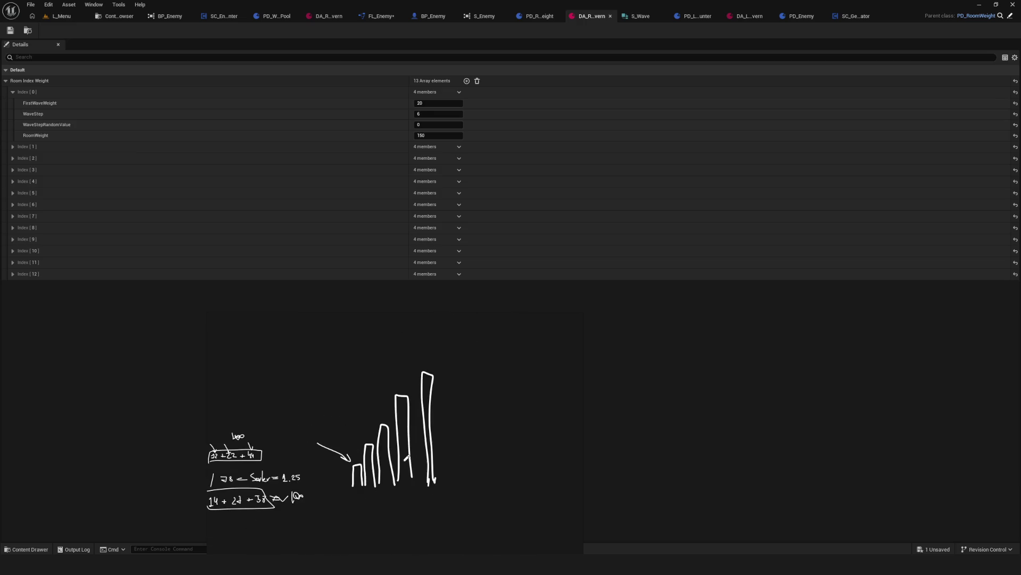
scroll(406, 458, up, 2)
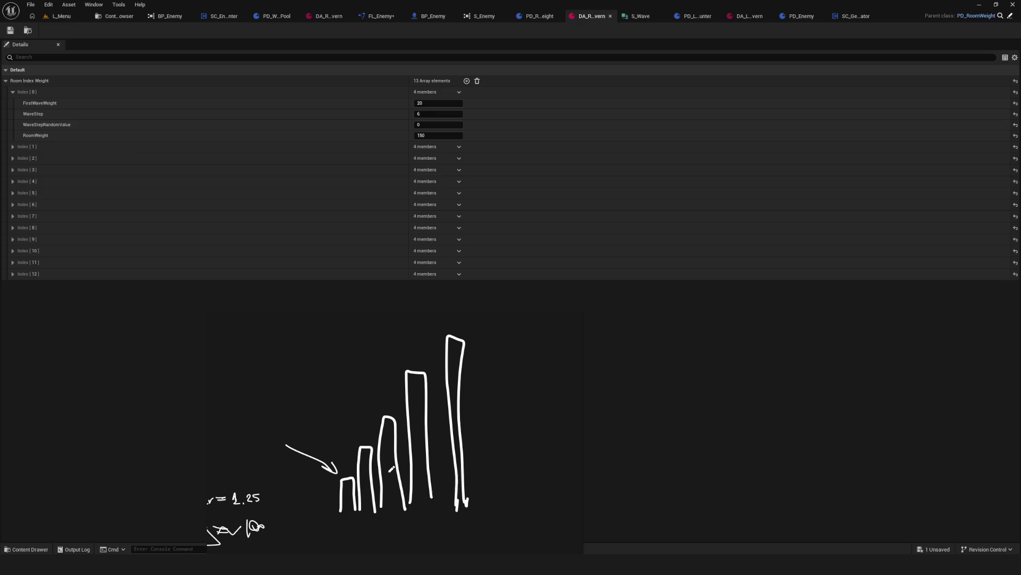
drag(320, 466, 339, 472)
scroll(351, 473, down, 1)
scroll(405, 435, up, 1)
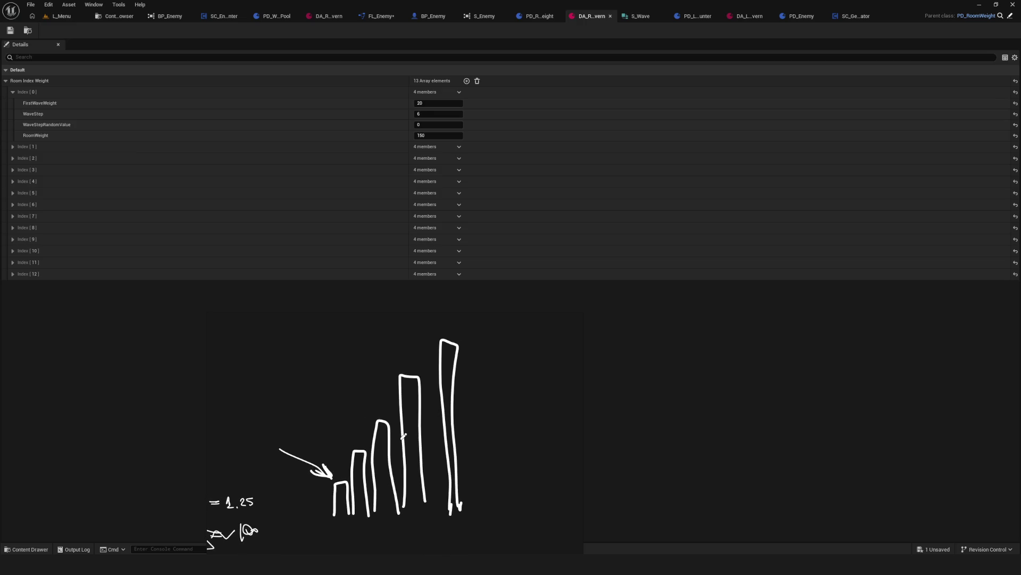
scroll(352, 453, up, 1)
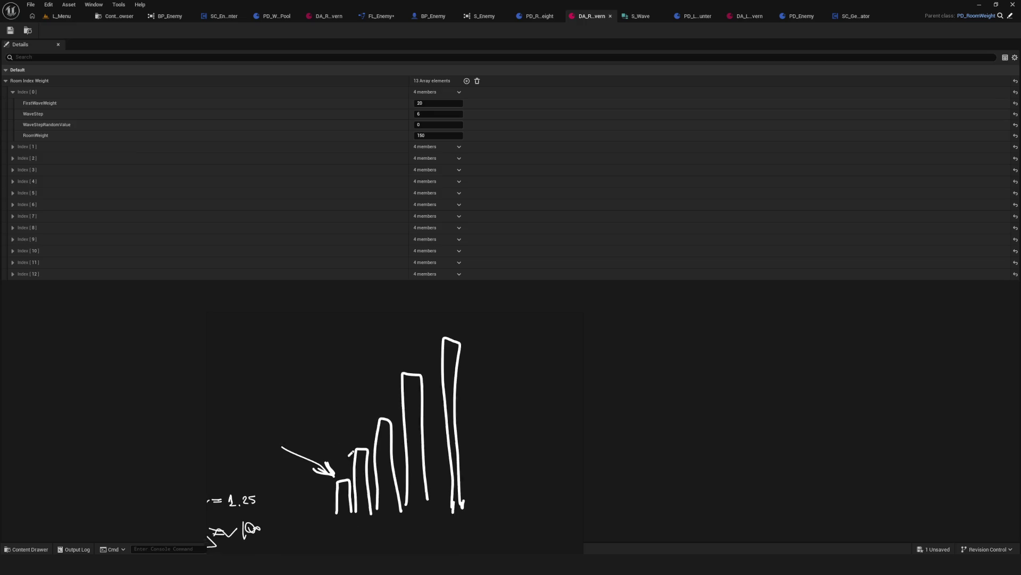
scroll(349, 454, left, 2)
Step: Write a 'time' note above the bars, close the first bar's outline and label it 12
mouse_move(314, 372)
mouse_down()
mouse_move(321, 358)
mouse_move(337, 371)
mouse_move(367, 367)
mouse_up()
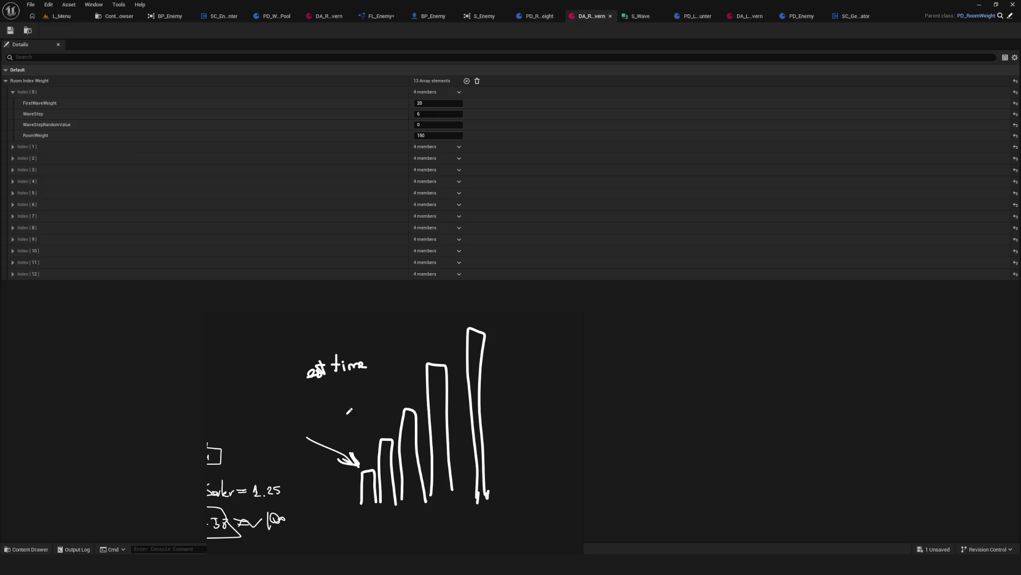
mouse_move(362, 503)
mouse_down()
mouse_move(373, 506)
mouse_move(375, 490)
mouse_up()
drag(364, 445, 372, 455)
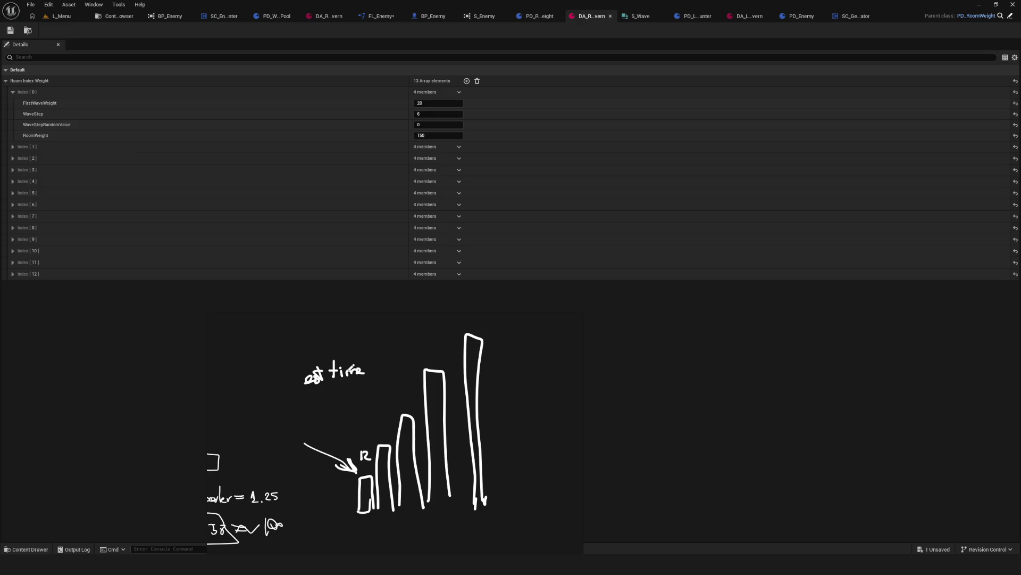
mouse_move(321, 363)
mouse_down()
mouse_move(317, 408)
mouse_move(352, 392)
mouse_move(372, 396)
mouse_up()
drag(366, 454, 371, 449)
Step: Mark a value over the second bar, add 9 with an arrow to the third bar, and mark bar bases
scroll(340, 431, right, 2)
scroll(335, 423, right, 1)
scroll(333, 419, right, 1)
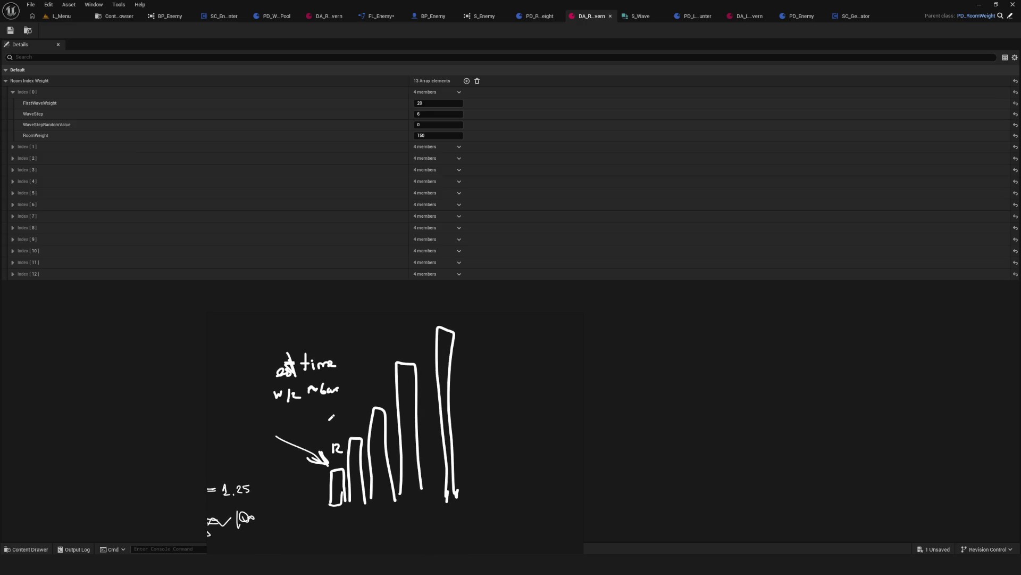
mouse_move(342, 428)
mouse_down()
mouse_move(361, 439)
mouse_move(358, 426)
mouse_up()
drag(358, 384, 375, 403)
drag(372, 390, 374, 387)
drag(372, 512, 414, 514)
drag(379, 409, 367, 406)
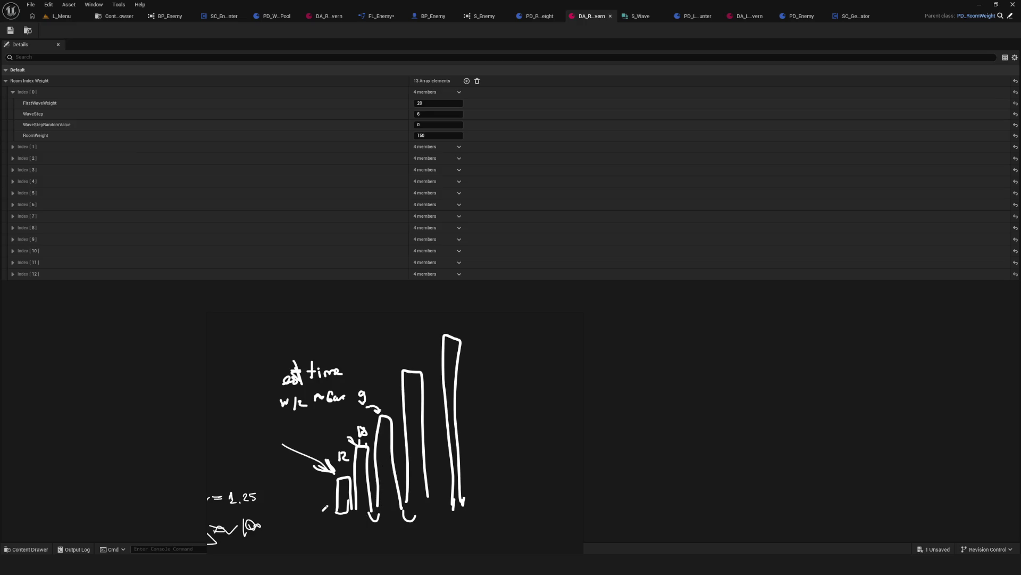
drag(290, 507, 326, 511)
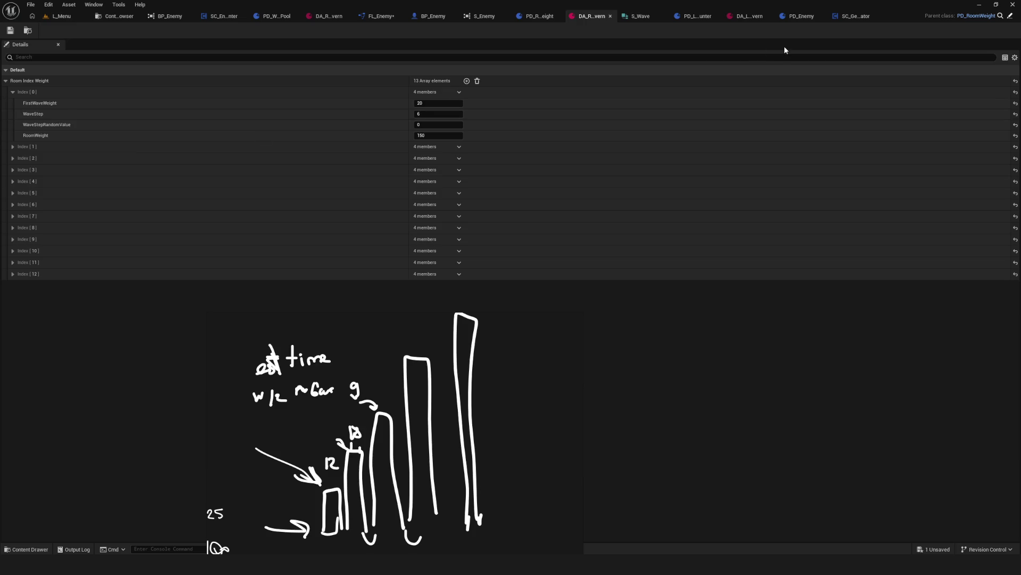
Step: Drag the sketch window to the lower right of the screen
drag(394, 318, 713, 301)
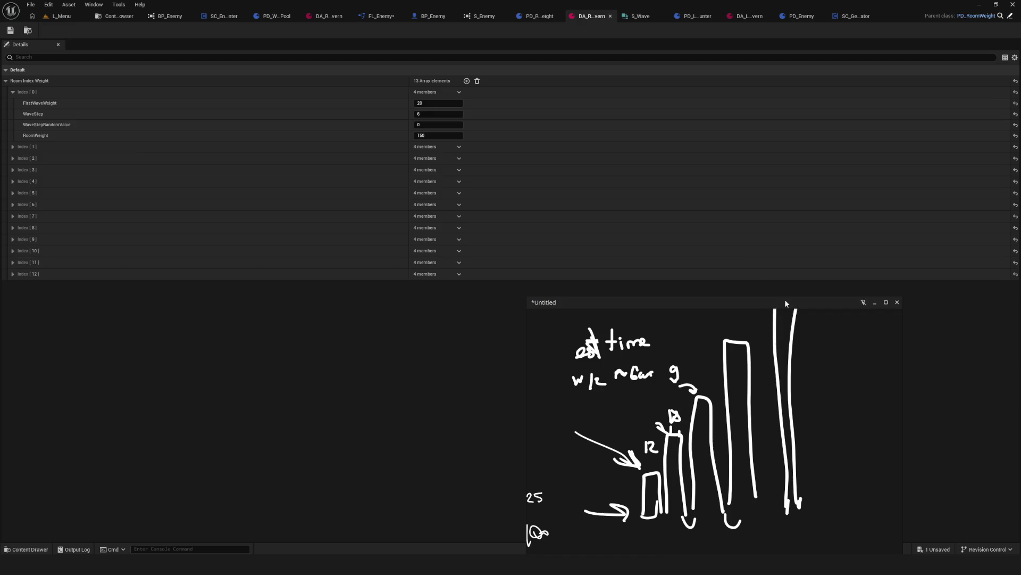
Step: Close the sketch, return to the FL_Enemy blueprint and recentre its graph
click(873, 300)
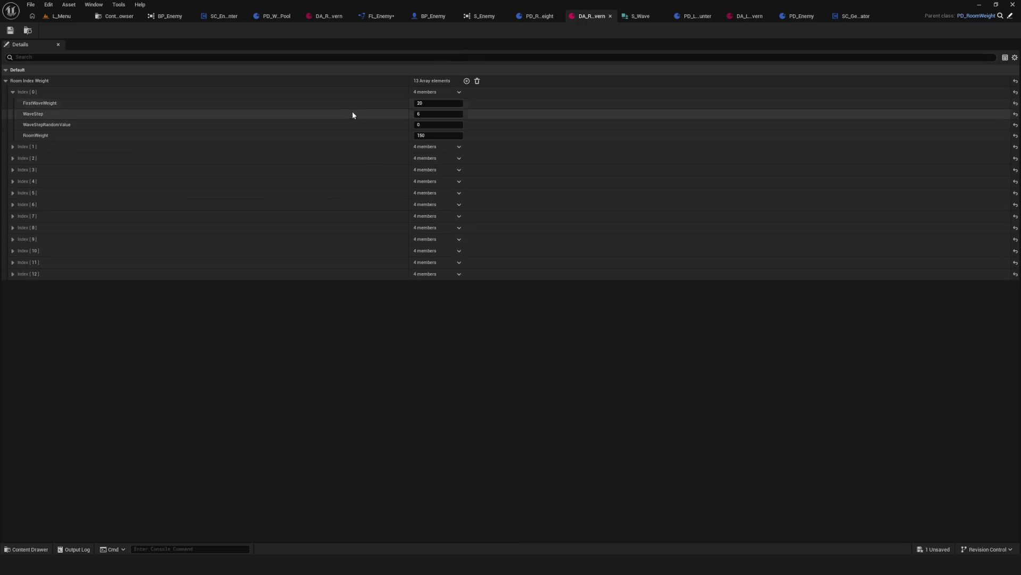
click(381, 16)
click(66, 31)
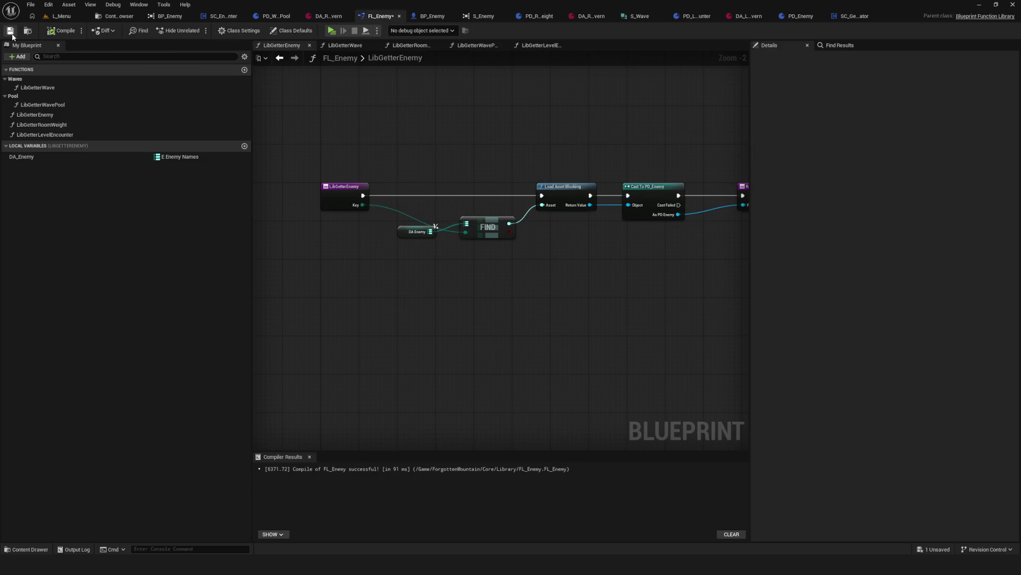
key(Home)
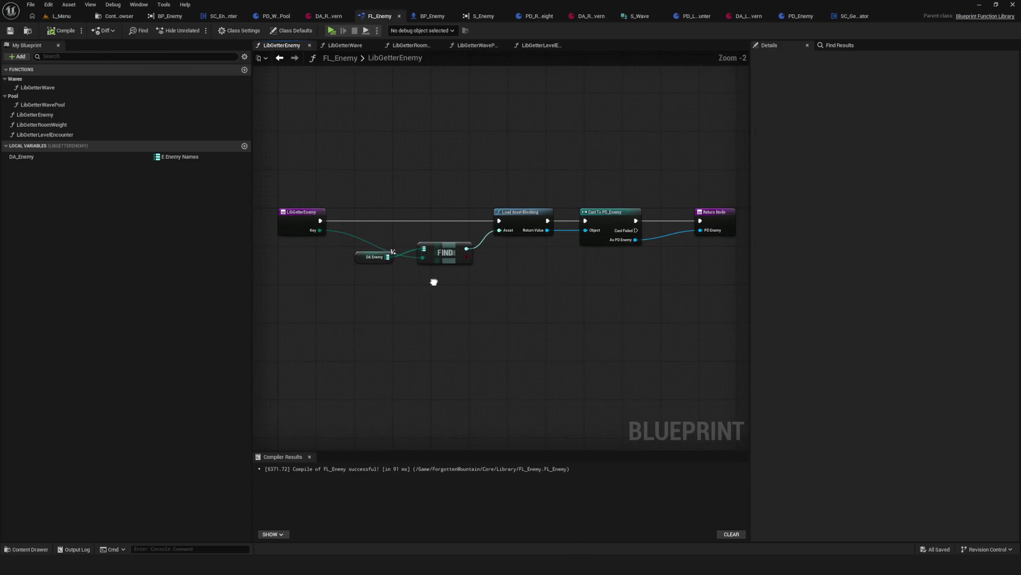
mouse_move(458, 280)
mouse_down()
mouse_move(410, 286)
mouse_move(480, 295)
mouse_move(452, 299)
mouse_move(467, 299)
mouse_up()
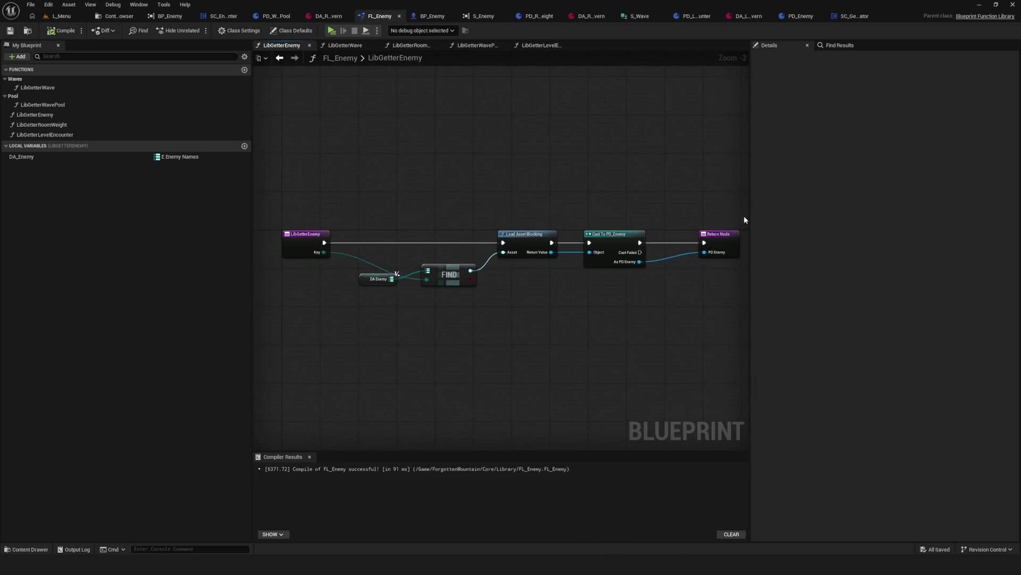
drag(751, 213, 876, 221)
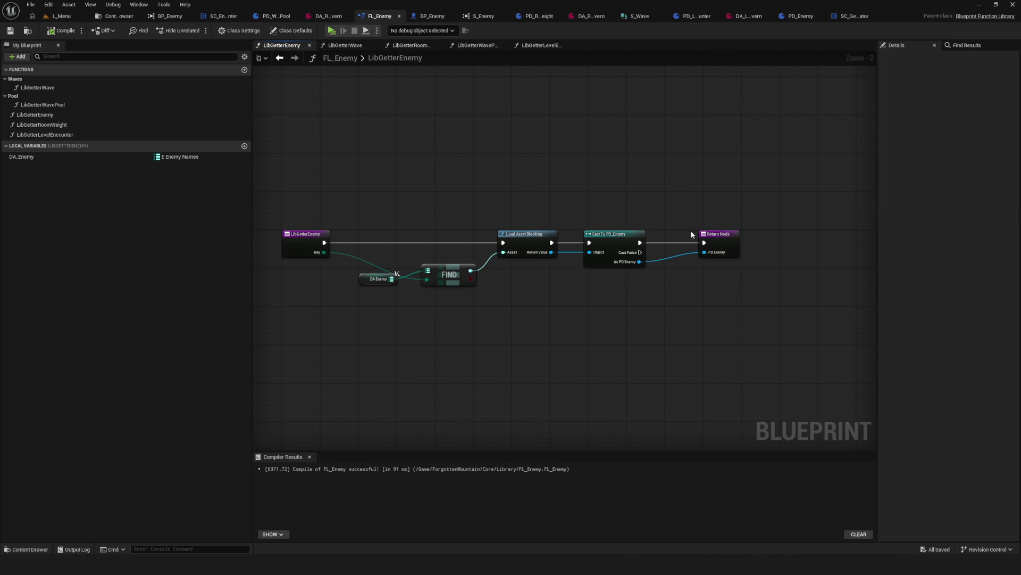
mouse_move(681, 233)
mouse_down()
mouse_move(746, 211)
mouse_move(706, 230)
mouse_up()
Step: Reposition the DA Enemy and FIND nodes in LibGetterEnemy and frame all nodes
drag(410, 247, 442, 305)
scroll(433, 272, up, 2)
drag(388, 283, 396, 271)
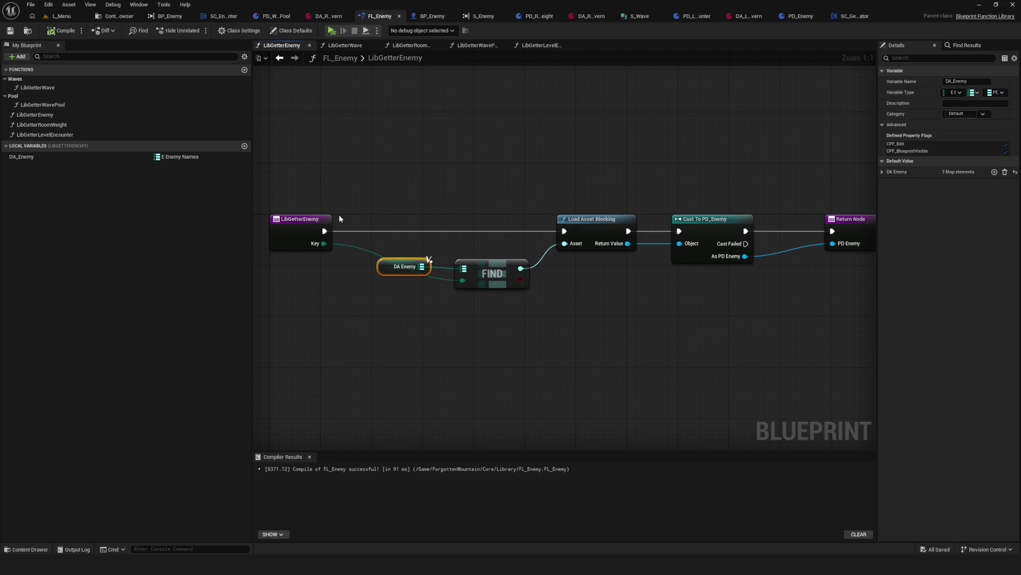
scroll(340, 215, down, 5)
scroll(392, 224, up, 5)
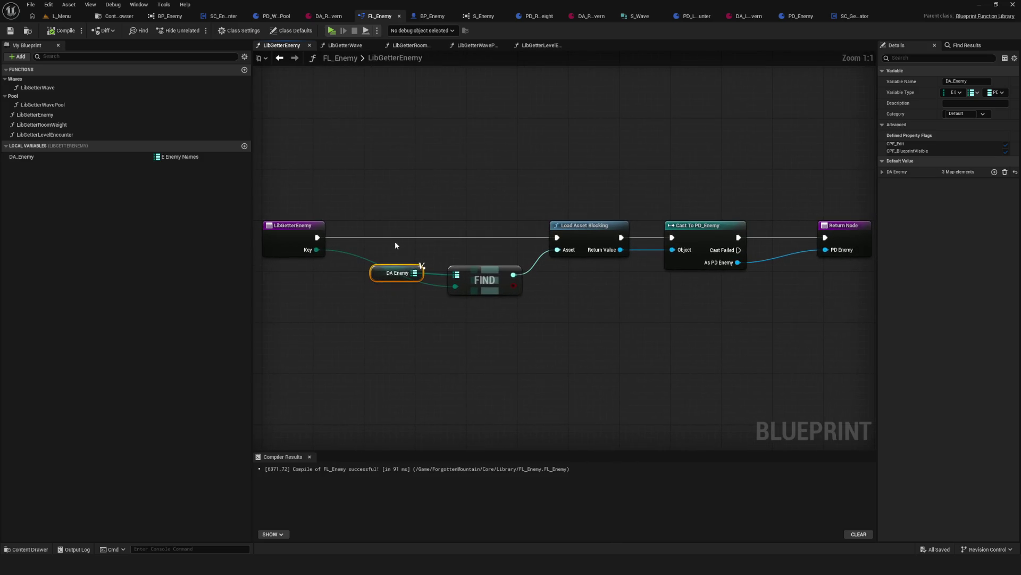
shift+click(483, 286)
drag(484, 286, 477, 279)
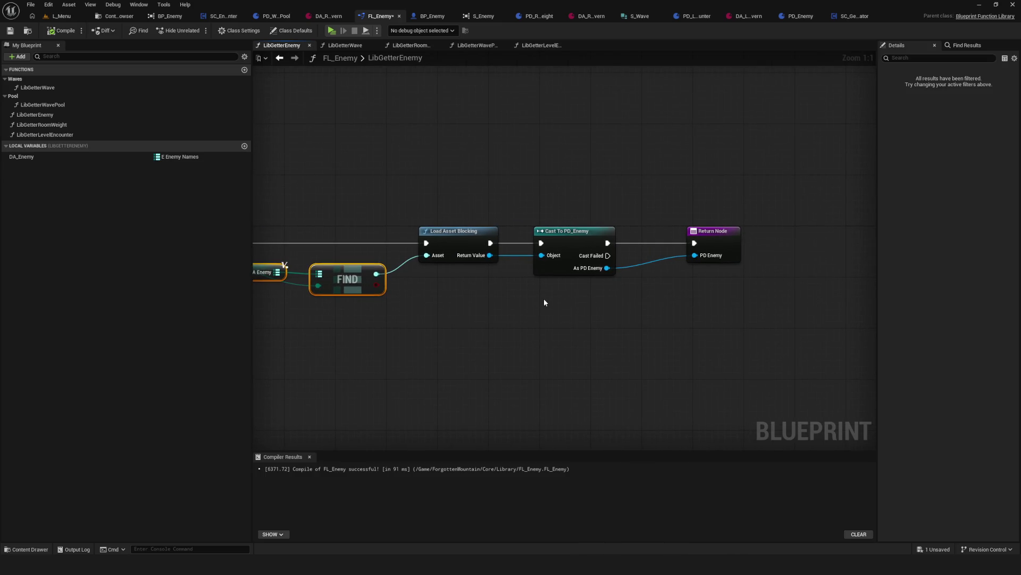
key(Home)
Step: Compile and save the FL_Enemy blueprint
click(60, 32)
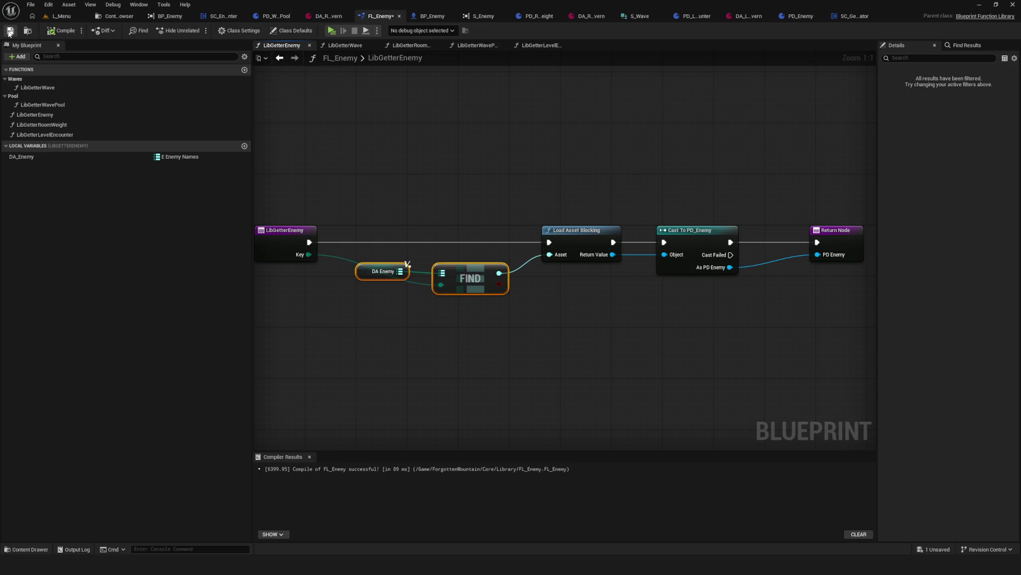
click(10, 30)
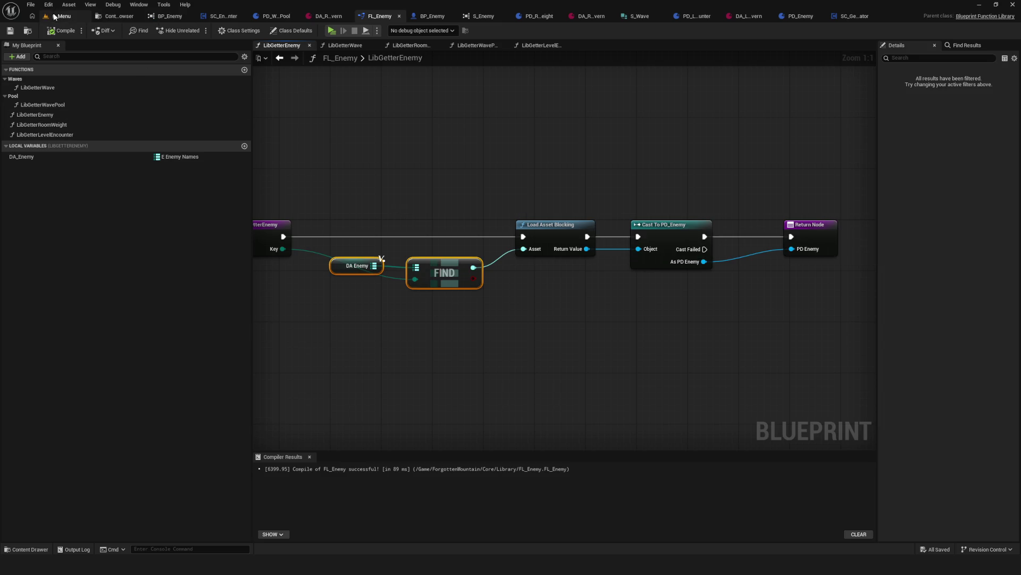
click(112, 17)
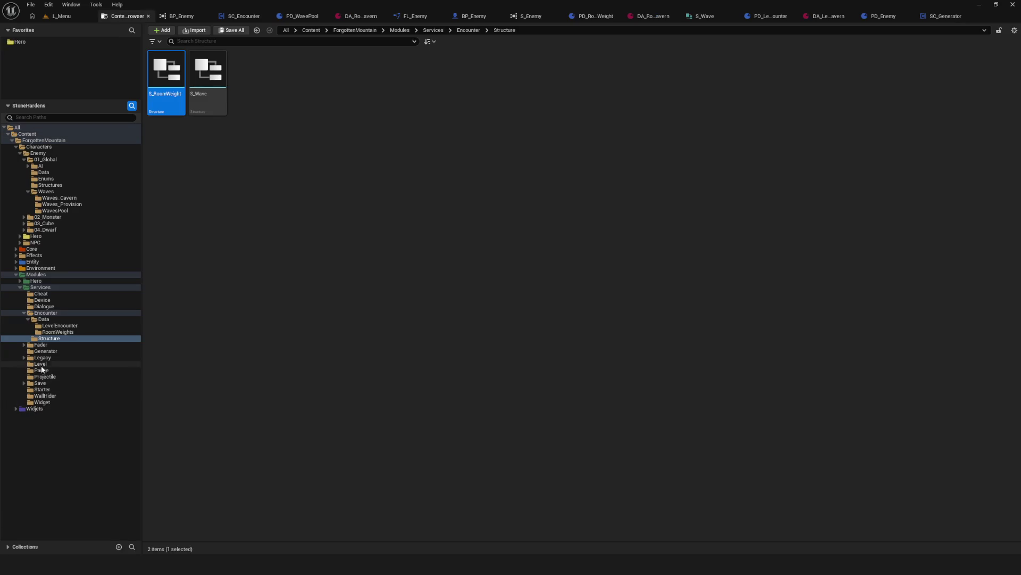
Step: Expand the Widjets folder and browse its WBP, Compositions and Loading subfolders
click(16, 408)
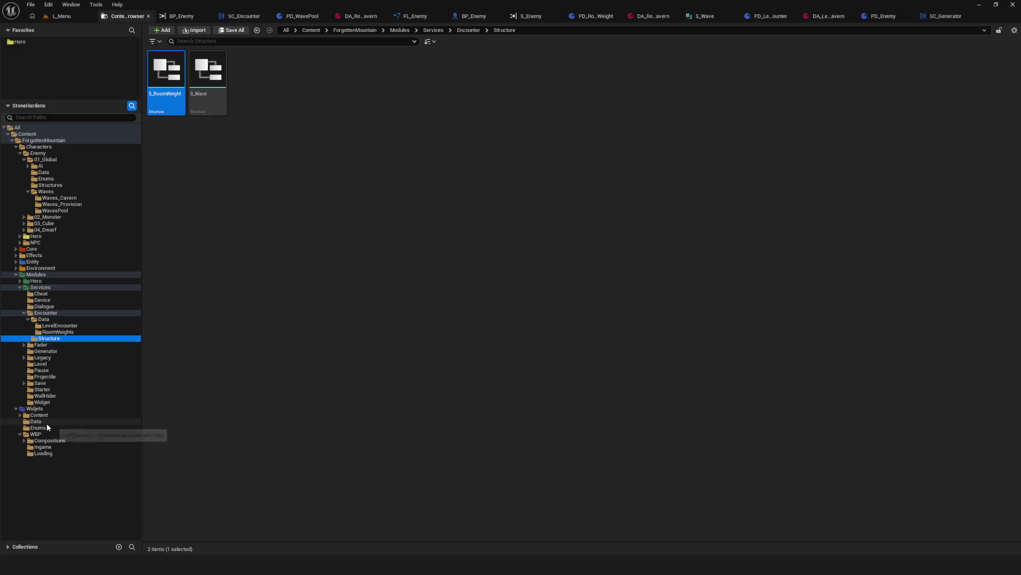
click(20, 415)
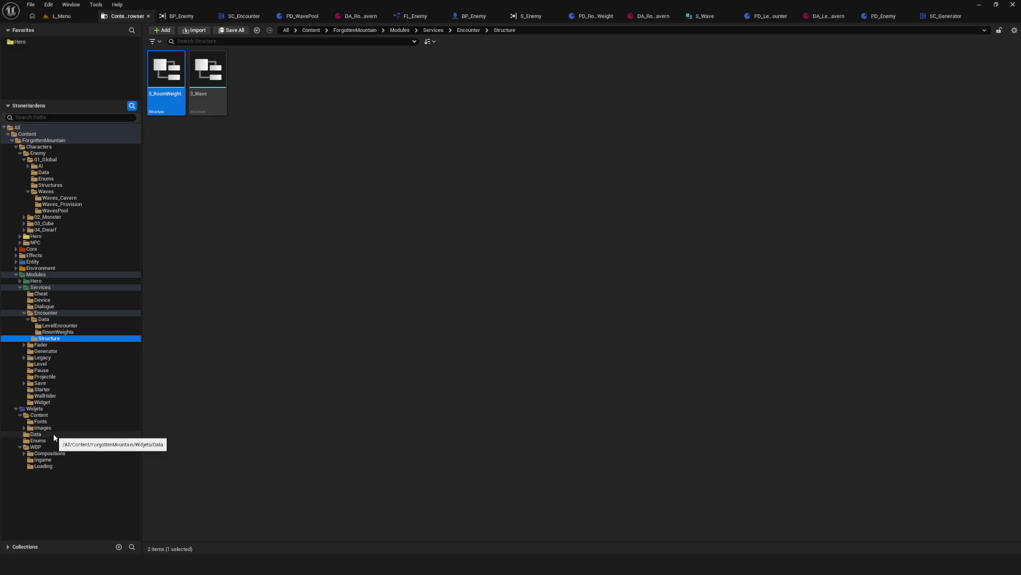
click(44, 448)
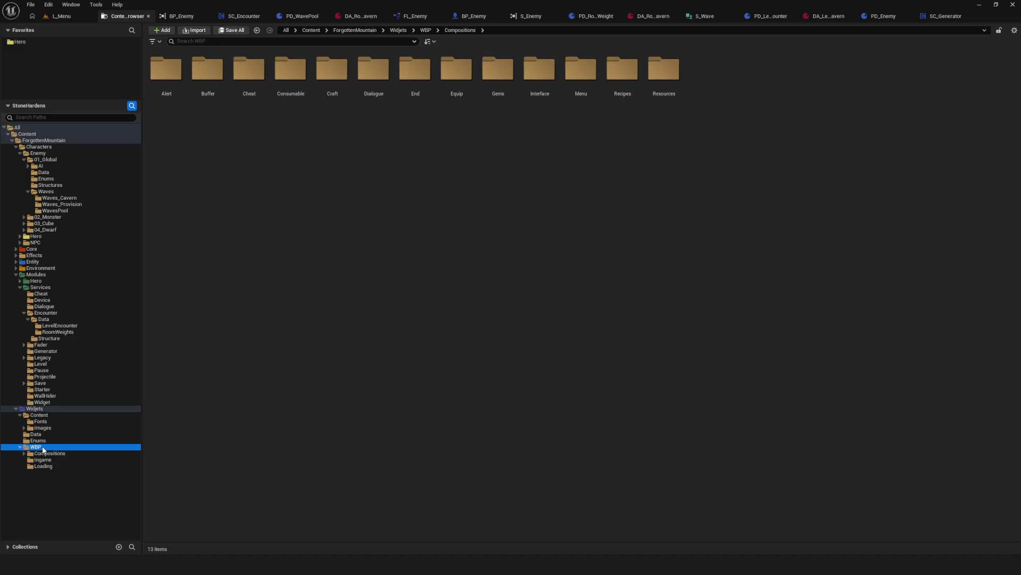
click(53, 453)
click(47, 467)
click(57, 454)
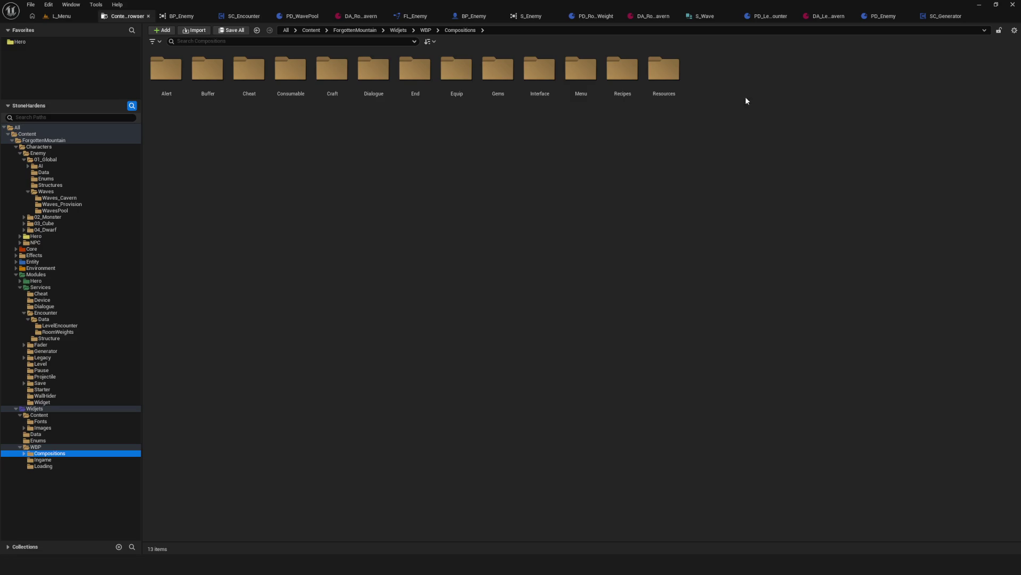
Step: Navigate through Widjets Content, Images and WBP back to the Loading folder's widgets
click(57, 409)
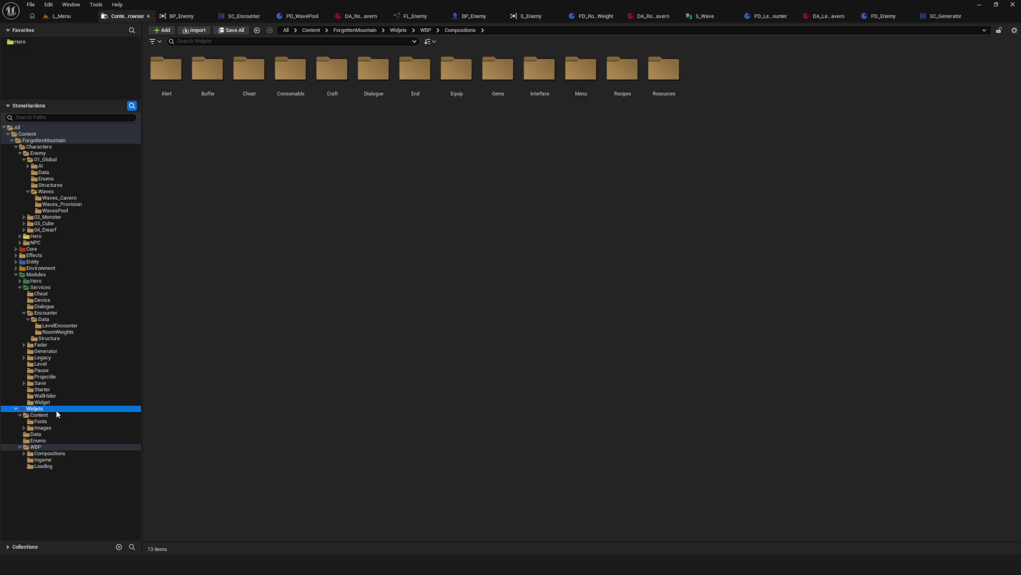
click(53, 421)
click(36, 434)
click(43, 428)
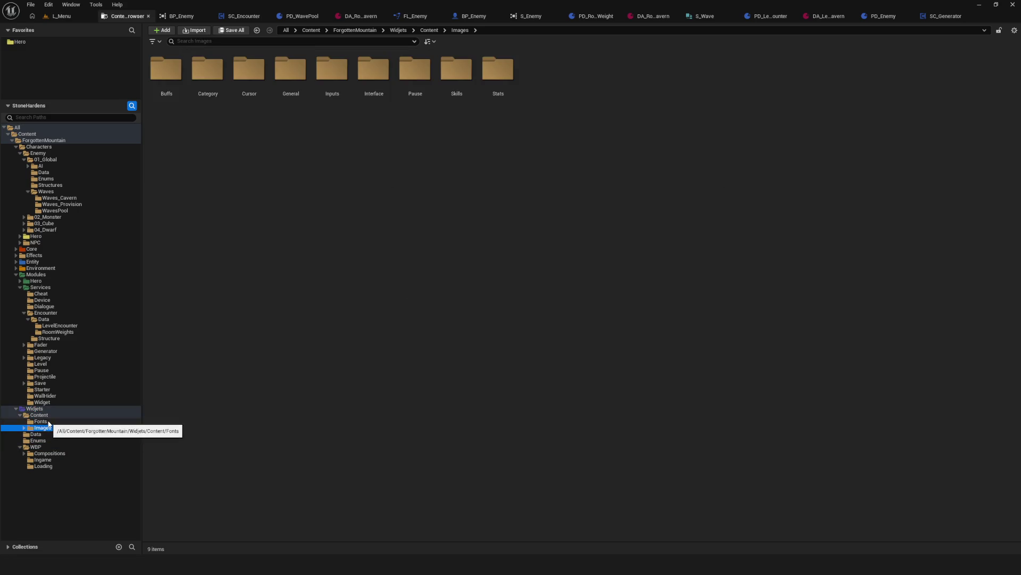
click(45, 415)
click(62, 460)
click(50, 448)
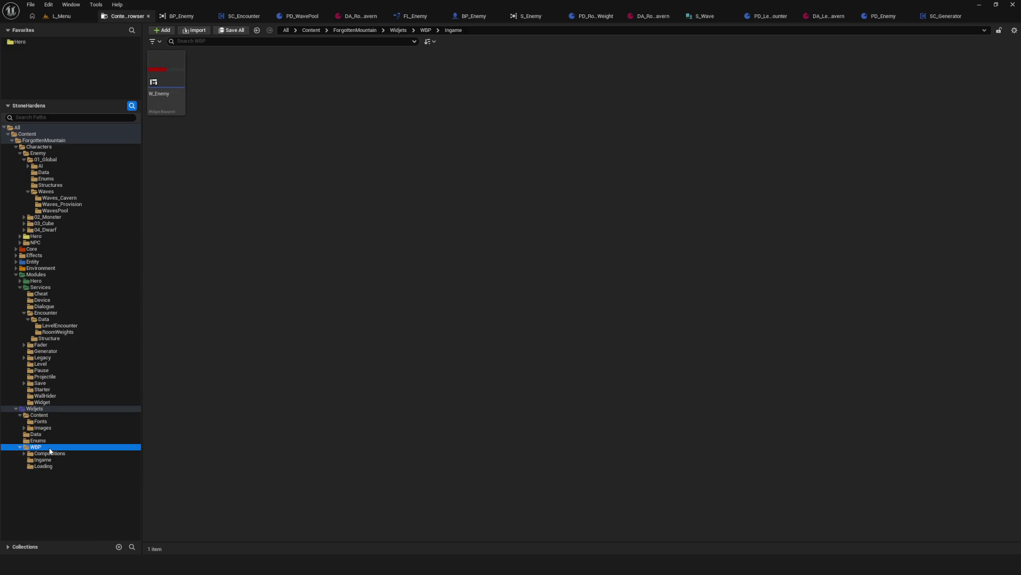
click(53, 454)
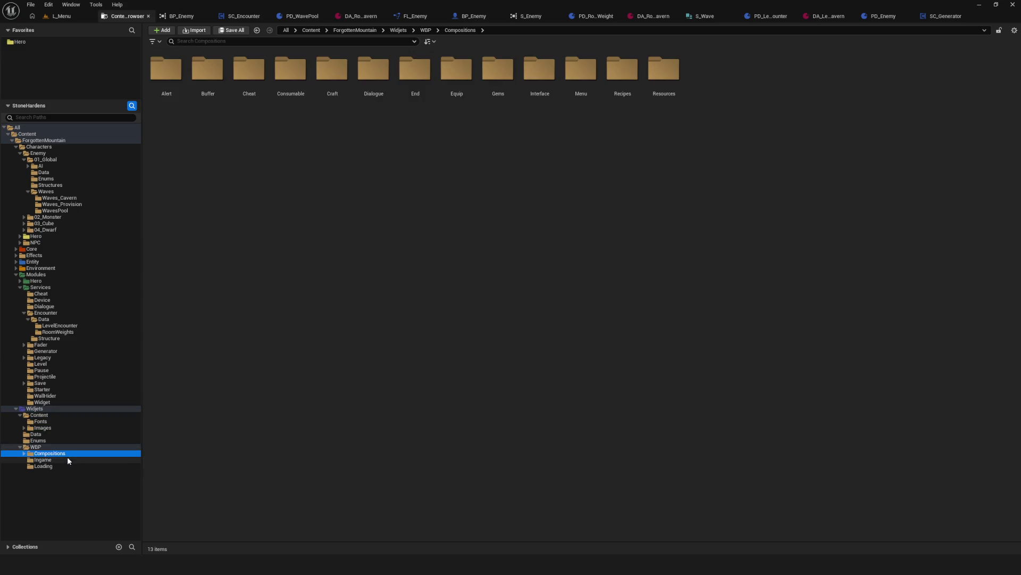
click(56, 466)
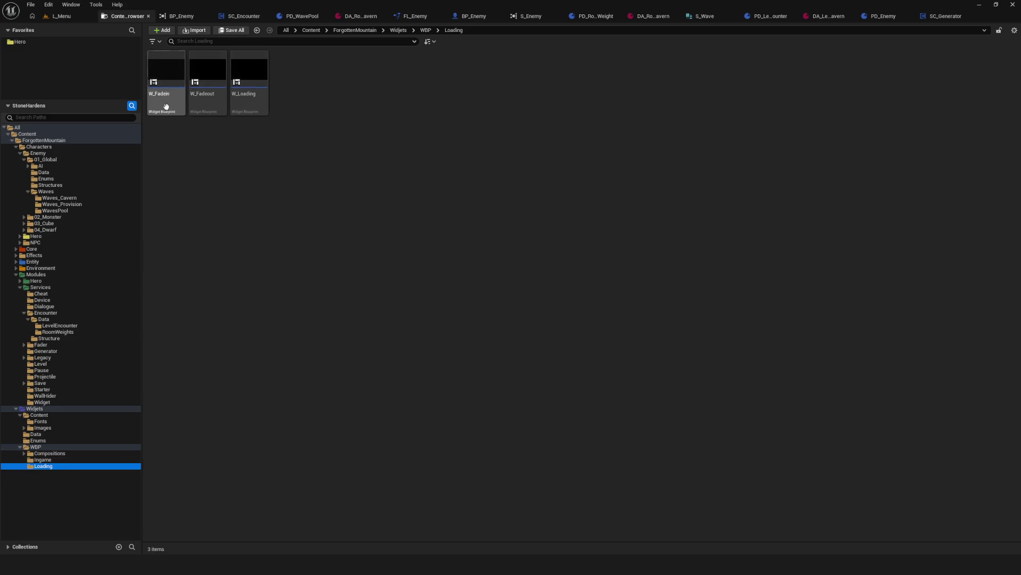
Step: Open W_Fadein, select its Fadein animation and scrub the timeline to preview it
click(172, 92)
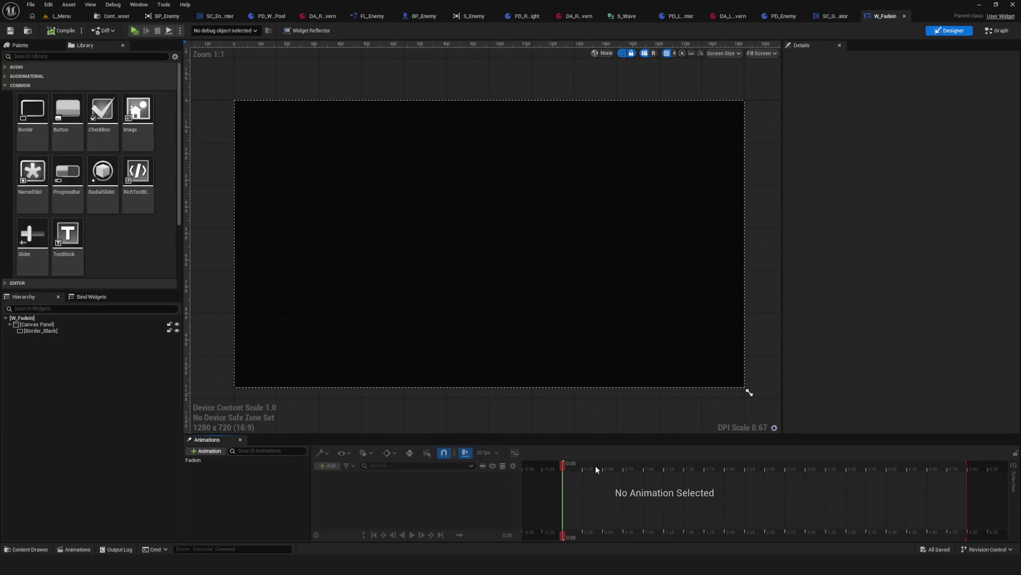
scroll(333, 324, down, 6)
scroll(342, 290, up, 4)
click(245, 461)
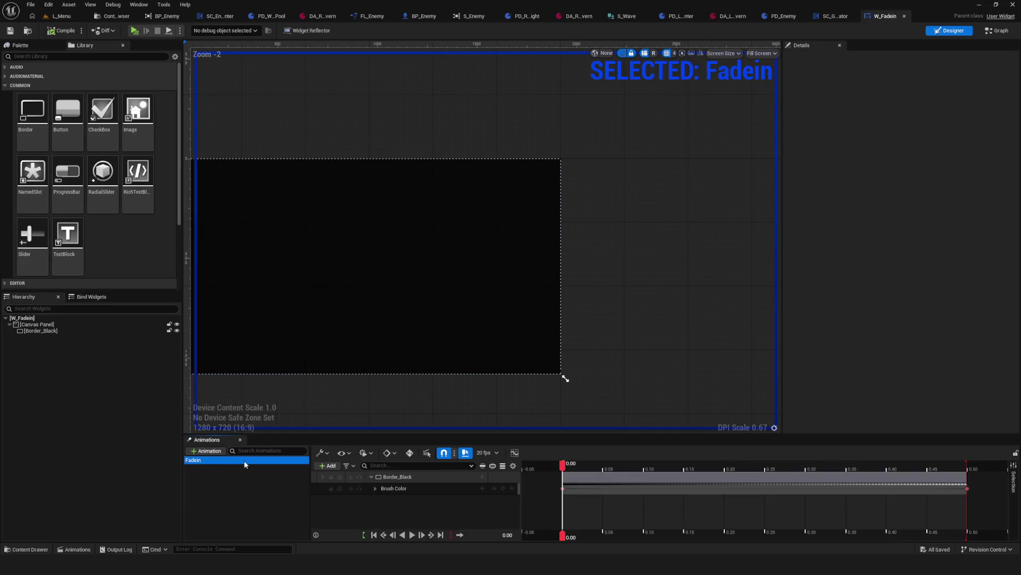
scroll(602, 495, down, 5)
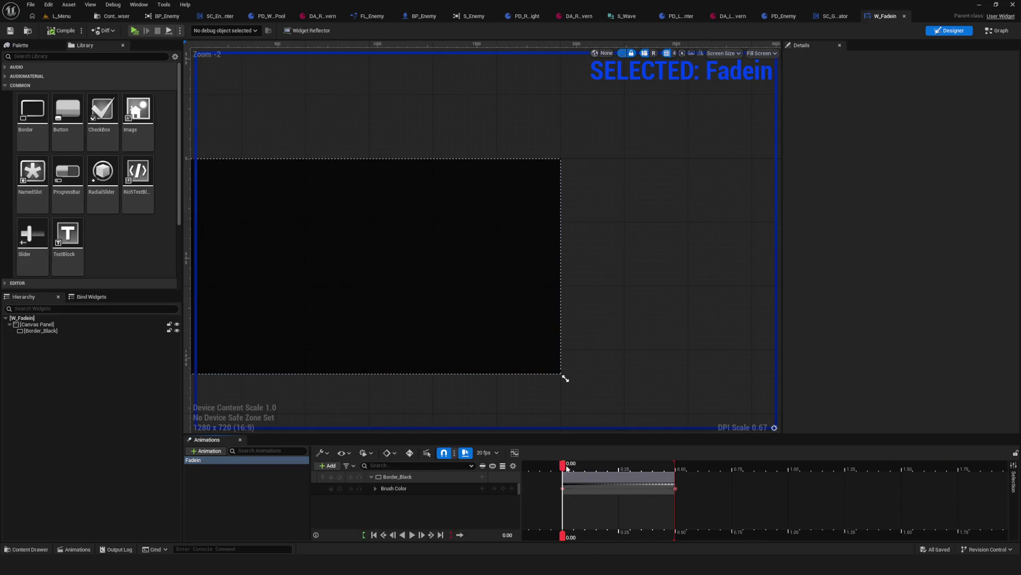
mouse_move(568, 468)
mouse_down()
mouse_move(684, 471)
mouse_move(550, 472)
mouse_move(699, 482)
mouse_move(552, 481)
mouse_move(678, 482)
mouse_move(554, 483)
mouse_move(562, 483)
mouse_up()
click(112, 16)
Step: Open W_Fadeout, scrub its Fadeout animation to 0.15 s and play it
click(219, 79)
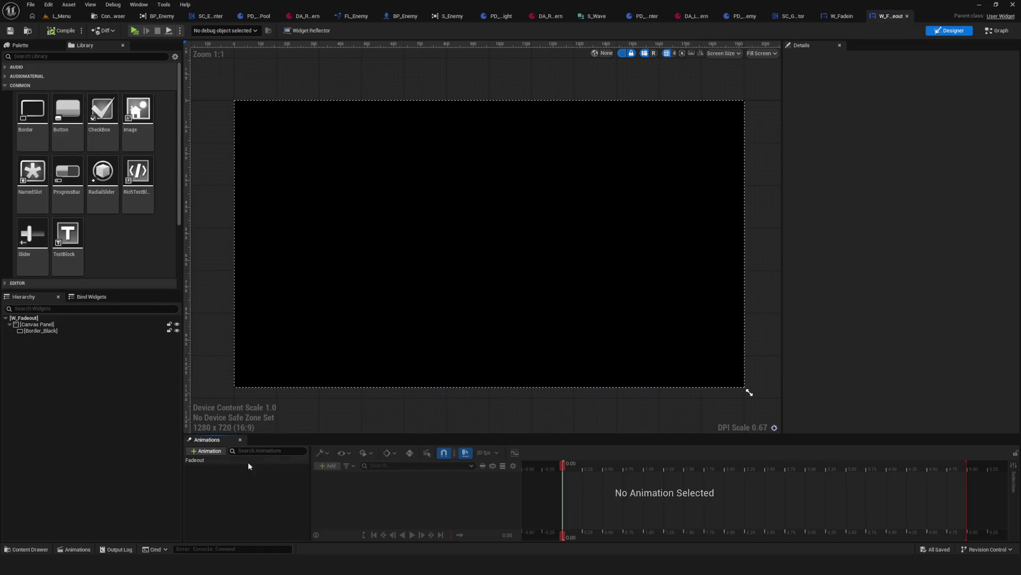
click(228, 461)
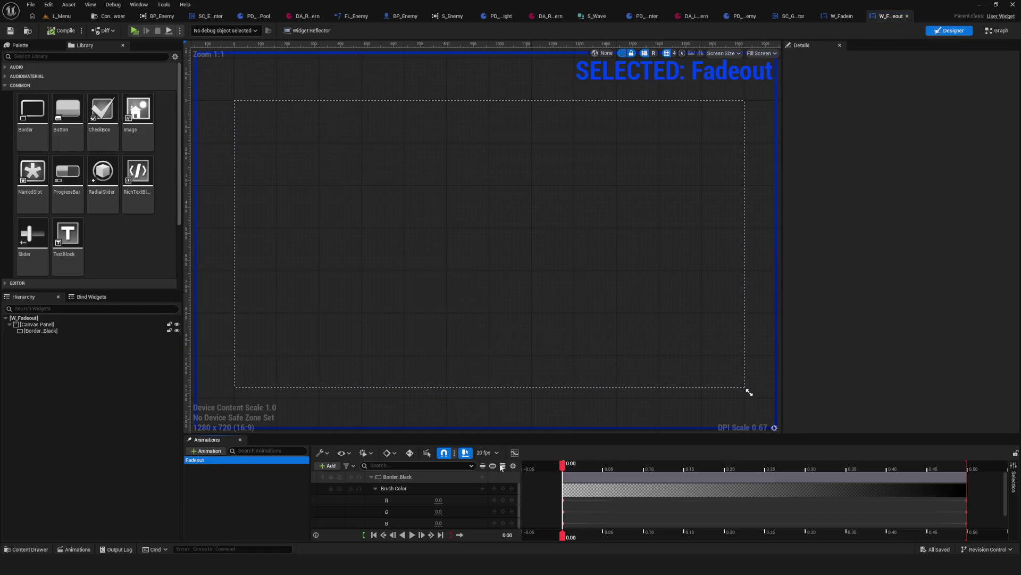
drag(562, 464, 684, 464)
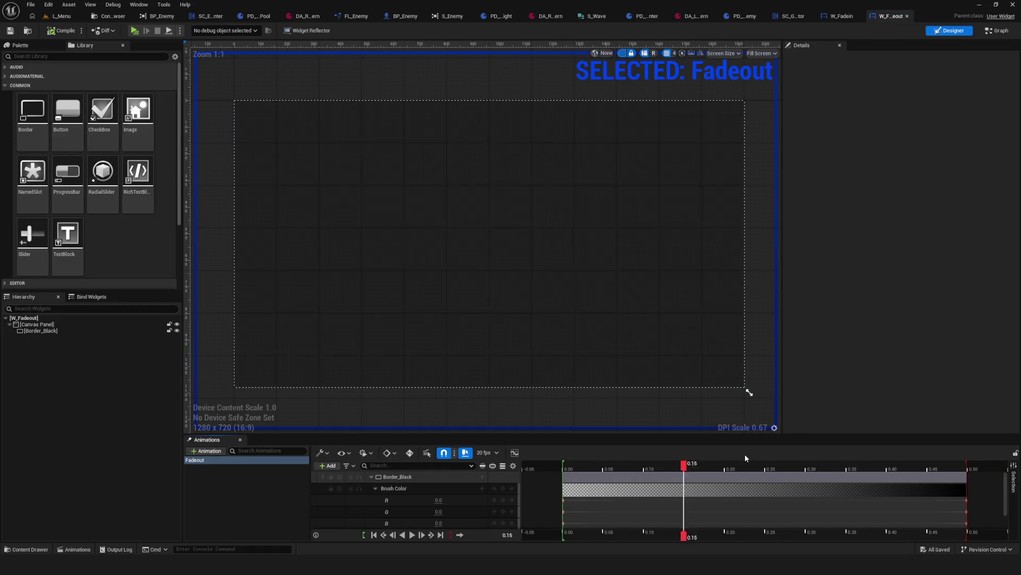
key(space)
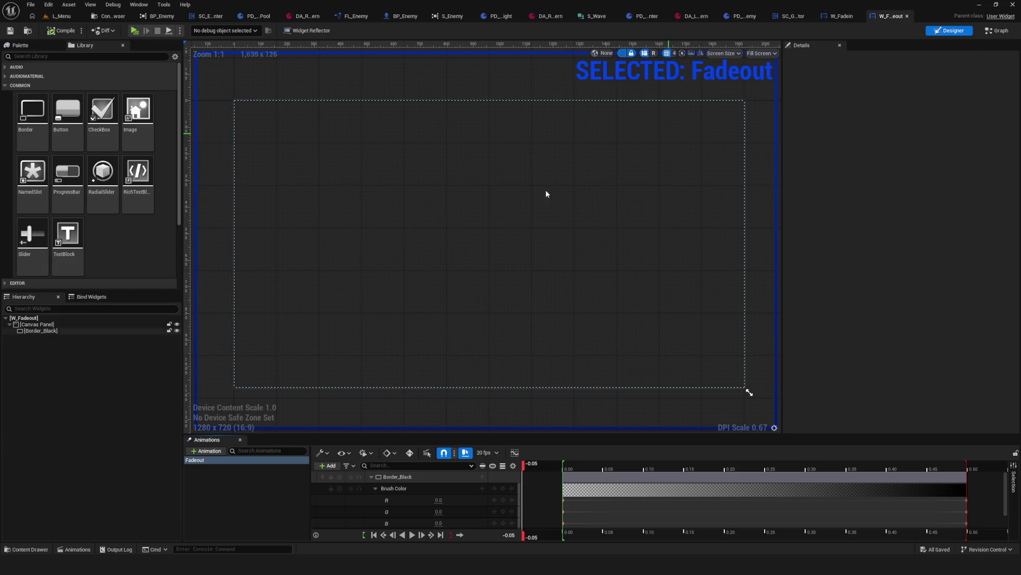
Step: Close the W_Fadeout and W_Fadein editor tabs
click(907, 16)
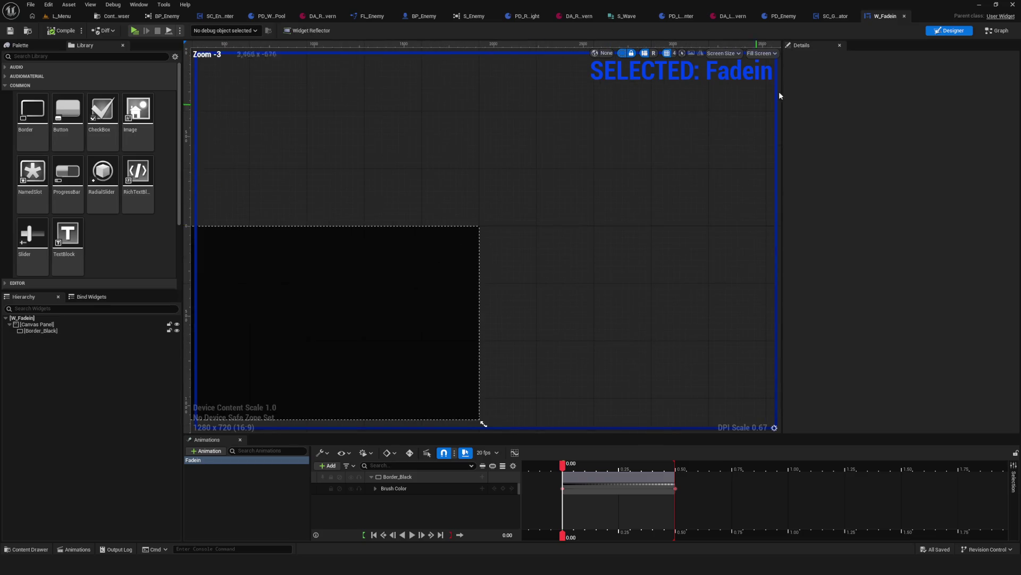
click(904, 16)
scroll(404, 264, down, 5)
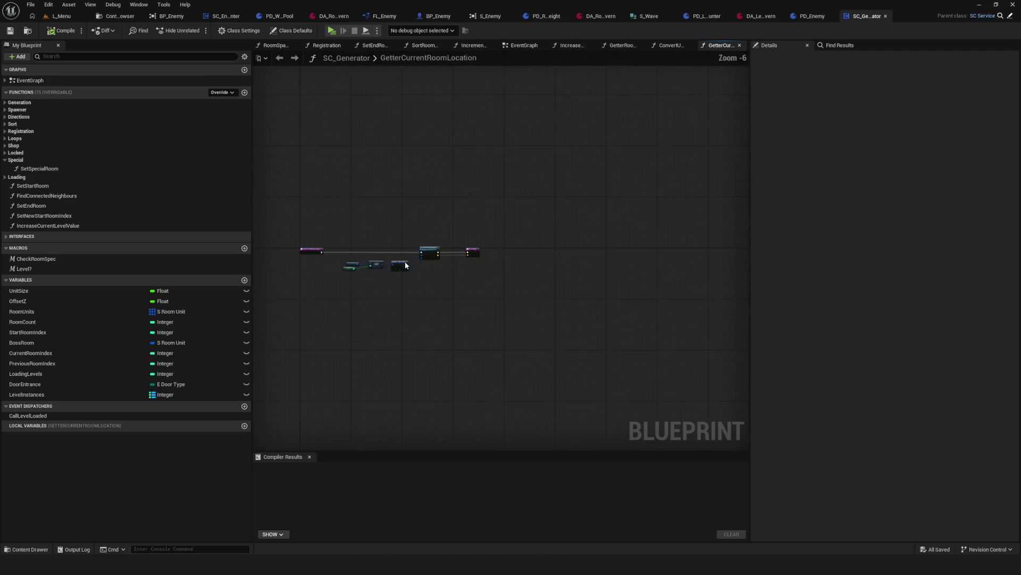
Step: Save all assets and pan the SC_Generator graph to the >= node and While Loop
click(10, 30)
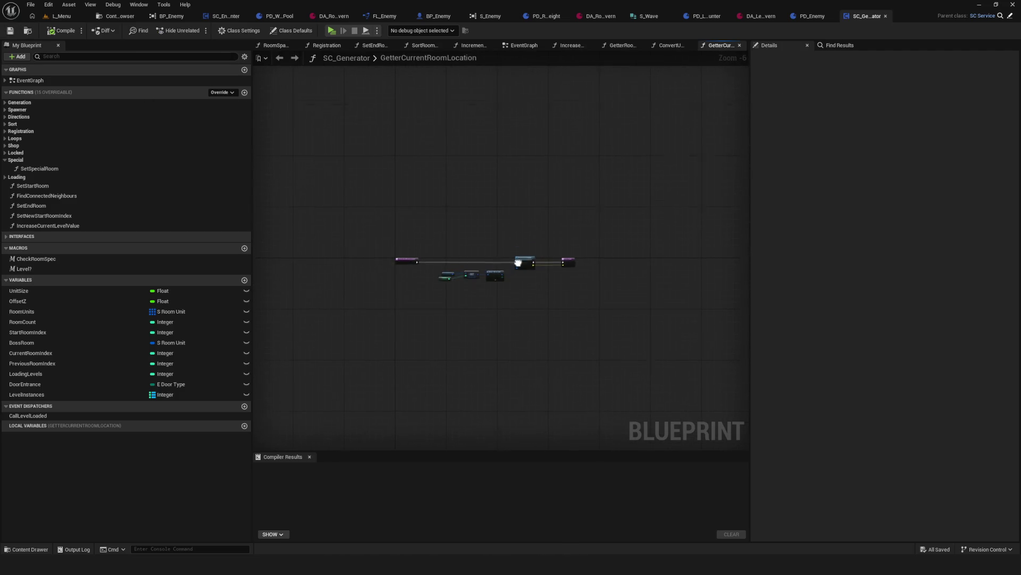
drag(517, 262, 513, 273)
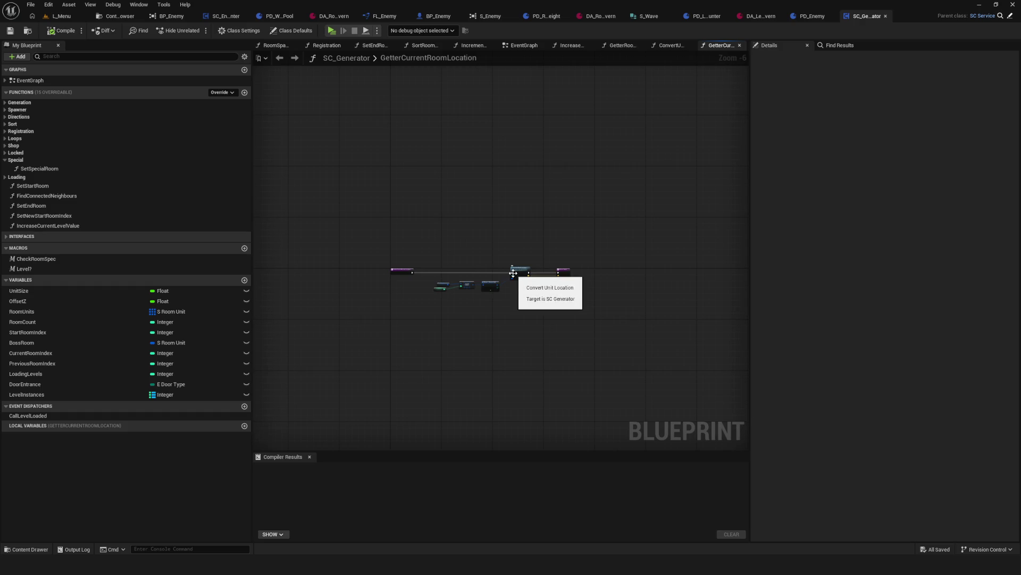
scroll(503, 292, up, 4)
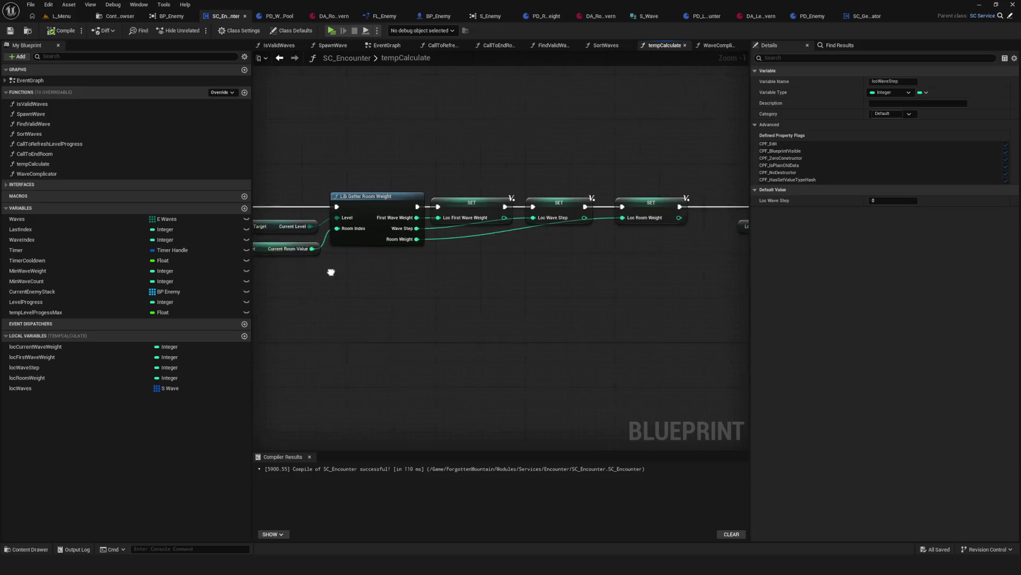
drag(614, 281, 397, 275)
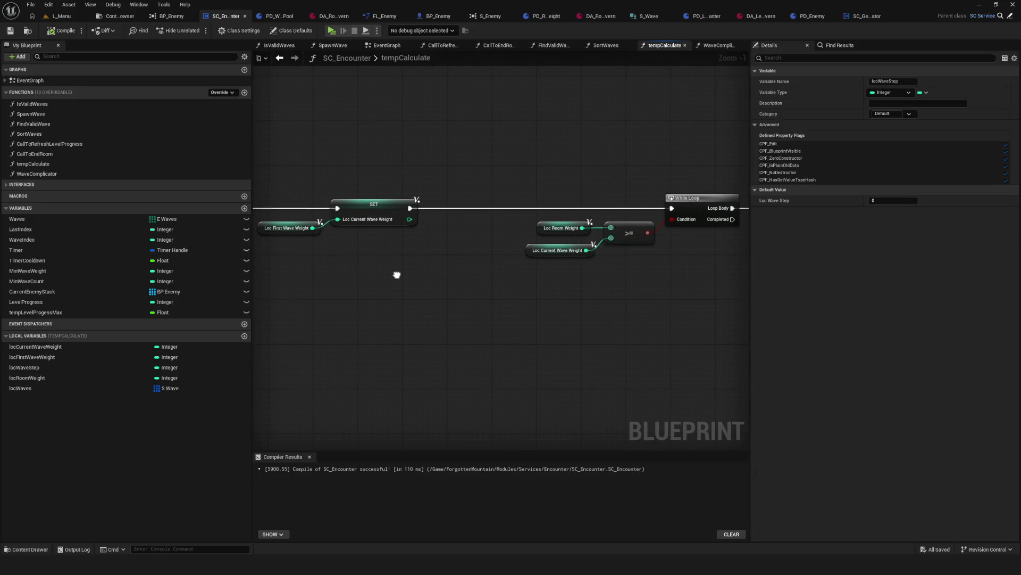
Step: Set the room weight asset's index 0 WaveStepRandomValue to 1 and save it
click(598, 19)
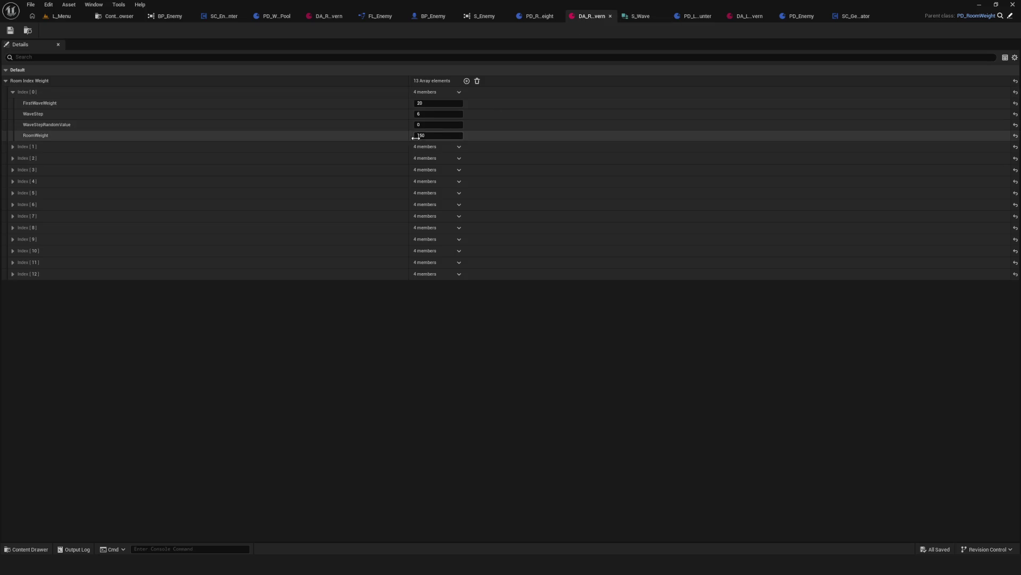
click(425, 125)
text(1)
key(Return)
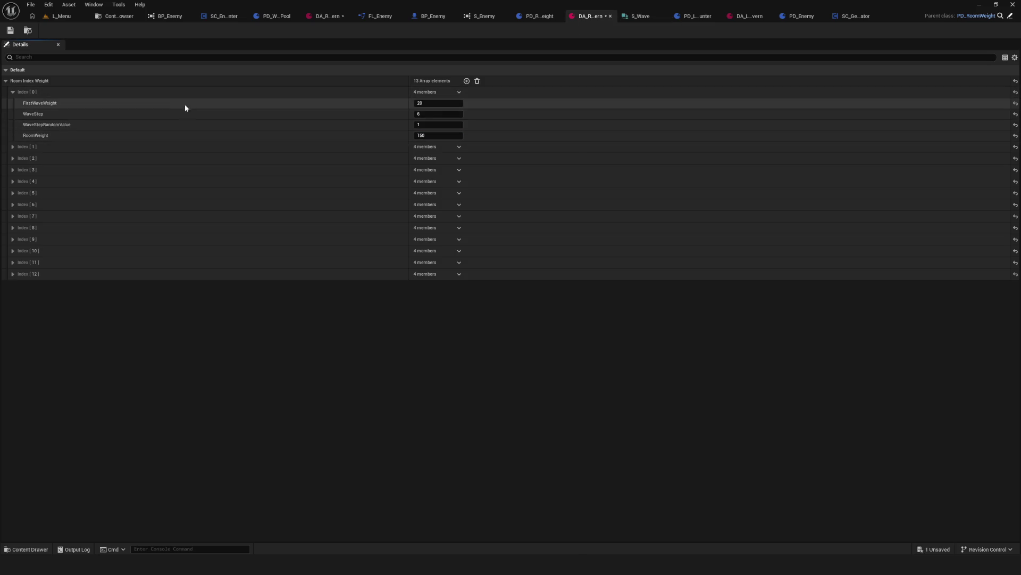
click(10, 31)
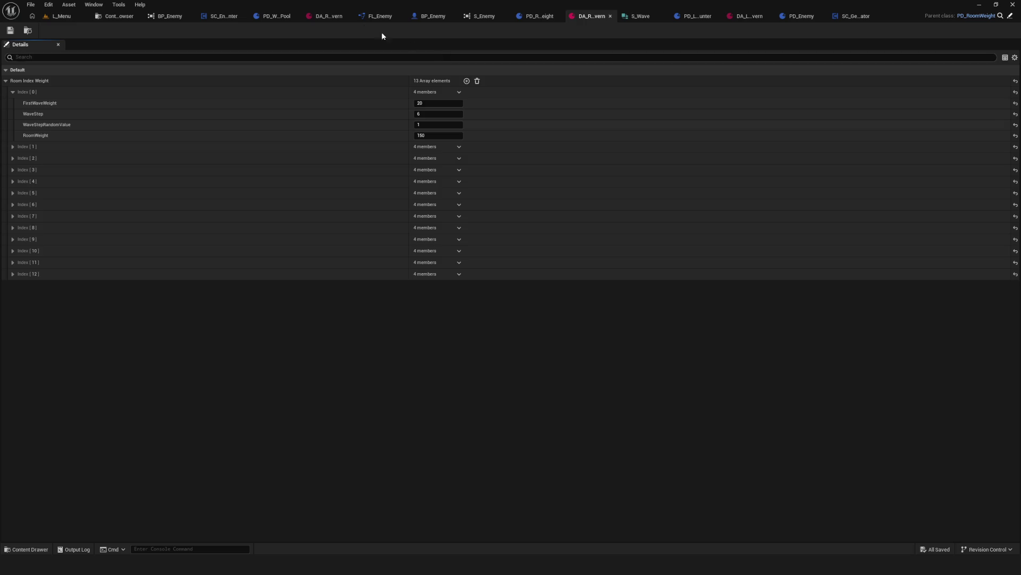
Step: In SC_Encounter's tempCalculate graph, select the SET nodes and move them right to make room
click(227, 19)
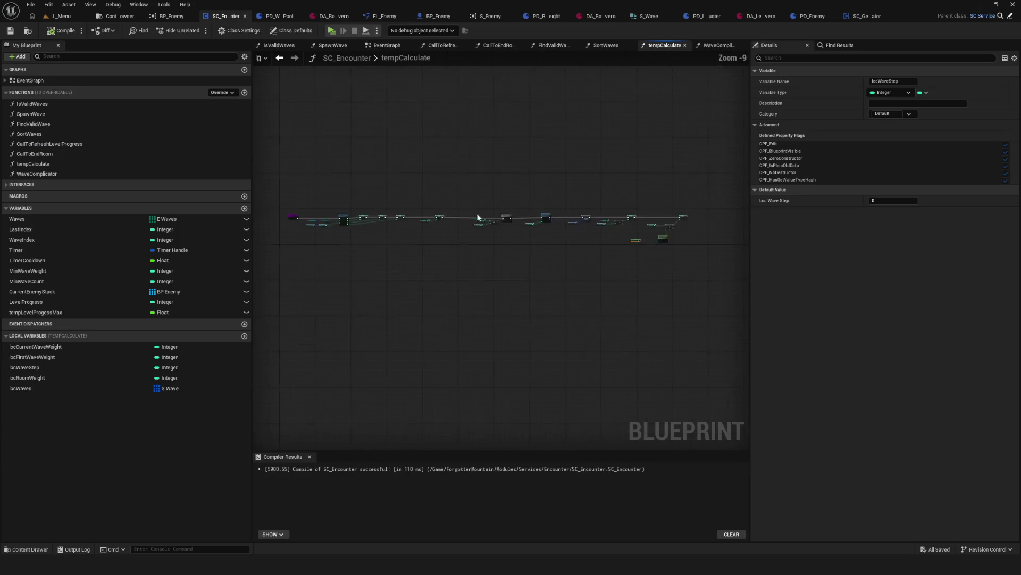
double_click(76, 174)
double_click(37, 164)
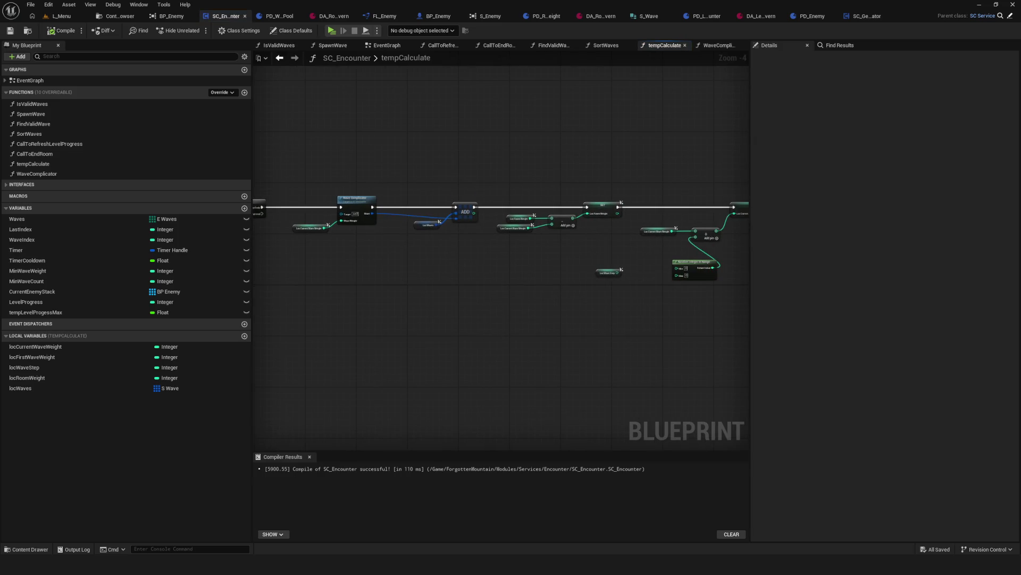
scroll(452, 291, up, 4)
drag(314, 226, 400, 297)
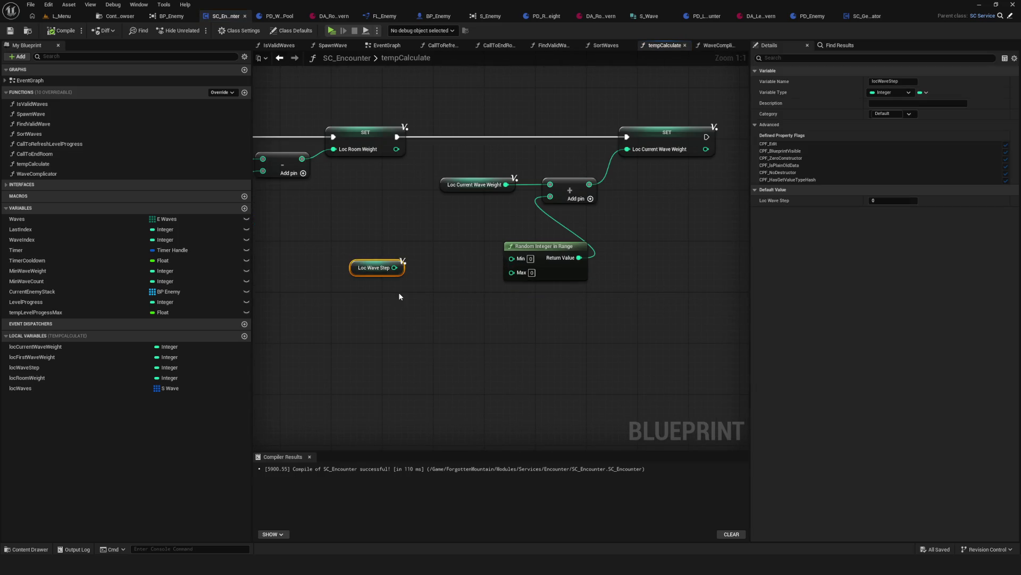
scroll(629, 286, down, 10)
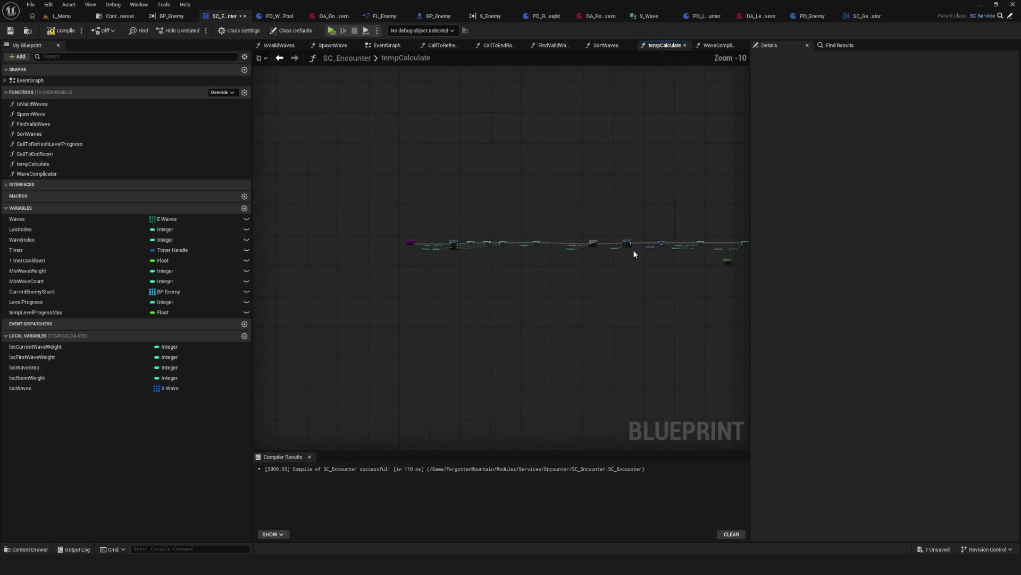
drag(633, 208, 295, 277)
scroll(556, 234, up, 7)
drag(556, 234, 622, 225)
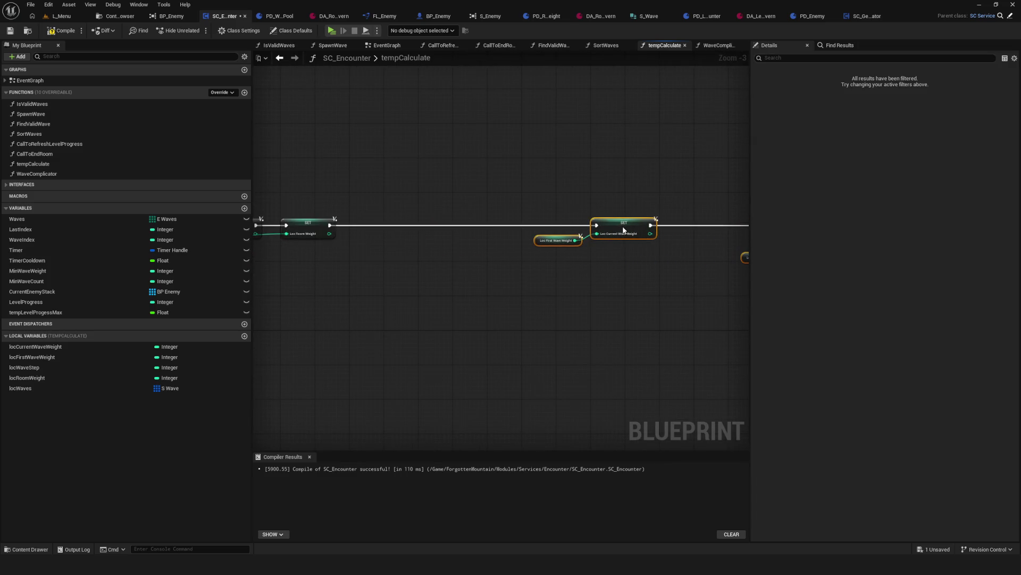
Step: Add a single Integer local variable named locWaveRandomValue to tempCalculate
click(245, 336)
click(166, 398)
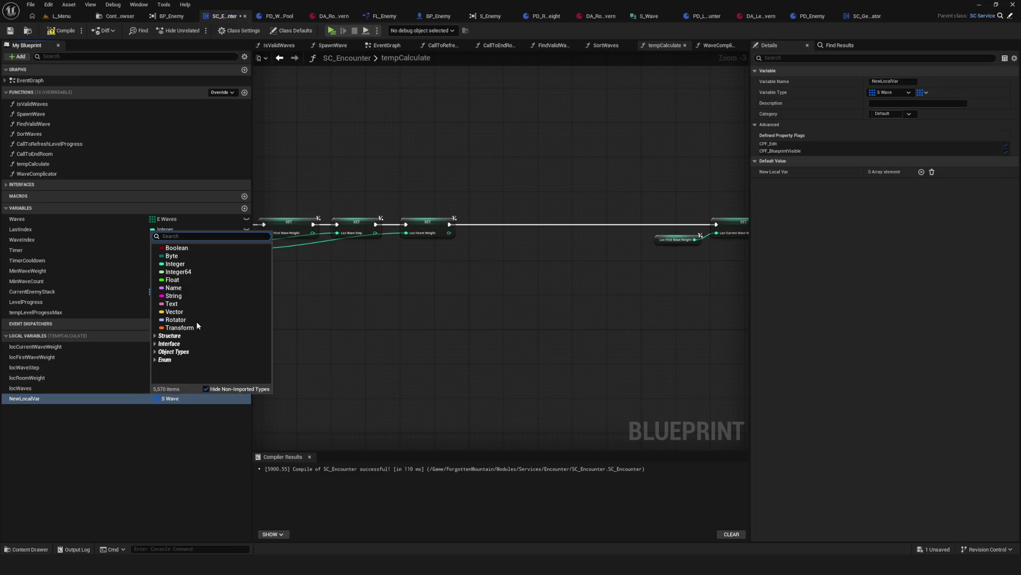
click(191, 265)
click(926, 91)
click(910, 102)
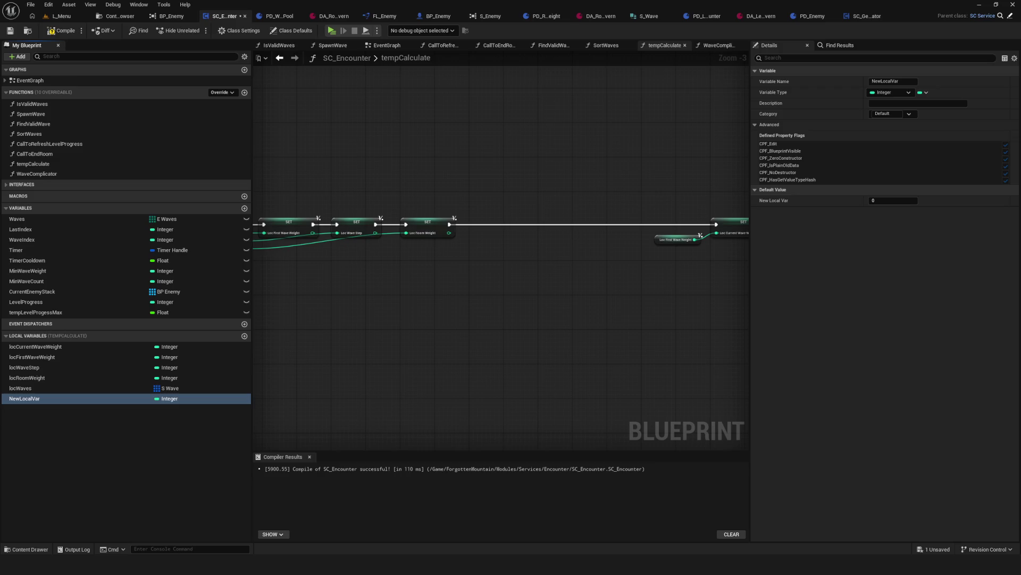
key(F2)
text(loc)
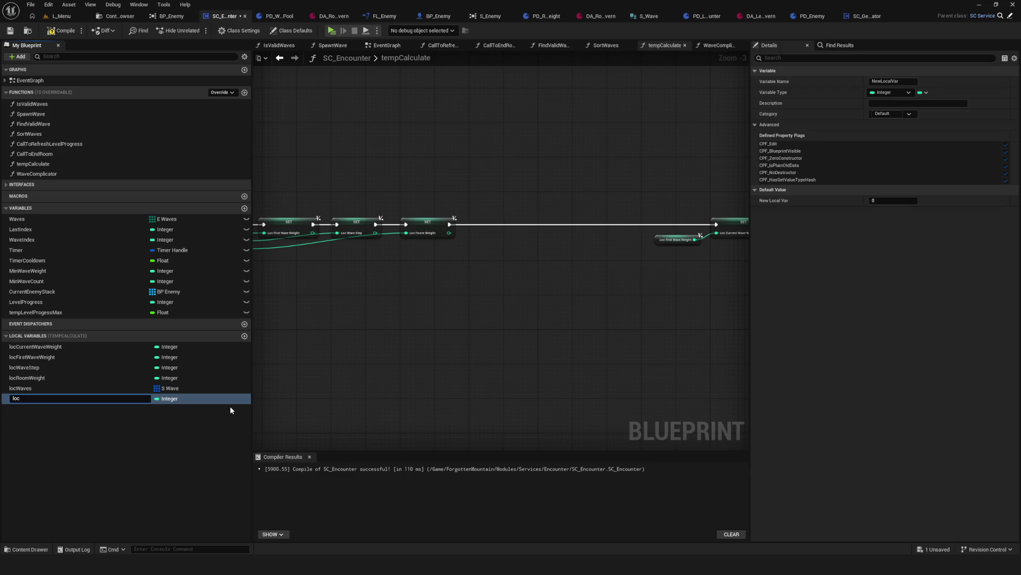
text(WaveRan)
text(domValue)
key(Return)
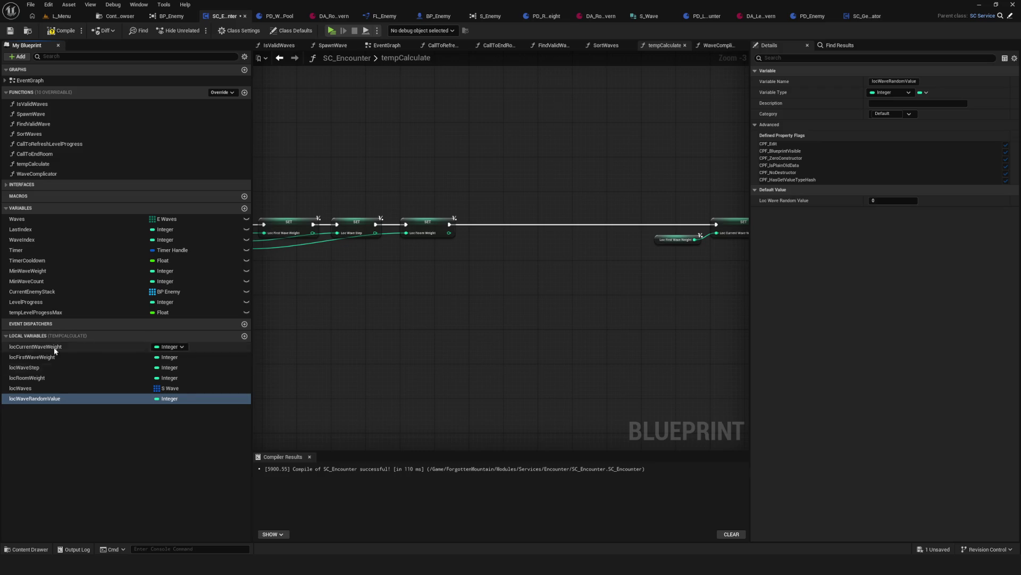
Step: Place a SET locWaveRandomValue node in the graph and open FL_Enemy's LibGetterRoomWeight function
mouse_move(69, 400)
mouse_down()
mouse_move(486, 205)
mouse_move(728, 249)
mouse_up()
scroll(487, 206, up, 3)
double_click(341, 185)
scroll(713, 217, down, 5)
scroll(518, 244, up, 5)
Step: Add a Wave Step Random Value output to the Return Node, placed above RoomWeight
click(543, 219)
click(1014, 200)
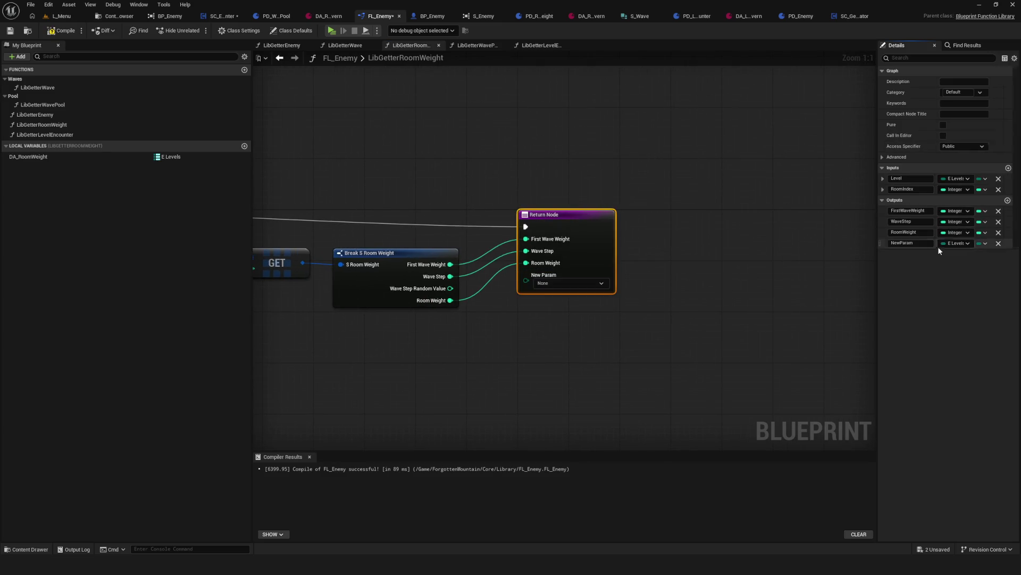
drag(880, 243, 883, 231)
click(911, 232)
text(WaveStepRandom)
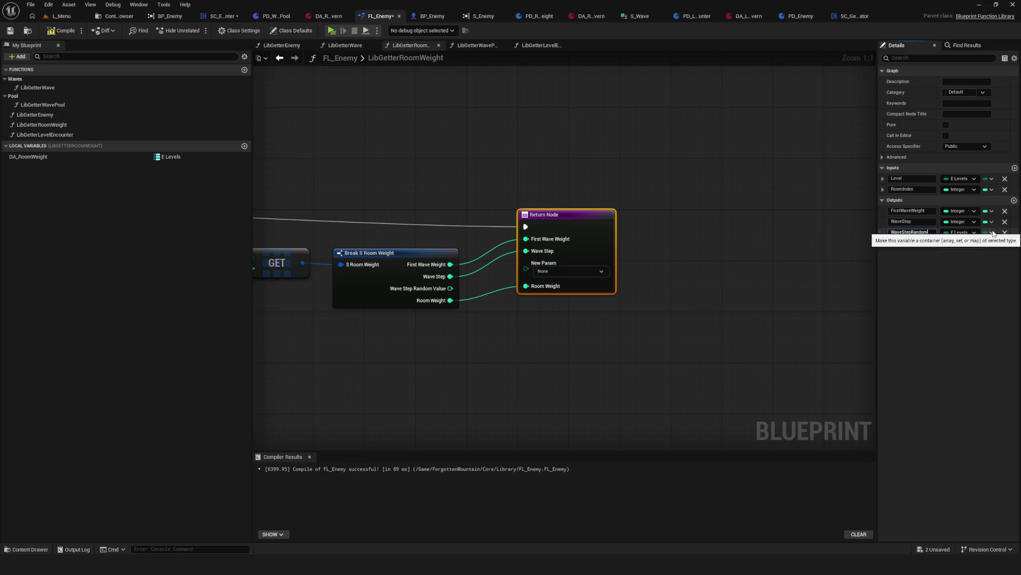
text(alue)
key(Return)
click(569, 271)
key(Escape)
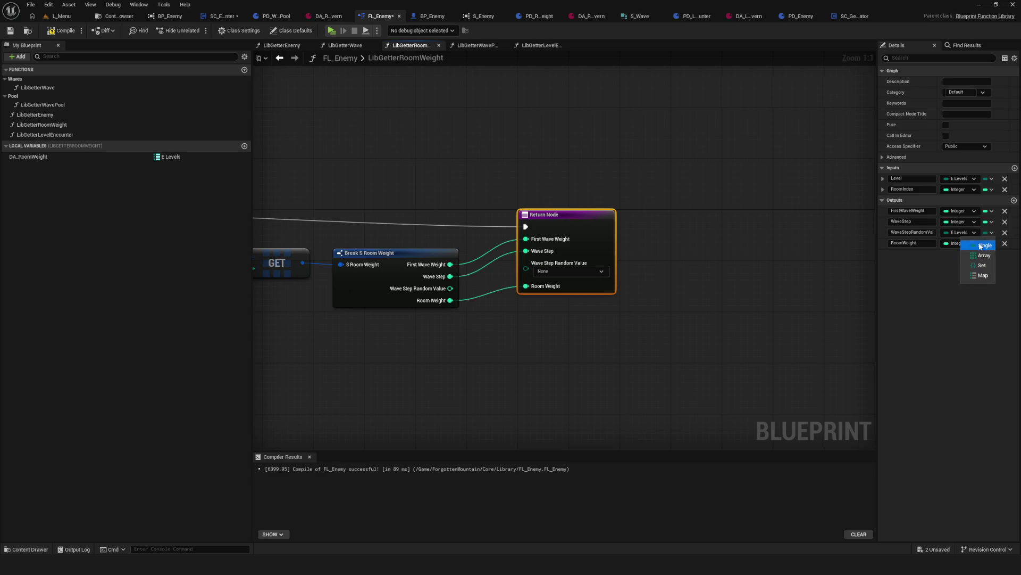
Step: Make Wave Step Random Value an Integer, wire it to the Return Node, then compile and save FL_Enemy
click(964, 233)
click(924, 271)
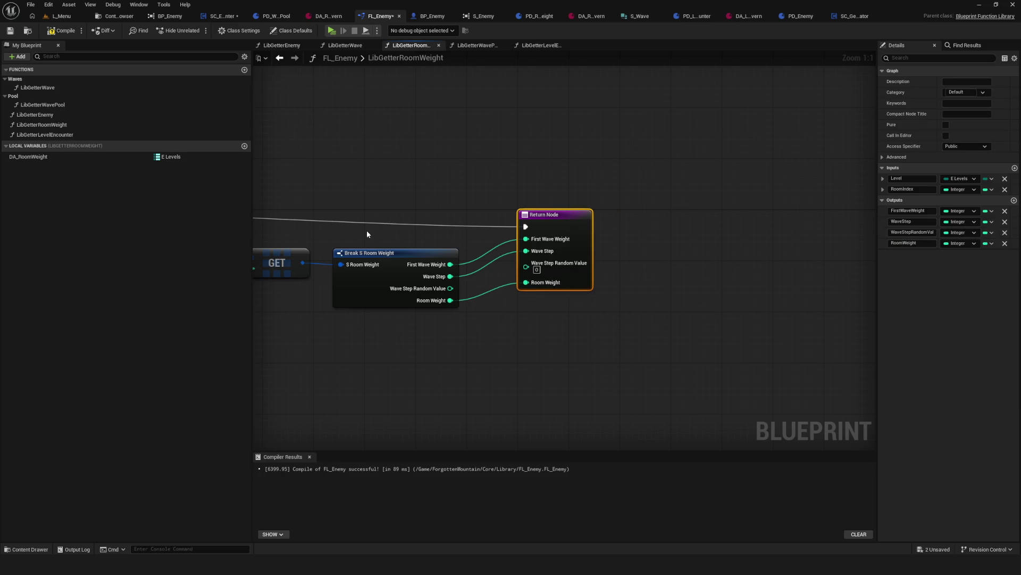
drag(450, 287, 526, 263)
click(61, 30)
click(10, 31)
Step: Back in SC_Encounter, select the Loc Wave Random Value SET node and variable for renaming
click(222, 16)
scroll(458, 184, down, 4)
scroll(458, 184, up, 3)
drag(401, 172, 620, 243)
click(719, 209)
click(27, 378)
double_click(33, 399)
Step: Rename the variable to locWaveStepRandomValue and move it before locRoomWeight
click(33, 401)
text(Step)
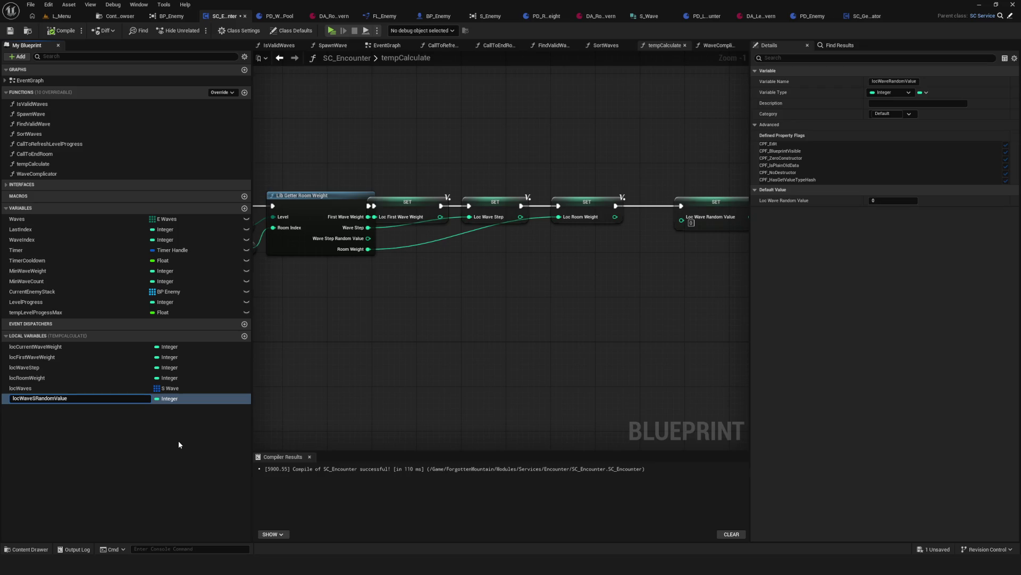
key(Return)
drag(38, 398, 37, 379)
Step: Chain the Random Value SET after Loc Wave Step, fed by the getter's Wave Step Random Value
mouse_move(586, 228)
mouse_down()
mouse_move(485, 228)
mouse_move(509, 303)
mouse_up()
alt+click(458, 206)
alt+click(515, 206)
drag(614, 208, 483, 207)
mouse_move(420, 206)
mouse_down()
mouse_move(462, 203)
mouse_move(452, 206)
mouse_up()
drag(267, 239, 453, 221)
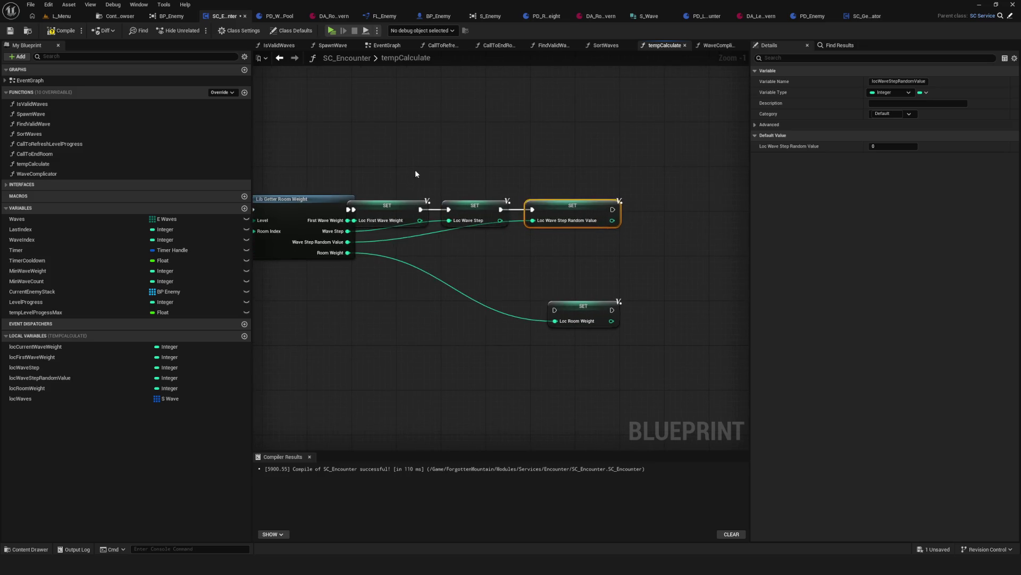
Step: Place Loc Room Weight SET after the Random Value SET, connect them, and save SC_Encounter
drag(423, 171, 625, 231)
drag(391, 209, 470, 209)
mouse_move(445, 307)
mouse_down()
mouse_move(513, 285)
mouse_move(624, 211)
mouse_up()
mouse_move(554, 215)
mouse_down()
mouse_move(595, 216)
mouse_move(448, 208)
mouse_move(655, 209)
mouse_up()
scroll(524, 264, down, 4)
scroll(522, 269, up, 2)
key(ctrl+s)
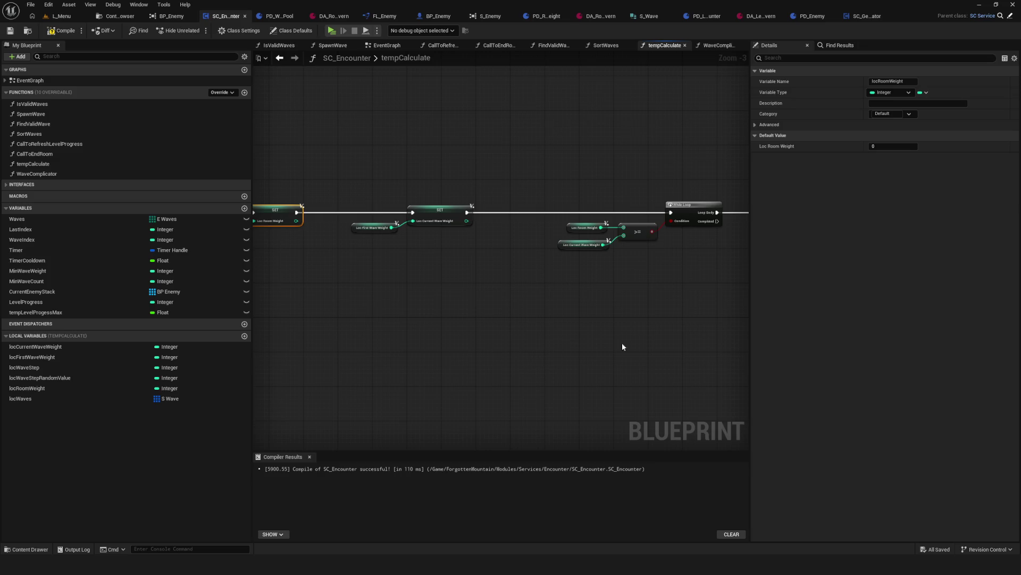
Step: Save SC_Encounter and survey the wave-weight nodes around Random Integer in Range
scroll(433, 260, up, 4)
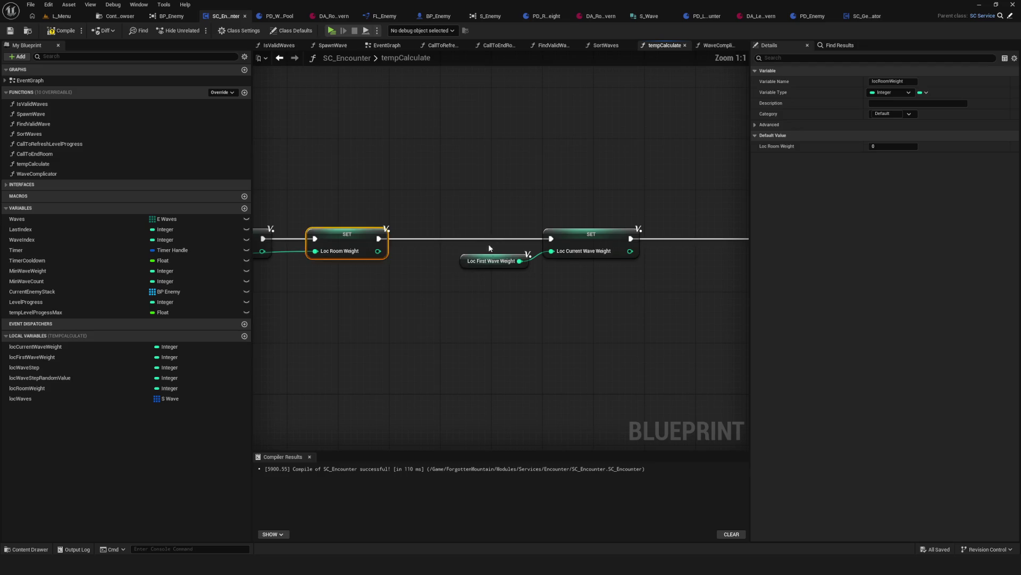
click(497, 255)
scroll(432, 268, down, 7)
key(ctrl+s)
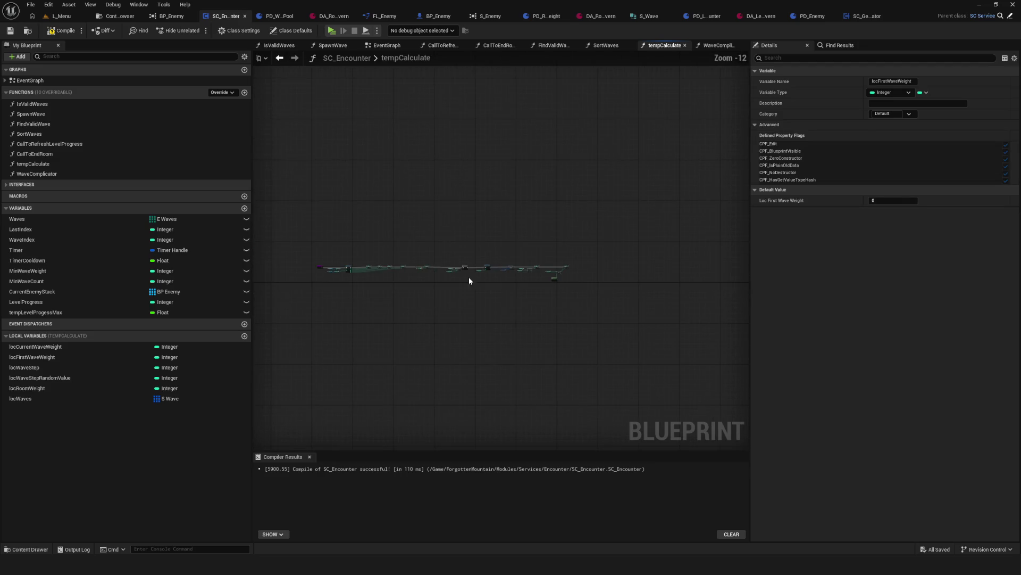
mouse_move(479, 285)
mouse_down()
mouse_move(283, 278)
mouse_move(510, 292)
mouse_move(468, 310)
mouse_move(329, 279)
mouse_move(612, 296)
mouse_up()
scroll(358, 308, up, 7)
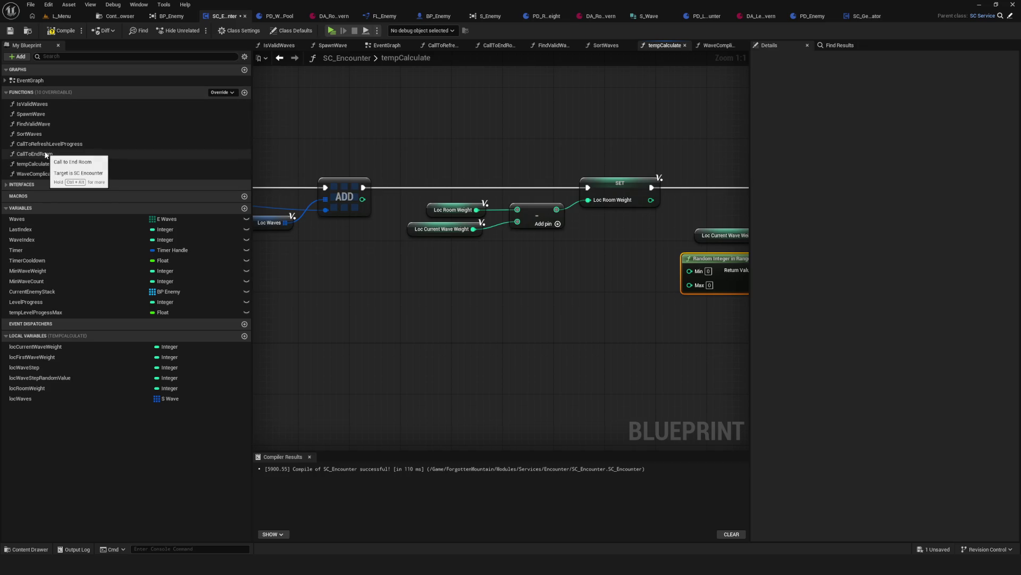
mouse_move(456, 171)
mouse_down()
mouse_move(456, 185)
mouse_move(530, 221)
mouse_up()
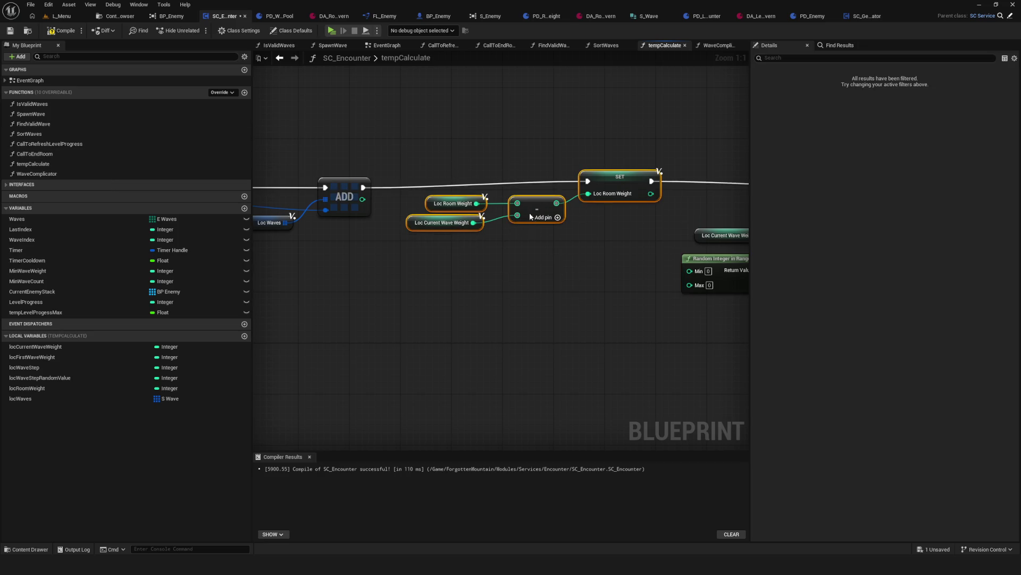
scroll(421, 157, down, 5)
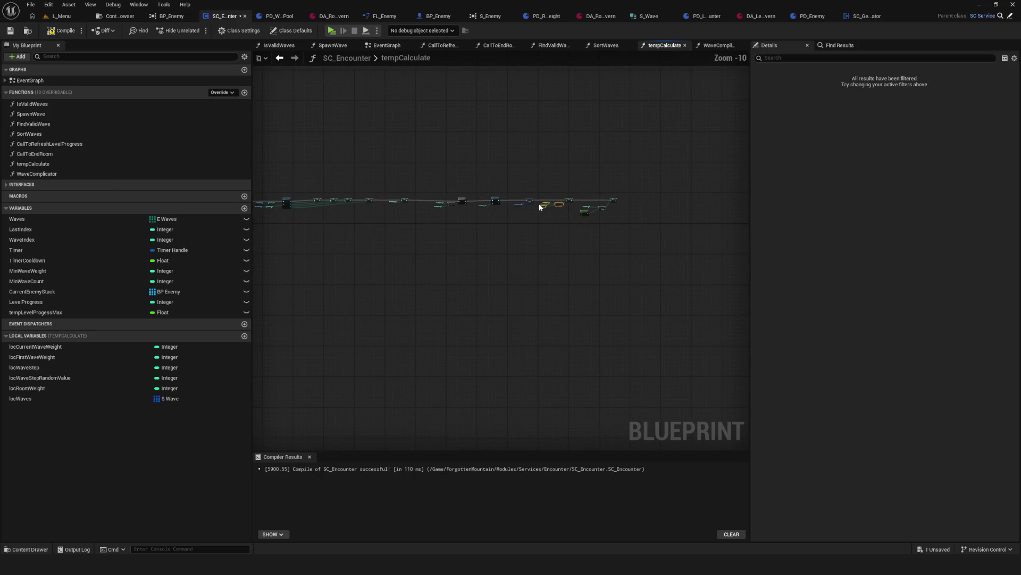
scroll(530, 215, up, 3)
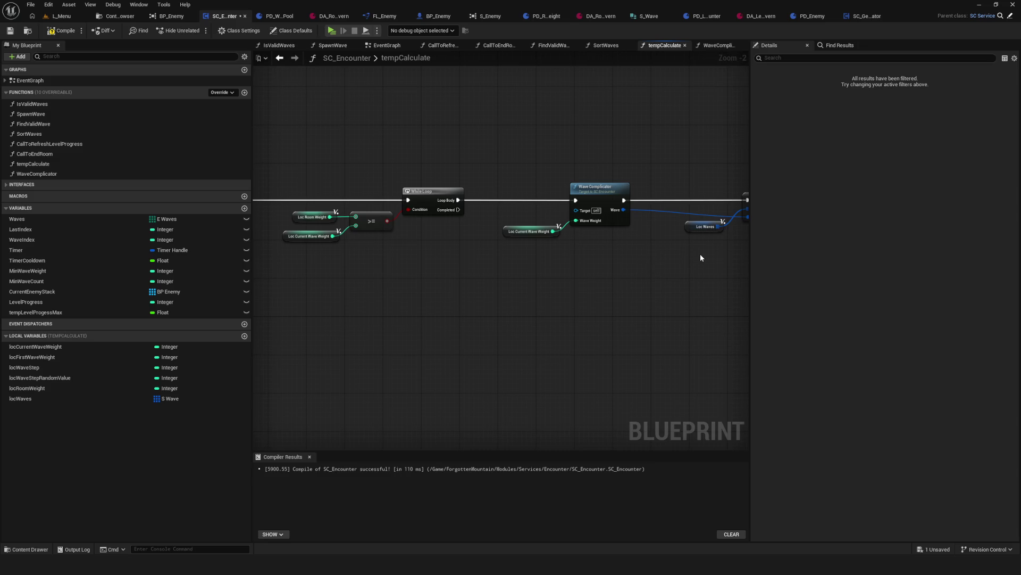
mouse_move(668, 253)
mouse_down()
mouse_move(278, 249)
mouse_move(303, 202)
mouse_up()
scroll(483, 236, up, 2)
click(290, 221)
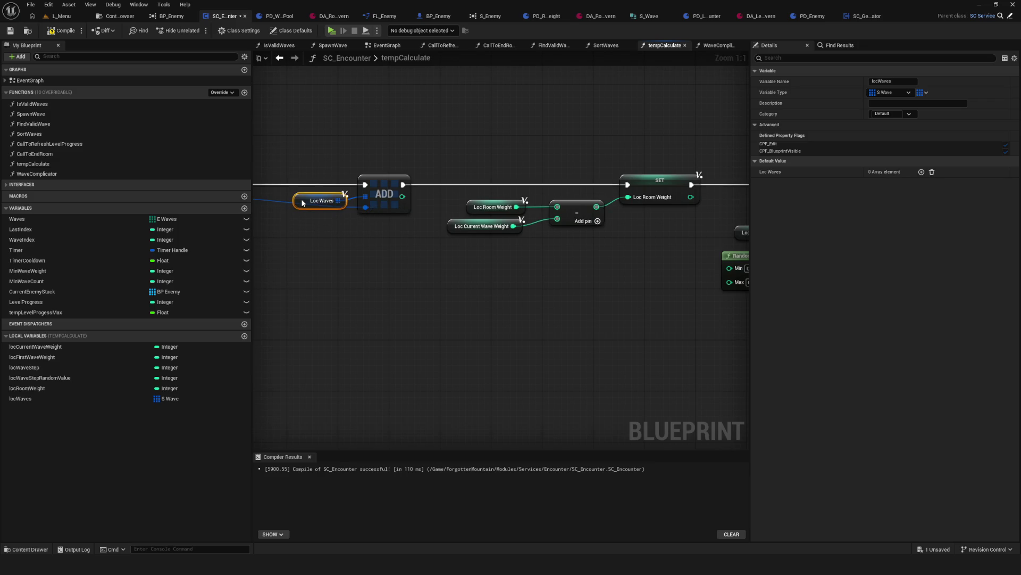
scroll(516, 253, down, 4)
scroll(494, 252, up, 4)
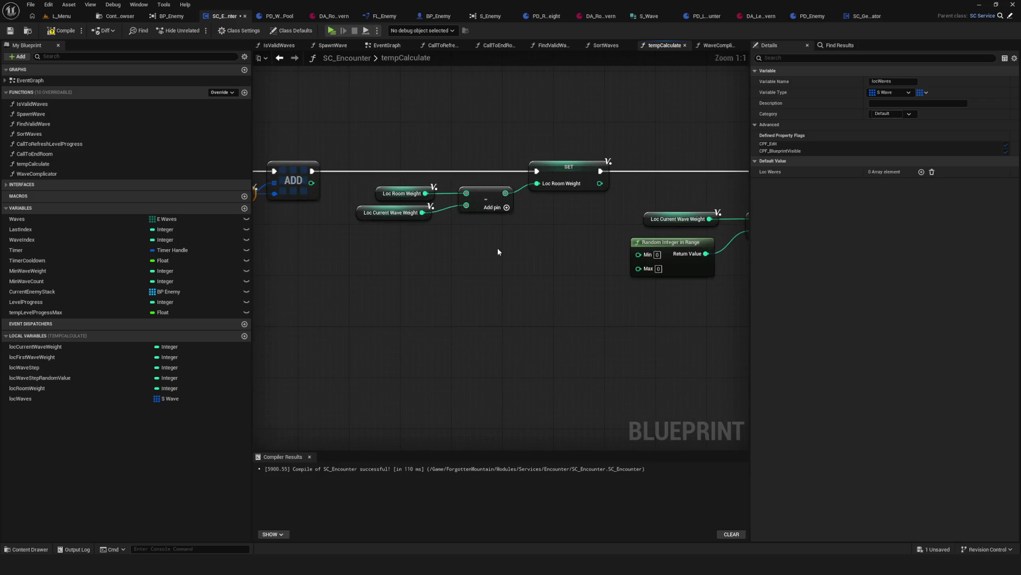
Step: Add Loc Wave Step Random Value and Loc Wave Step getters to the graph
drag(101, 378, 643, 249)
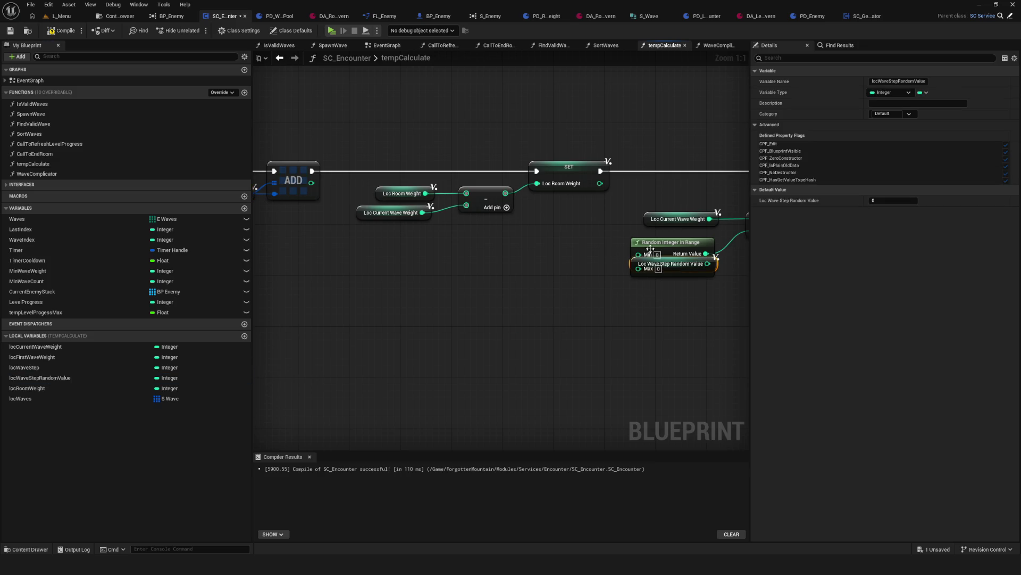
mouse_move(719, 269)
mouse_down()
mouse_move(708, 293)
mouse_move(515, 278)
mouse_move(657, 317)
mouse_up()
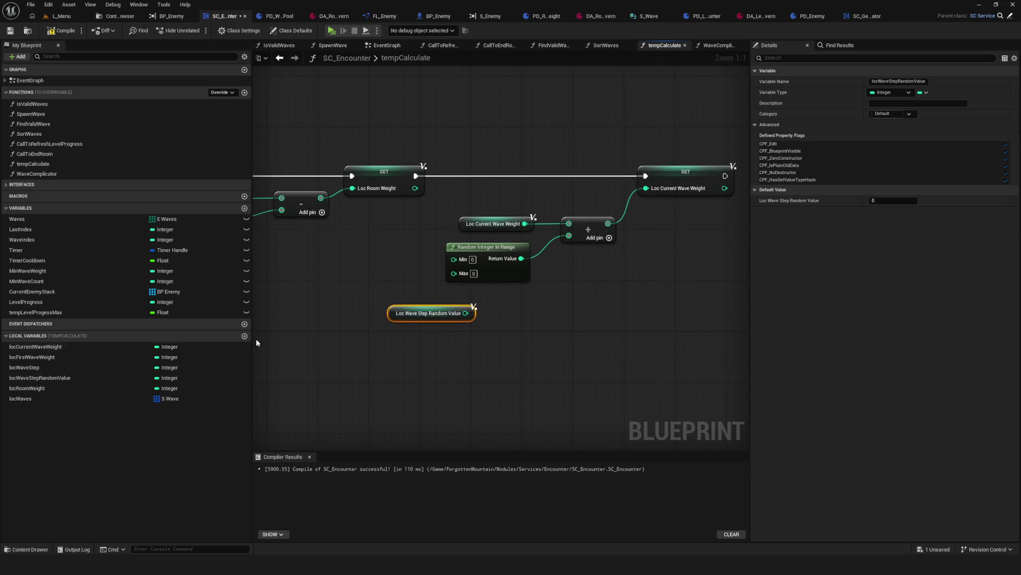
drag(24, 367, 338, 294)
mouse_move(465, 313)
mouse_down()
mouse_move(261, 361)
mouse_move(497, 345)
mouse_move(271, 350)
mouse_move(321, 346)
mouse_up()
Step: Add Loc Wave Step and Loc Wave Step Random Value with an integer + node
click(360, 288)
mouse_move(359, 287)
mouse_down()
mouse_move(353, 295)
mouse_move(410, 292)
mouse_up()
text(+)
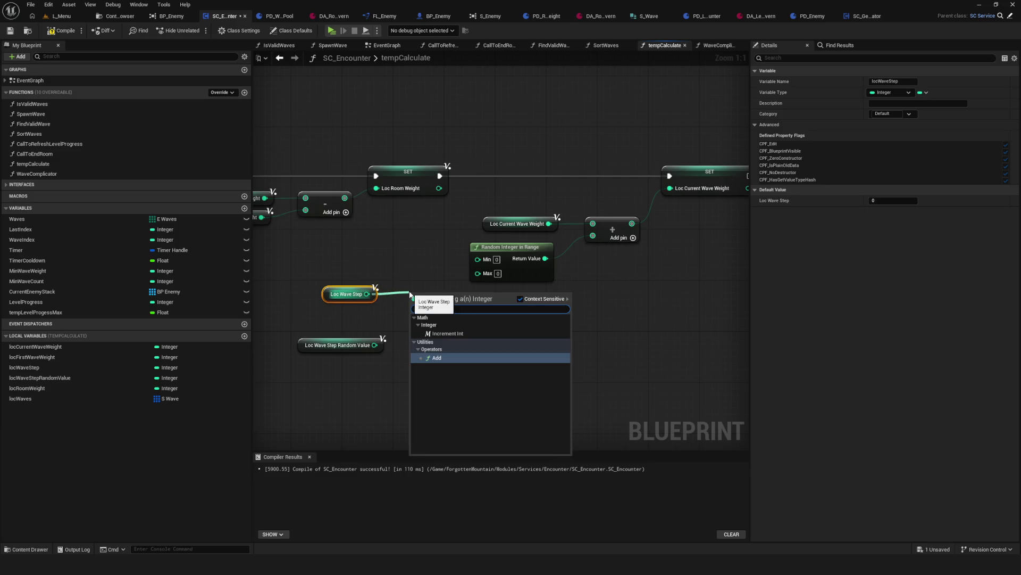
click(431, 357)
click(346, 294)
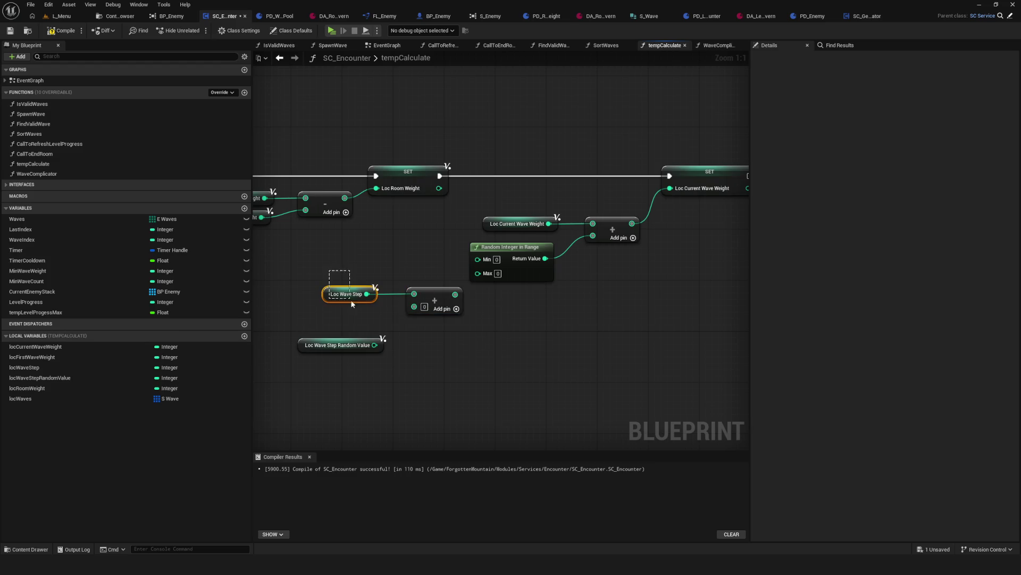
drag(374, 345, 413, 306)
click(346, 345)
drag(346, 345, 339, 313)
mouse_move(312, 269)
mouse_down()
mouse_move(409, 327)
mouse_move(434, 359)
mouse_up()
Step: Duplicate the getters and subtract Loc Wave Step Random Value from Loc Wave Step
click(346, 351)
key(ctrl+c)
key(ctrl+v)
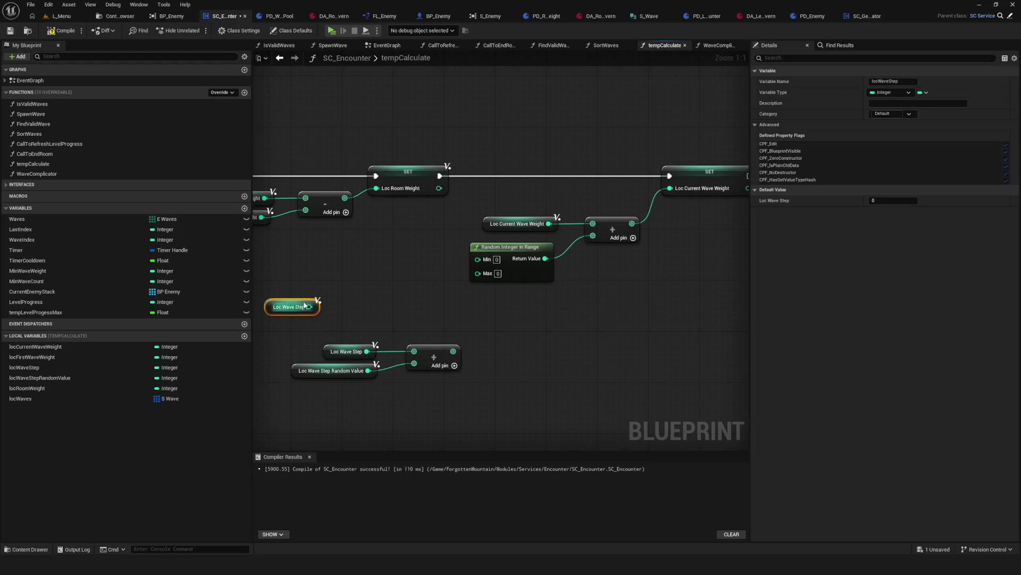
key(ctrl+z)
drag(389, 381, 284, 289)
key(ctrl+c)
key(ctrl+v)
mouse_move(344, 279)
mouse_down()
mouse_move(375, 281)
mouse_move(352, 299)
mouse_move(375, 300)
mouse_up()
text(-)
click(416, 358)
drag(283, 240, 426, 312)
mouse_move(422, 282)
mouse_down()
mouse_move(448, 264)
mouse_move(479, 272)
mouse_move(478, 259)
mouse_up()
Step: Feed the sum into Random Integer in Range's Max and arrange the math groups beside it
click(341, 349)
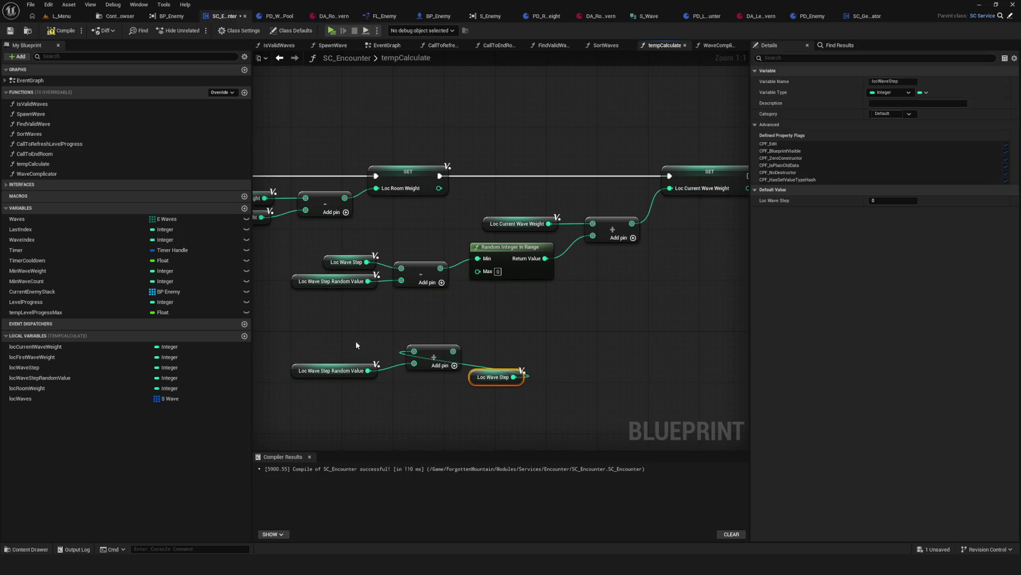
drag(454, 351, 478, 271)
drag(295, 247, 482, 407)
drag(415, 408, 276, 326)
drag(437, 352, 418, 308)
drag(288, 259, 593, 360)
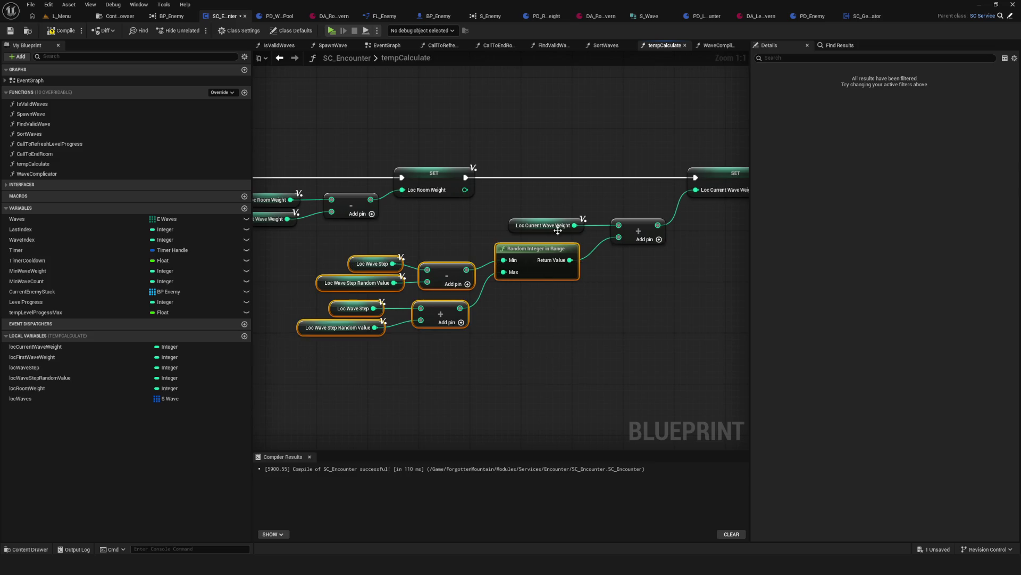
Step: Check WaveStepRandomValue in the room weight data asset, then return to SC_Encounter
click(759, 17)
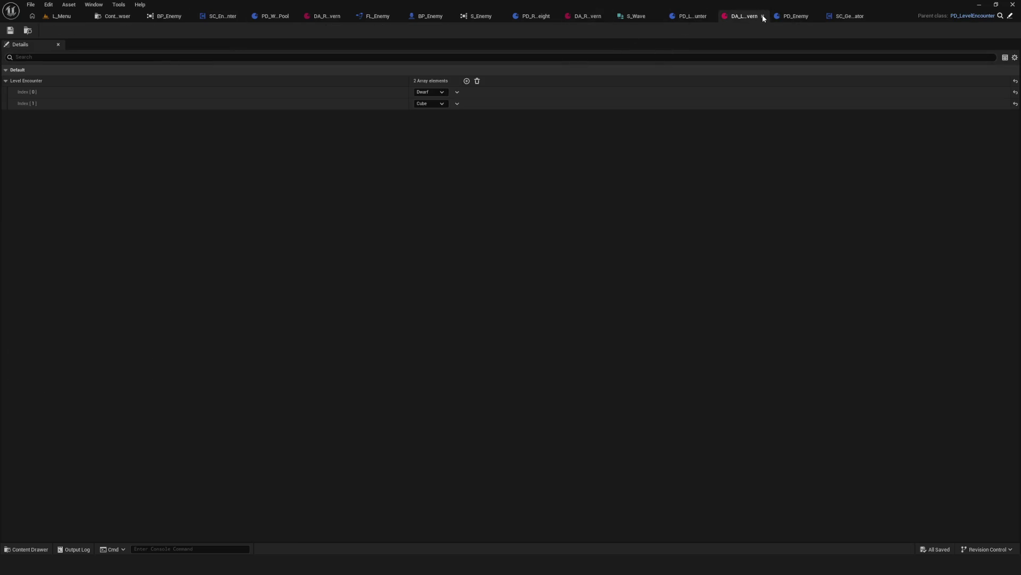
click(762, 16)
click(575, 17)
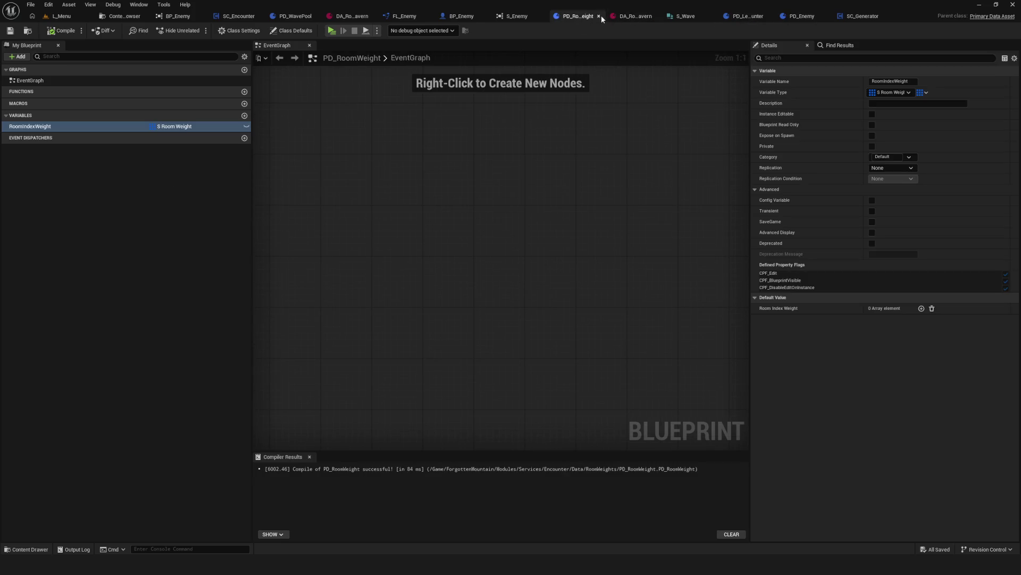
click(628, 15)
click(426, 124)
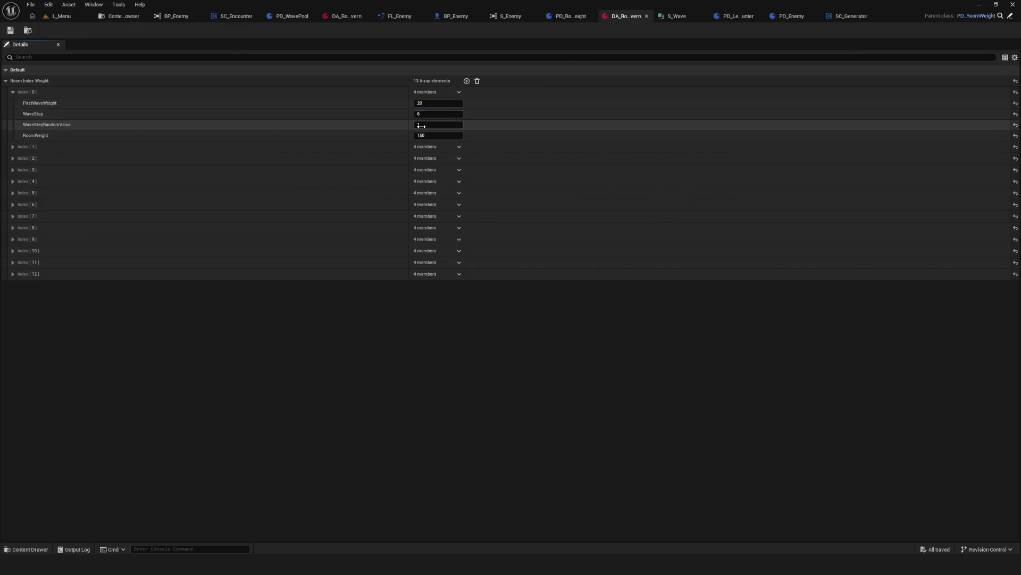
click(242, 14)
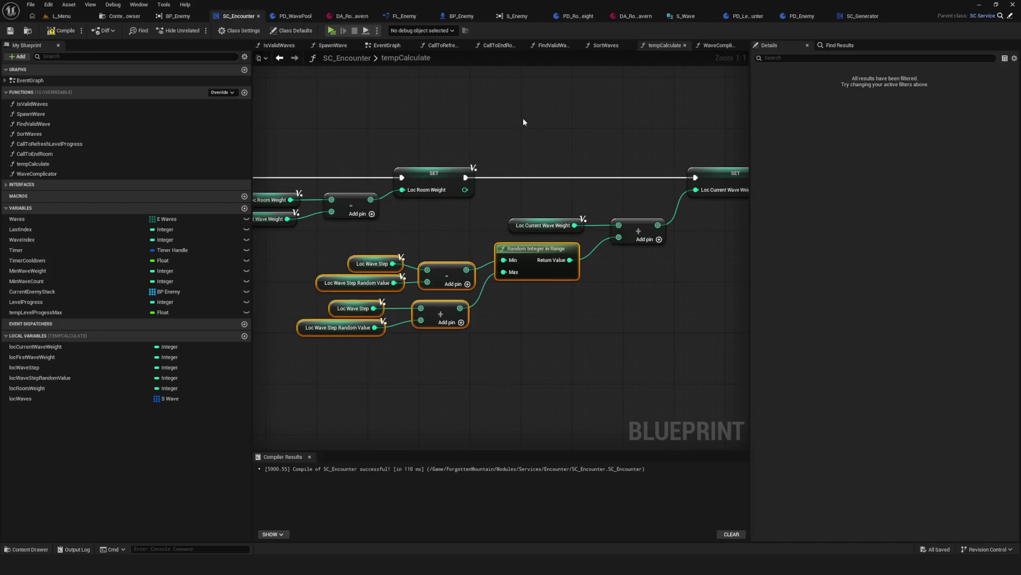
Step: Reposition the random range group and wave-step math nodes into a tidy layout
drag(511, 113, 573, 112)
mouse_move(320, 229)
mouse_down()
mouse_move(477, 411)
mouse_move(516, 391)
mouse_up()
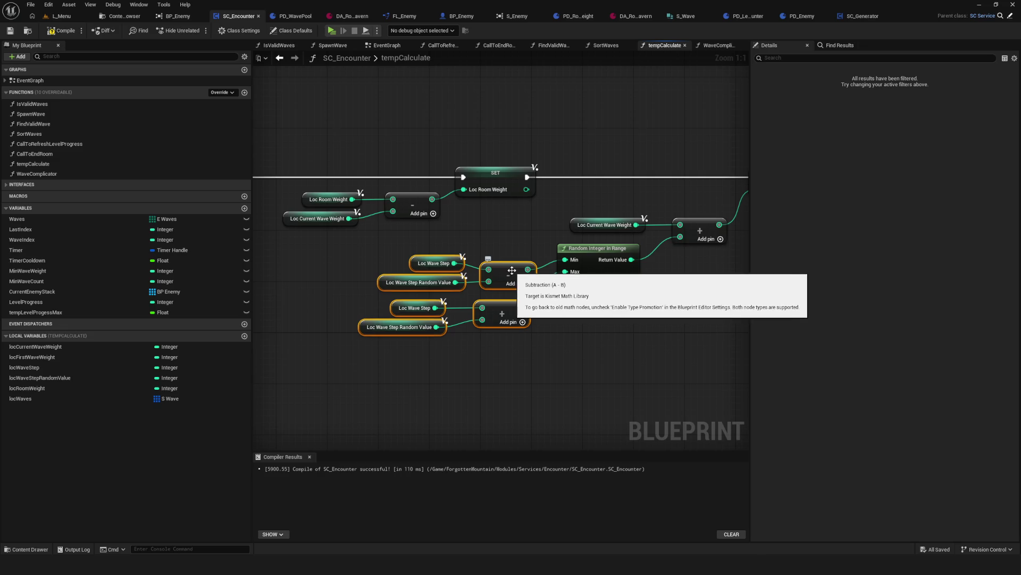
drag(512, 270, 456, 269)
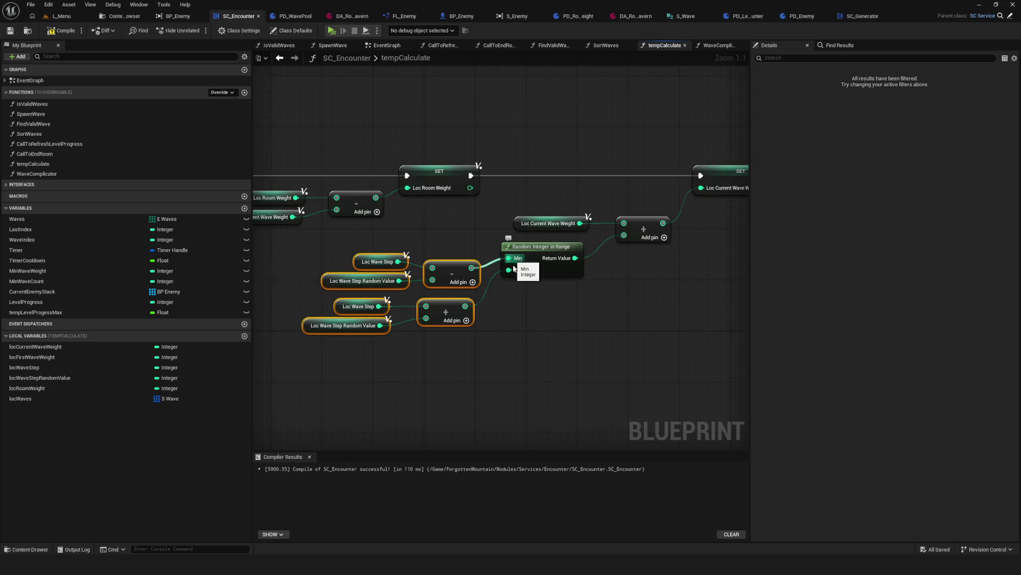
mouse_move(331, 356)
mouse_down()
mouse_move(598, 255)
mouse_move(499, 242)
mouse_up()
drag(261, 237, 570, 323)
mouse_move(491, 200)
mouse_down()
mouse_move(519, 230)
mouse_move(494, 232)
mouse_up()
mouse_move(282, 254)
mouse_down()
mouse_move(374, 339)
mouse_move(625, 336)
mouse_up()
drag(600, 173, 612, 267)
Step: Shift the lower node cluster right beside the SET Loc Current Wave Weight node
click(690, 175)
scroll(606, 227, down, 4)
drag(443, 230, 532, 311)
drag(602, 230, 698, 233)
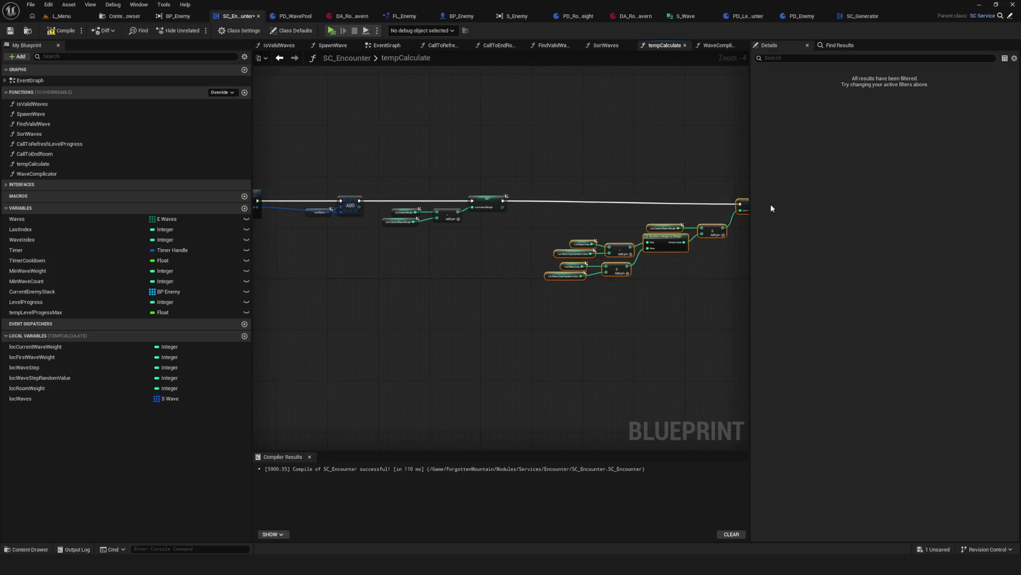
drag(452, 319, 774, 319)
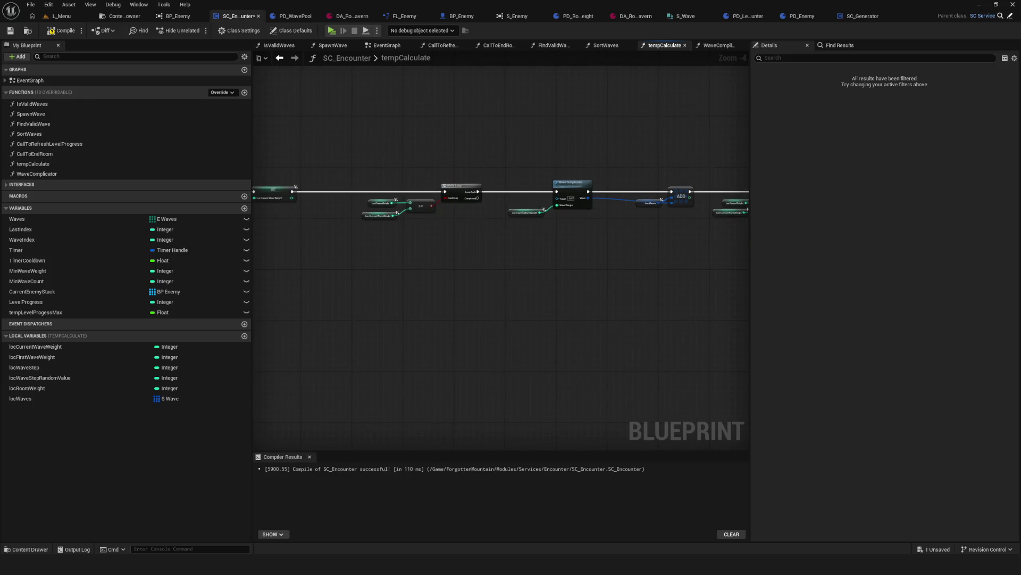
scroll(388, 232, up, 4)
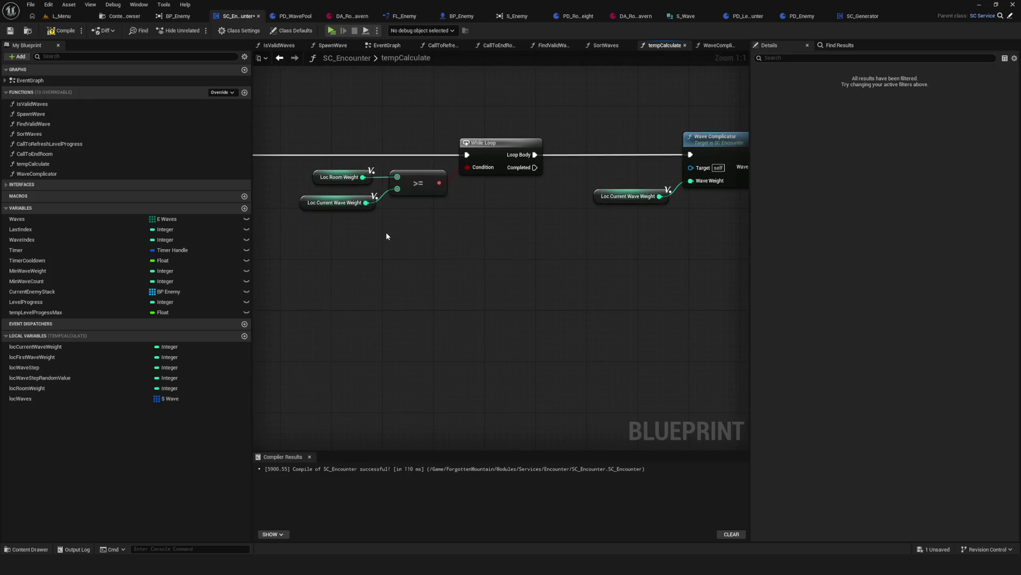
Step: Inspect the Loc Room Weight and Loc Current Wave Weight getters feeding the >= comparison
drag(323, 211, 319, 199)
drag(307, 141, 353, 189)
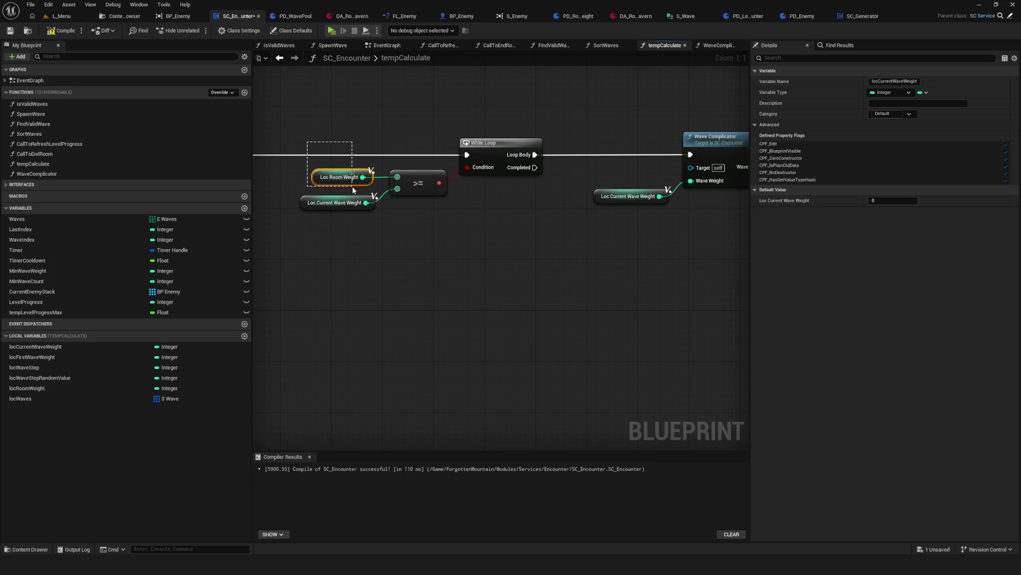
drag(295, 225, 357, 193)
click(418, 183)
click(340, 177)
click(343, 208)
drag(495, 225, 446, 230)
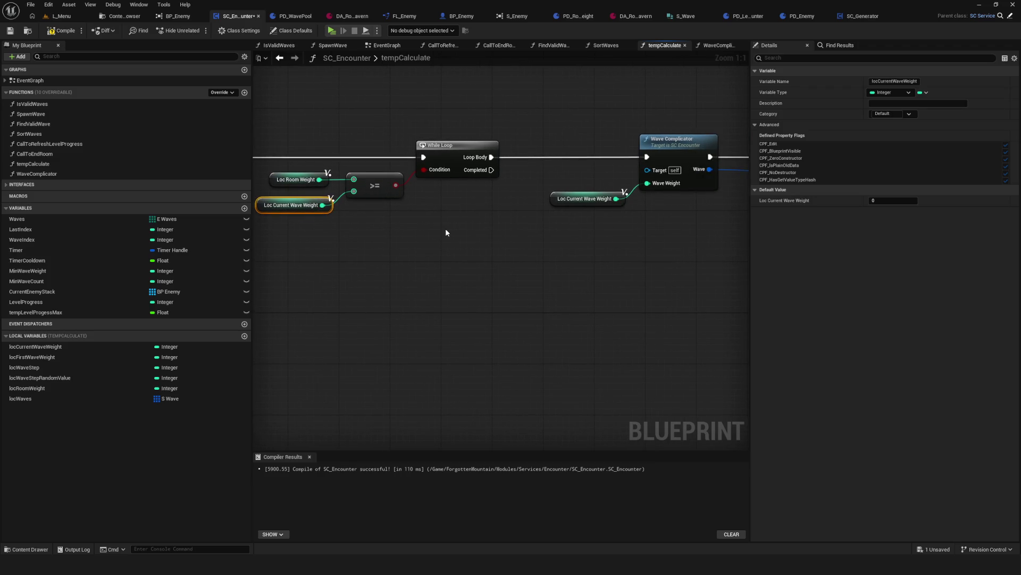
mouse_move(446, 233)
mouse_down()
mouse_move(402, 234)
mouse_move(421, 235)
mouse_up()
Step: Replace the >= node with Loc Room Weight > Loc Current Wave Weight driving the While Loop condition
click(419, 205)
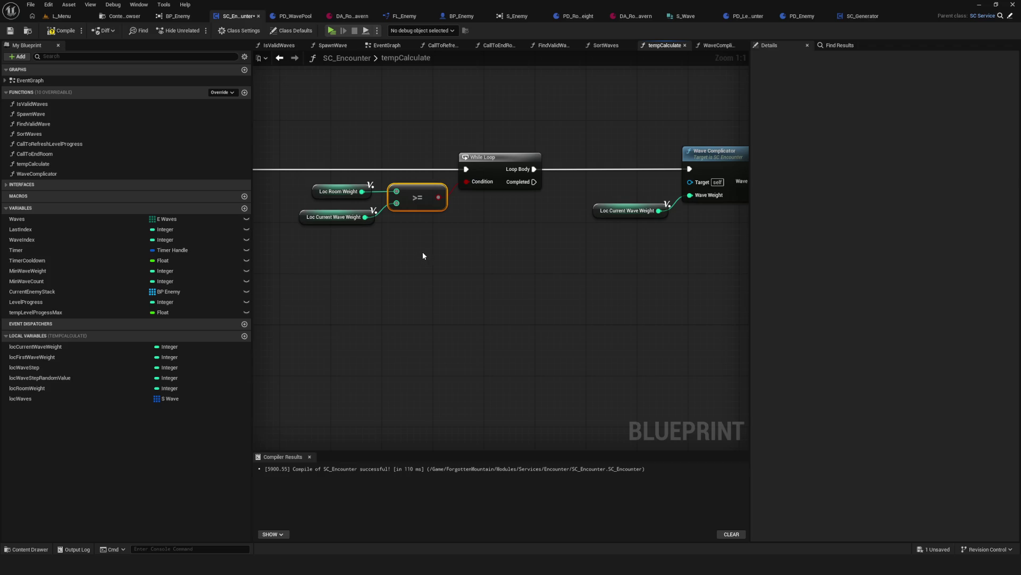
key(Delete)
drag(362, 191, 423, 204)
text(>)
key(Return)
drag(365, 217, 467, 182)
drag(413, 200, 420, 194)
Step: Save the blueprint and recenter the loop nodes
key(ctrl+s)
scroll(551, 217, down, 5)
scroll(513, 222, up, 4)
mouse_move(554, 248)
mouse_down()
mouse_move(483, 250)
mouse_move(521, 262)
mouse_up()
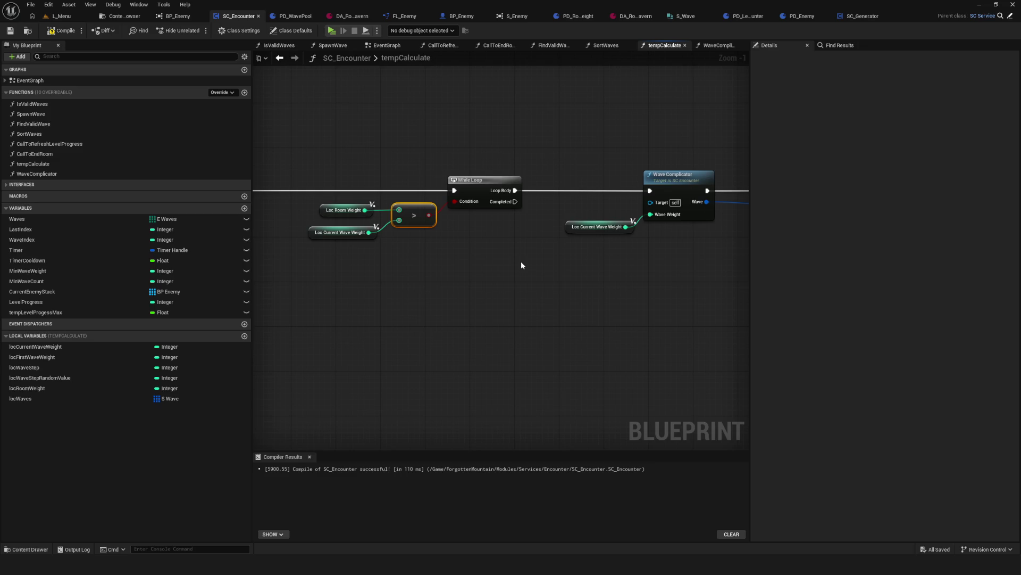
scroll(449, 227, down, 6)
scroll(451, 242, up, 4)
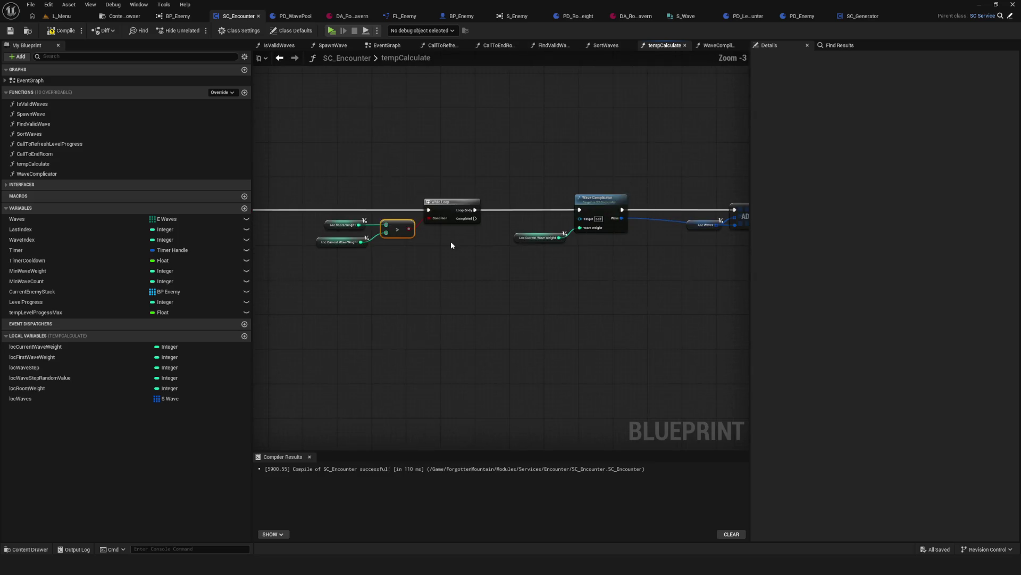
Step: Compile SC_Encounter and inspect the Loc Current Wave Weight getter in tempCalculate
click(62, 32)
mouse_move(548, 264)
mouse_down()
mouse_move(401, 255)
mouse_move(397, 277)
mouse_move(401, 269)
mouse_up()
scroll(478, 250, up, 3)
click(485, 218)
scroll(474, 267, down, 5)
scroll(473, 268, up, 3)
Step: Save the blueprint, then review the loop, Wave Complicator and the tempCalculate entry node
click(10, 31)
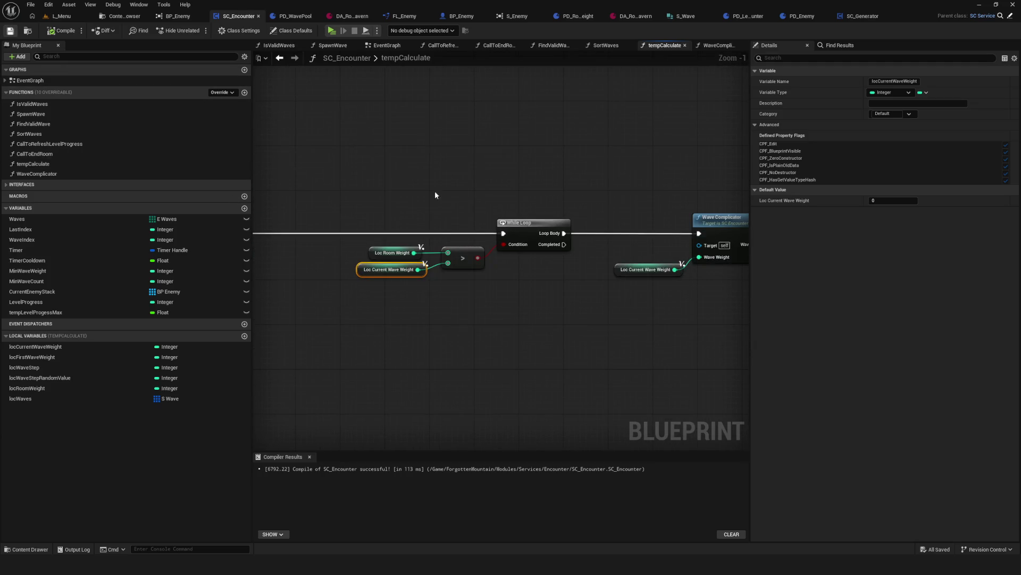
mouse_move(529, 244)
mouse_down()
mouse_move(558, 264)
mouse_move(486, 253)
mouse_move(516, 254)
mouse_up()
scroll(517, 254, down, 6)
scroll(516, 255, up, 2)
scroll(363, 215, up, 5)
mouse_move(376, 126)
mouse_down()
mouse_move(401, 231)
mouse_move(435, 295)
mouse_up()
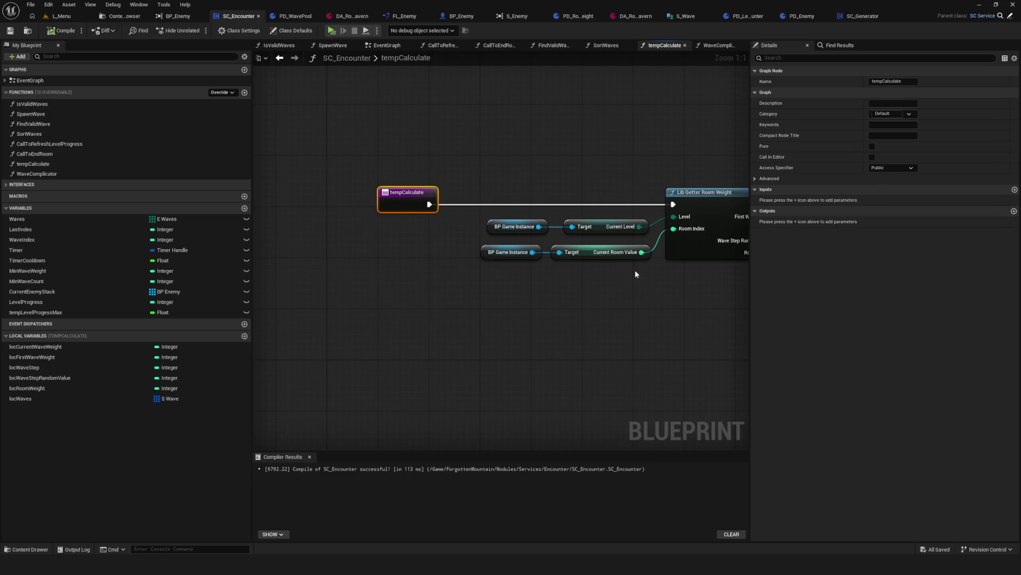
scroll(407, 248, down, 6)
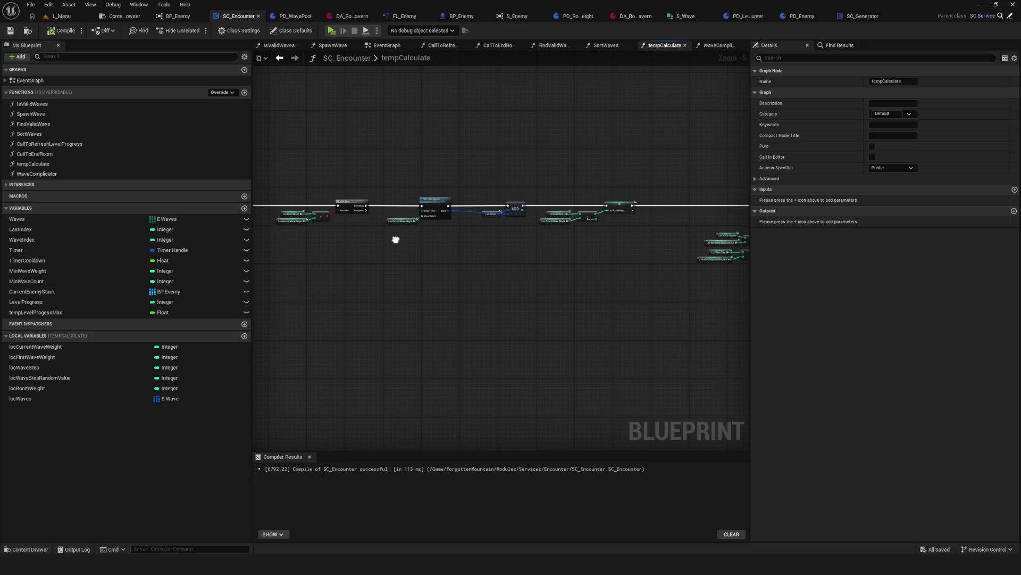
scroll(487, 215, up, 5)
Step: Review Loc Waves, the ADD node and the chain of SET nodes leading to it
drag(481, 119, 576, 272)
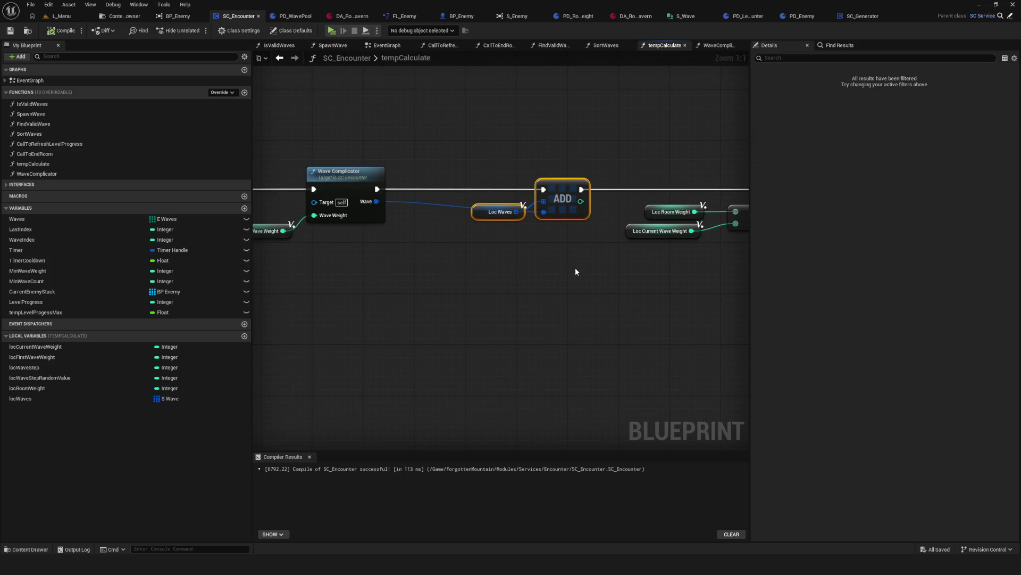
scroll(494, 239, down, 7)
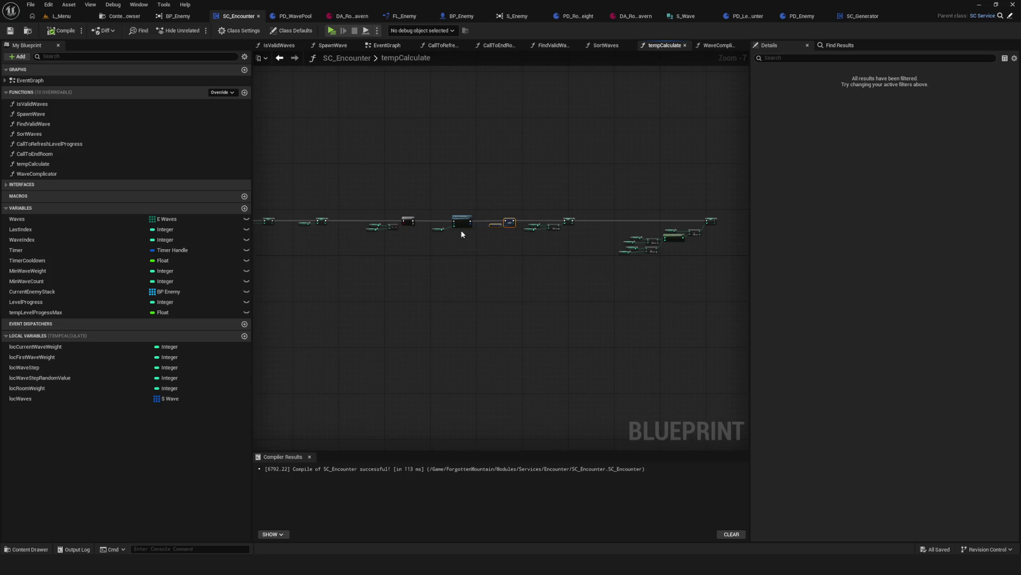
scroll(414, 245, up, 3)
click(352, 222)
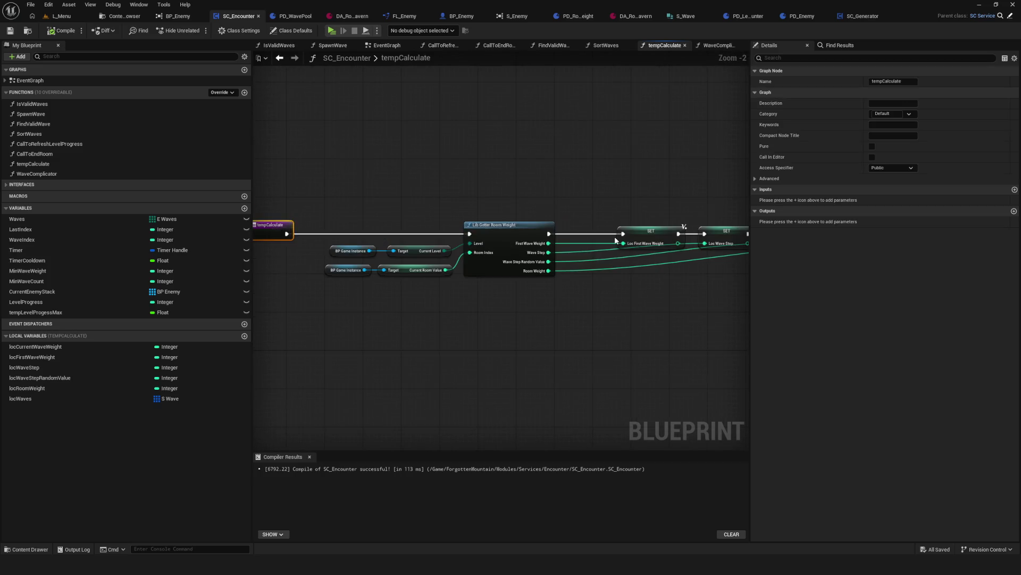
scroll(579, 218, up, 2)
mouse_move(579, 218)
mouse_down()
mouse_move(308, 200)
mouse_move(479, 201)
mouse_move(415, 200)
mouse_up()
Step: Add an array output named Waves to tempCalculate
click(1014, 211)
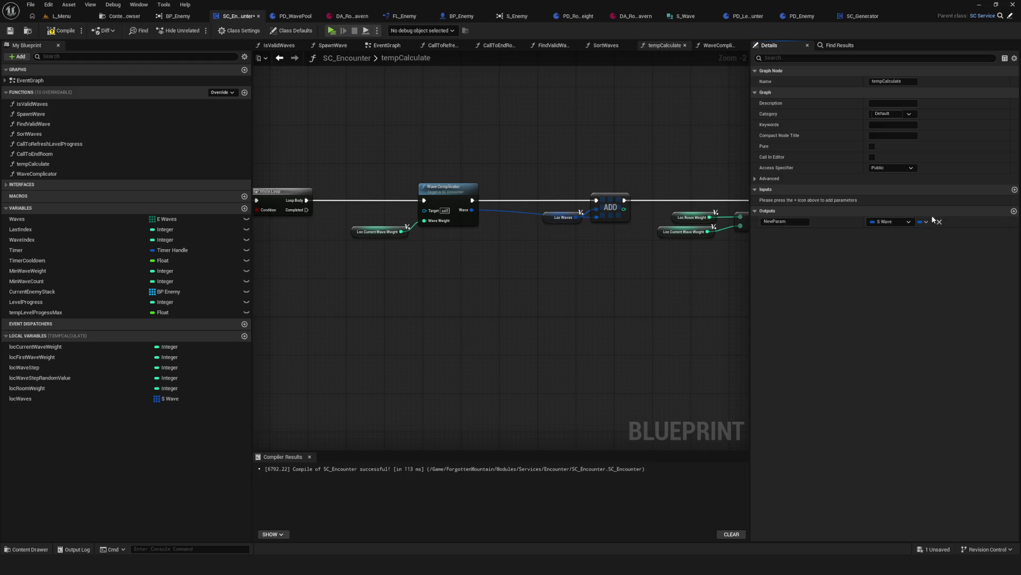
click(925, 221)
click(912, 241)
click(785, 221)
text(L)
key(BackSpace)
text(Waves)
key(Return)
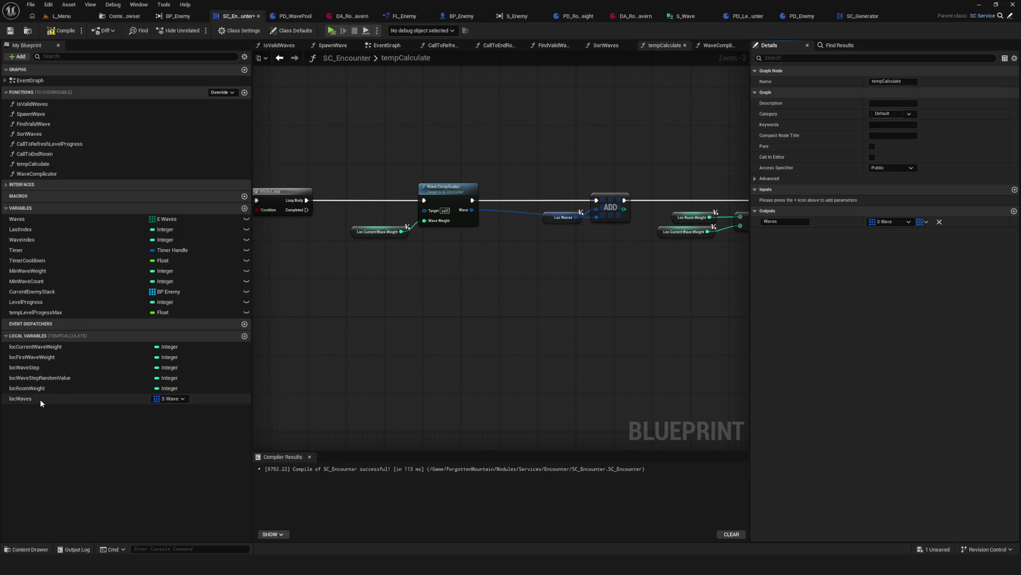
Step: Place the Return Node below the While Loop and wire Completed into it
drag(522, 229, 608, 239)
scroll(548, 221, down, 4)
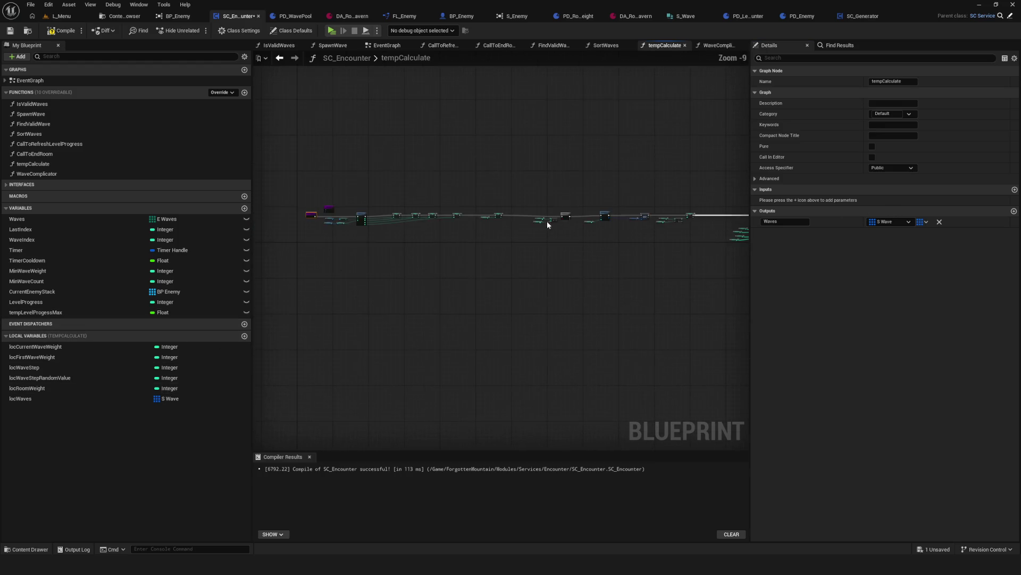
click(463, 249)
scroll(463, 249, up, 7)
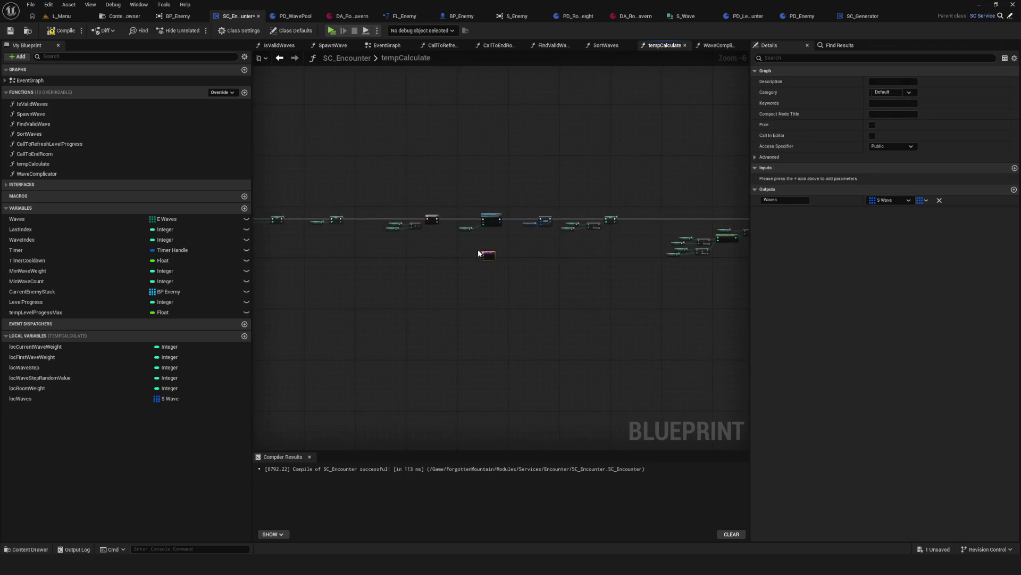
drag(566, 263, 471, 275)
mouse_move(388, 140)
mouse_down()
mouse_move(445, 319)
mouse_move(447, 286)
mouse_up()
scroll(425, 239, down, 6)
drag(744, 236, 654, 235)
scroll(358, 235, up, 6)
drag(674, 353, 642, 326)
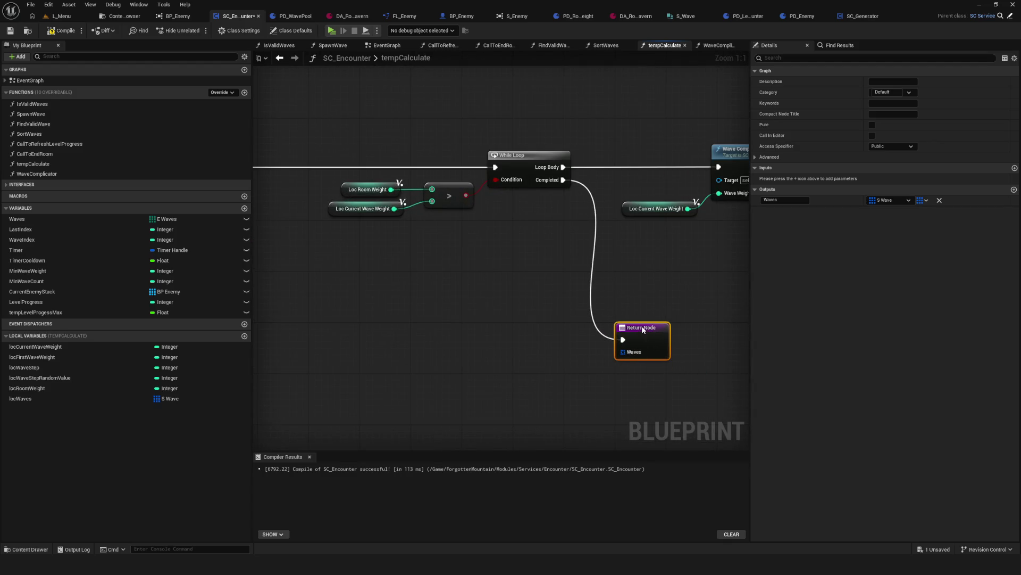
Step: Connect a locWaves getter to the Return Node's Waves pin
mouse_move(20, 399)
mouse_down()
mouse_move(368, 346)
mouse_move(432, 304)
mouse_move(533, 312)
mouse_up()
drag(446, 312, 478, 319)
scroll(478, 319, down, 5)
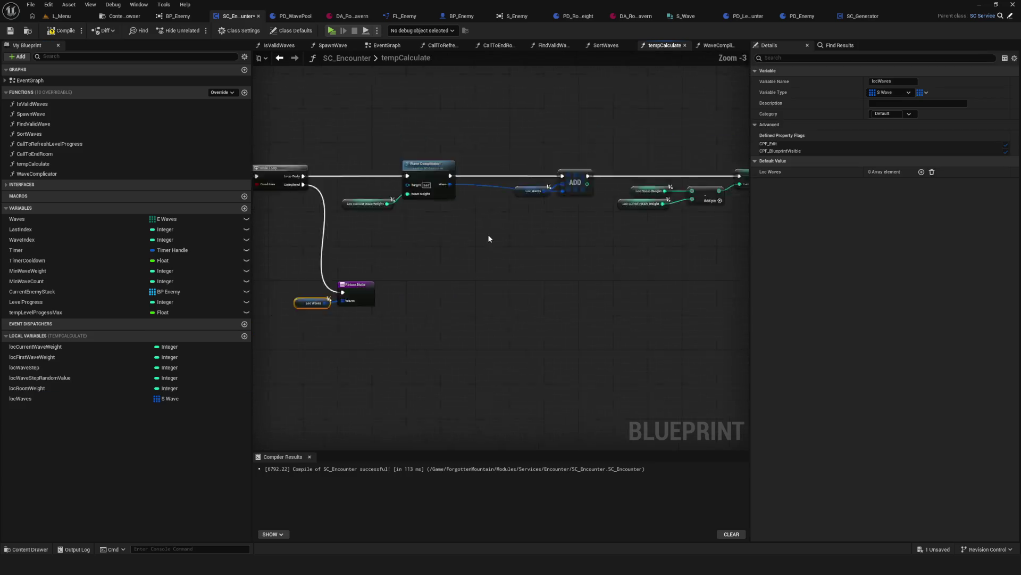
click(554, 227)
scroll(483, 260, up, 1)
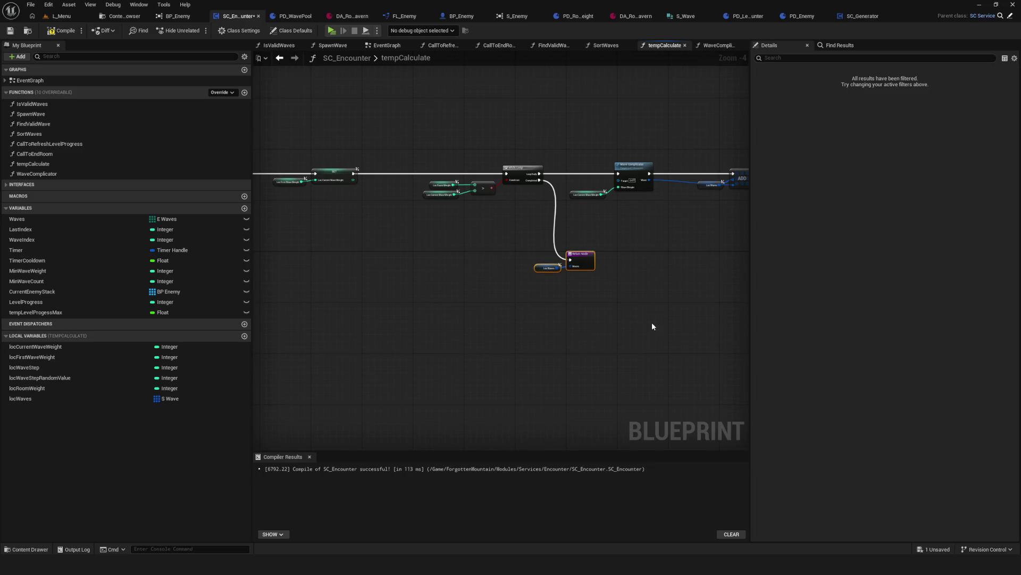
Step: Review the weight math and function start, then switch to the EventGraph
mouse_move(650, 320)
mouse_down()
mouse_move(553, 320)
mouse_move(900, 324)
mouse_up()
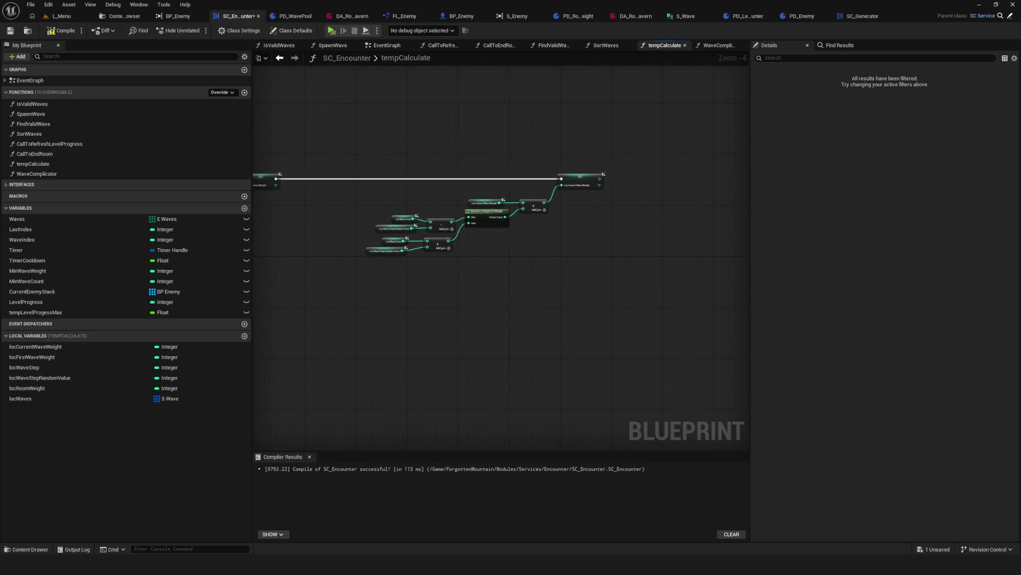
drag(500, 213, 869, 221)
drag(490, 271, 612, 273)
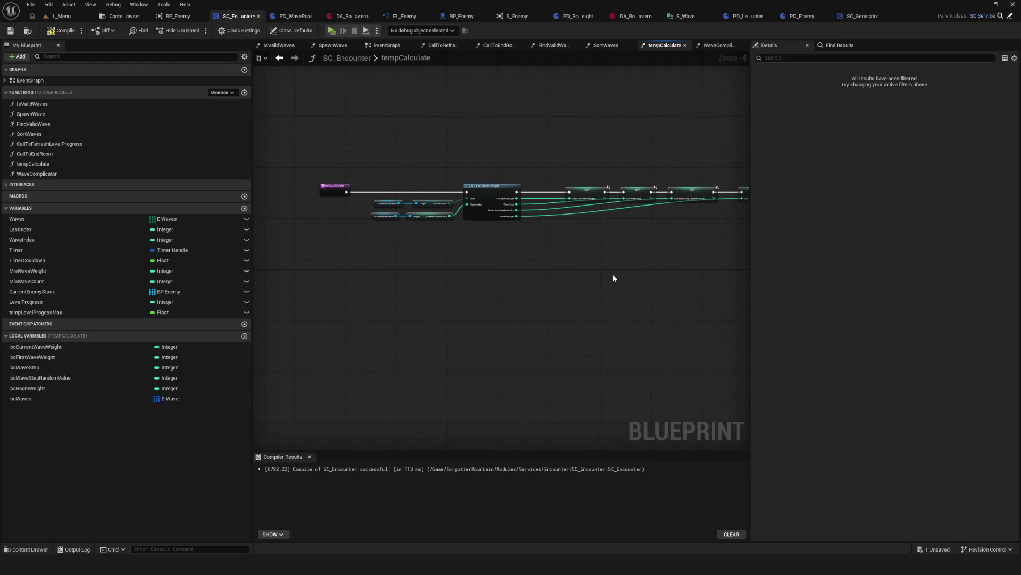
scroll(298, 199, up, 4)
scroll(298, 204, down, 4)
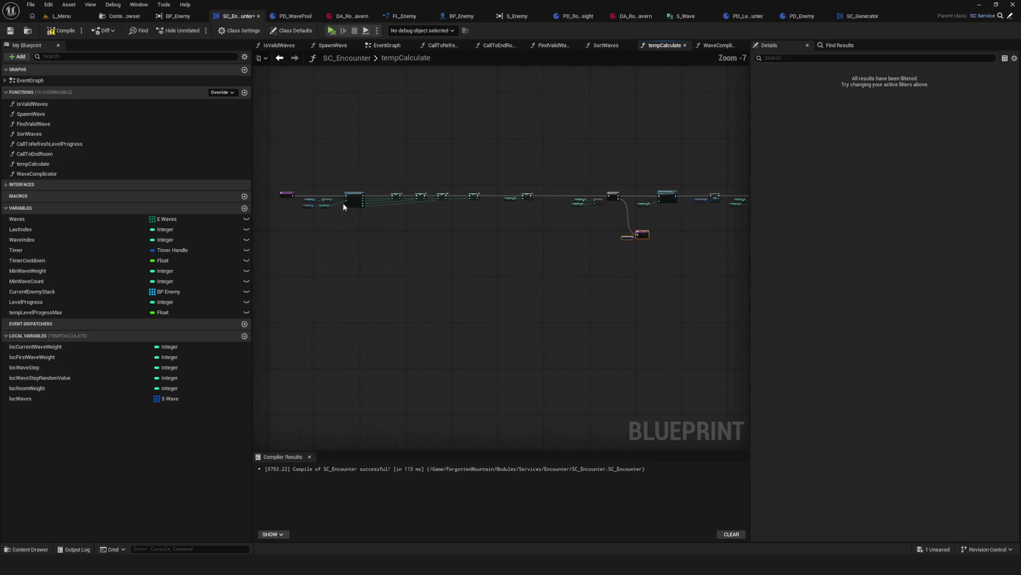
click(385, 46)
drag(391, 211, 277, 190)
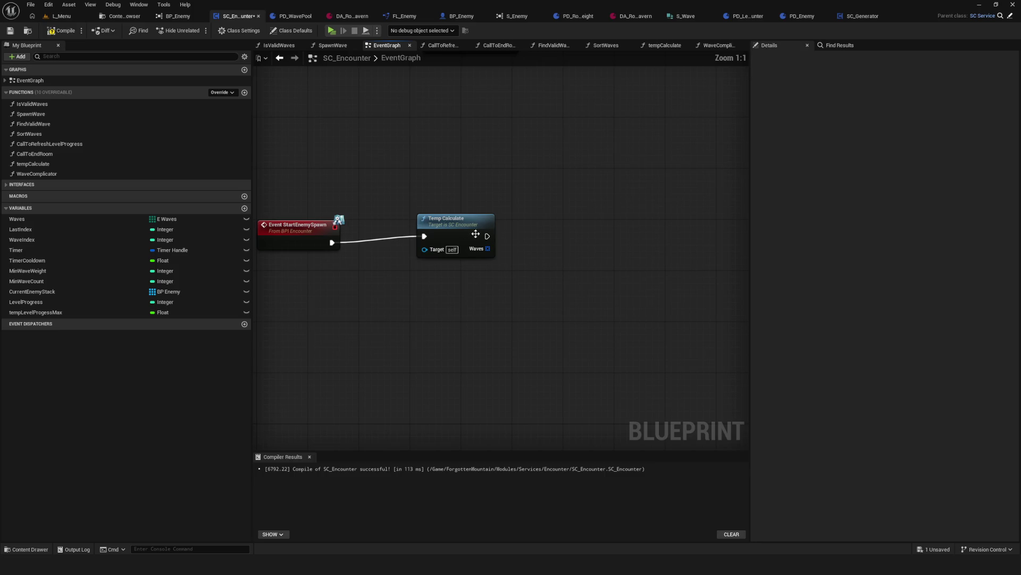
Step: Align the Temp Calculate call node, then compile and save the blueprint
click(417, 244)
drag(426, 241, 428, 241)
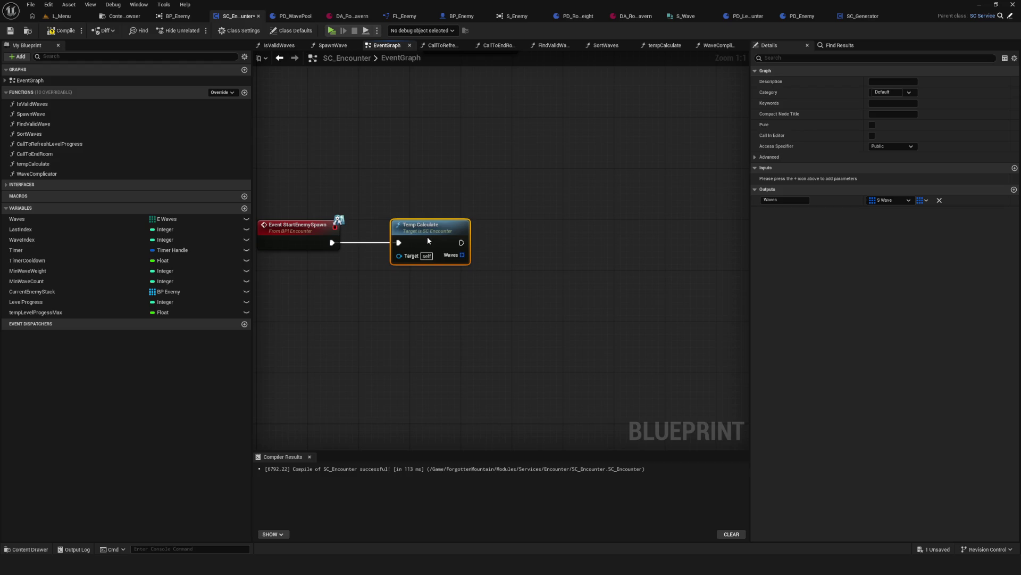
key(F7)
key(ctrl+s)
Step: Compare the tempCalculate function with WaveComplicator's inputs and outputs
click(41, 164)
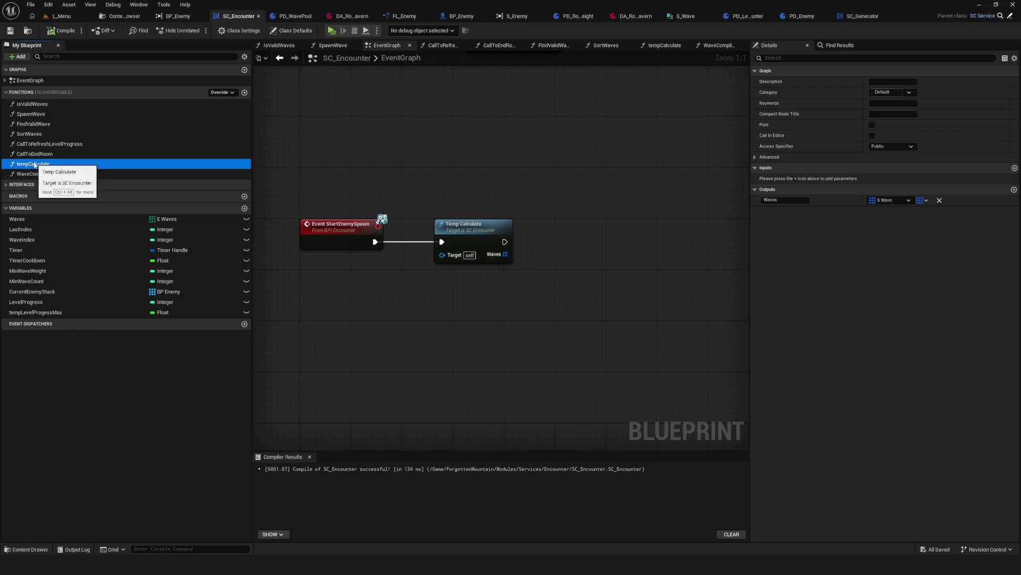
click(80, 176)
click(44, 165)
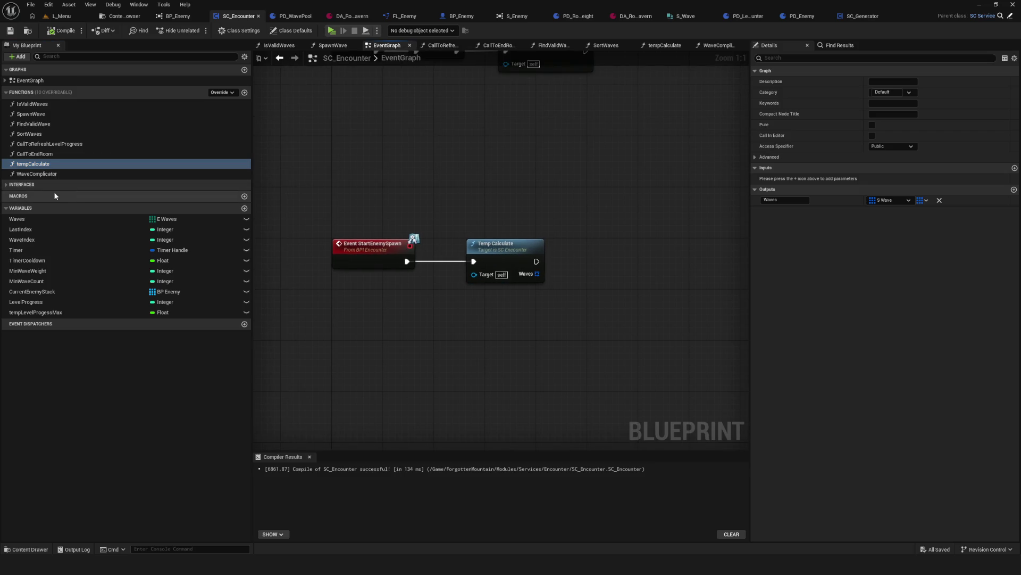
scroll(462, 264, down, 10)
scroll(426, 260, up, 10)
Step: Rename tempCalculate to SetWaves, check the node's Waves output, and save
double_click(133, 166)
text(Set)
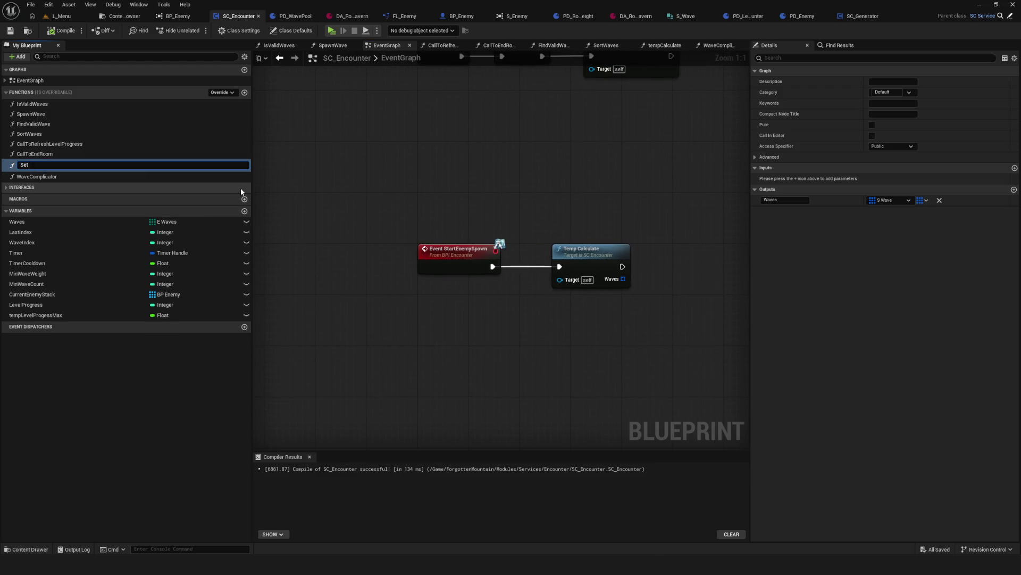
text(Waves)
key(Return)
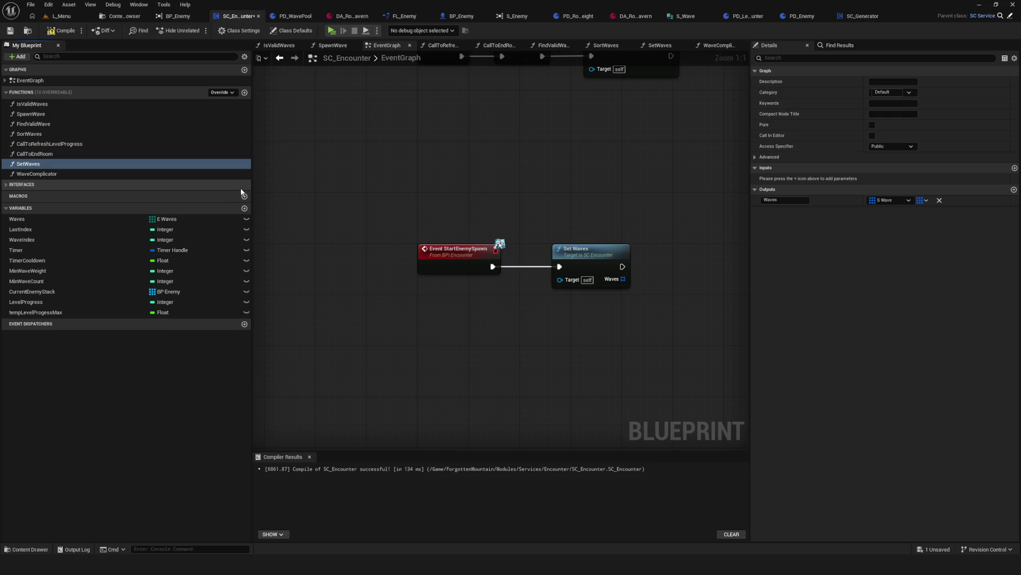
drag(473, 172, 542, 359)
mouse_move(521, 260)
mouse_down()
mouse_move(740, 255)
mouse_move(698, 263)
mouse_up()
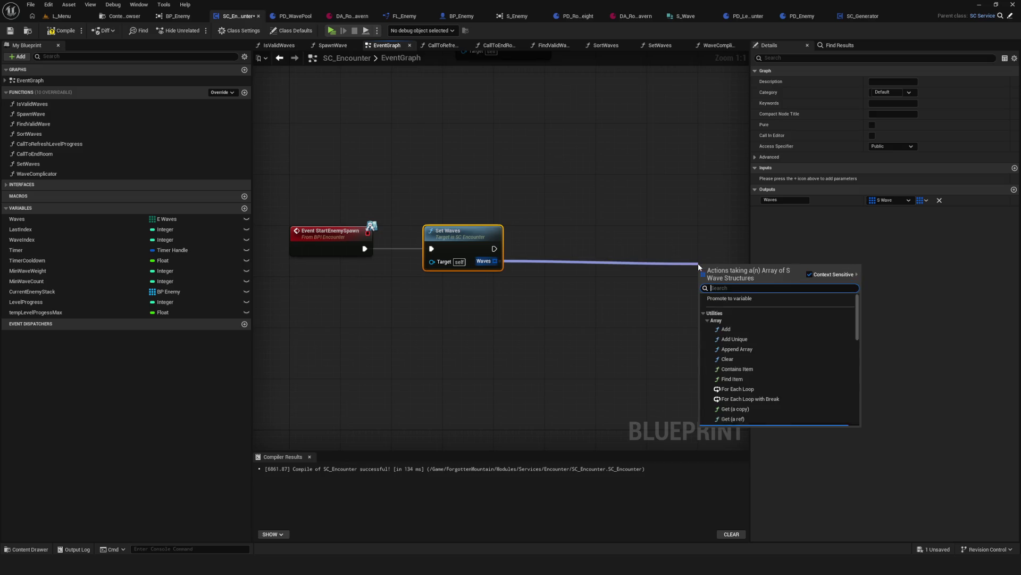
click(698, 263)
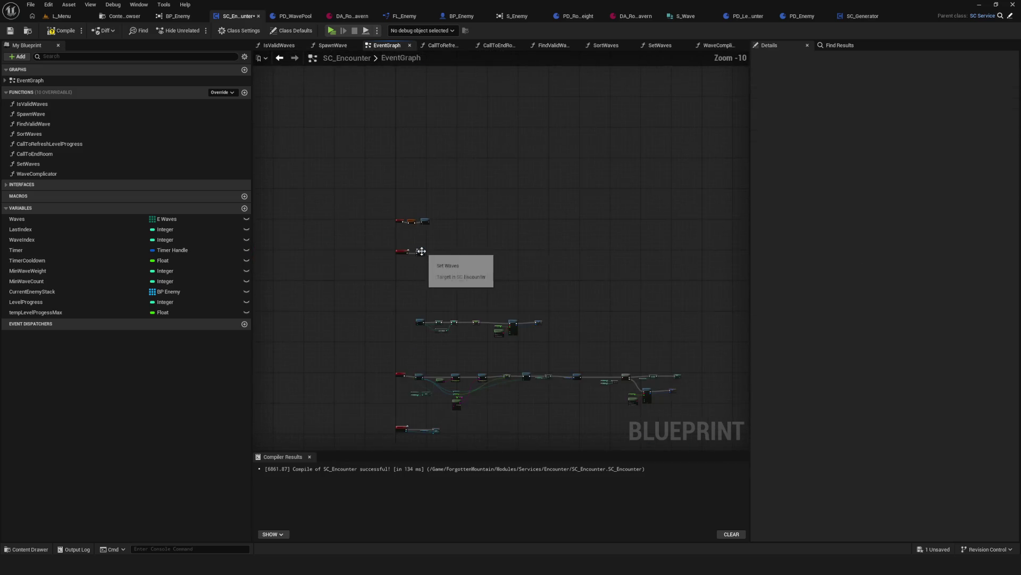
key(ctrl+s)
Step: Recompile, then rename the SetWaves function to GetWaves
click(32, 164)
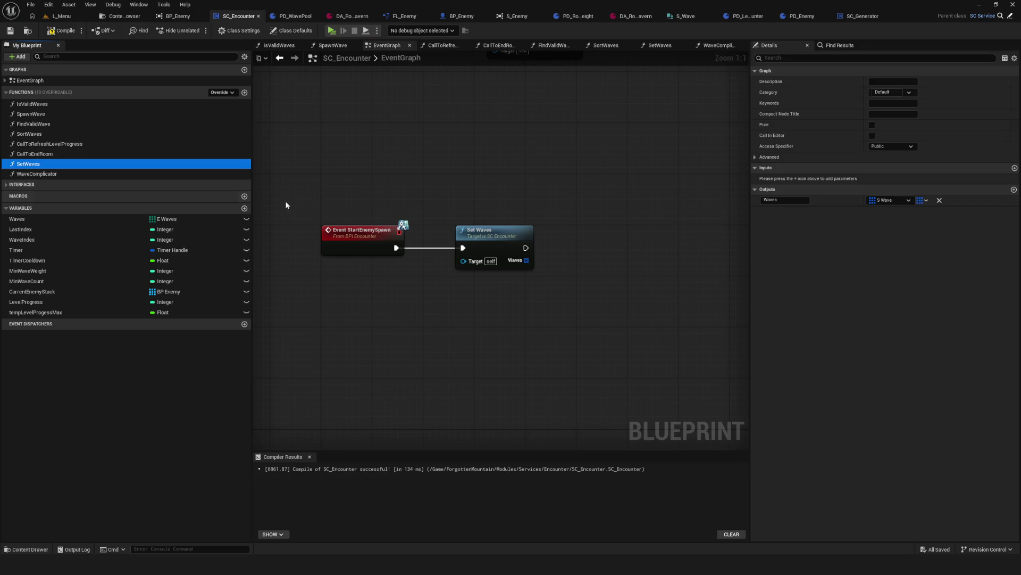
click(33, 165)
key(F7)
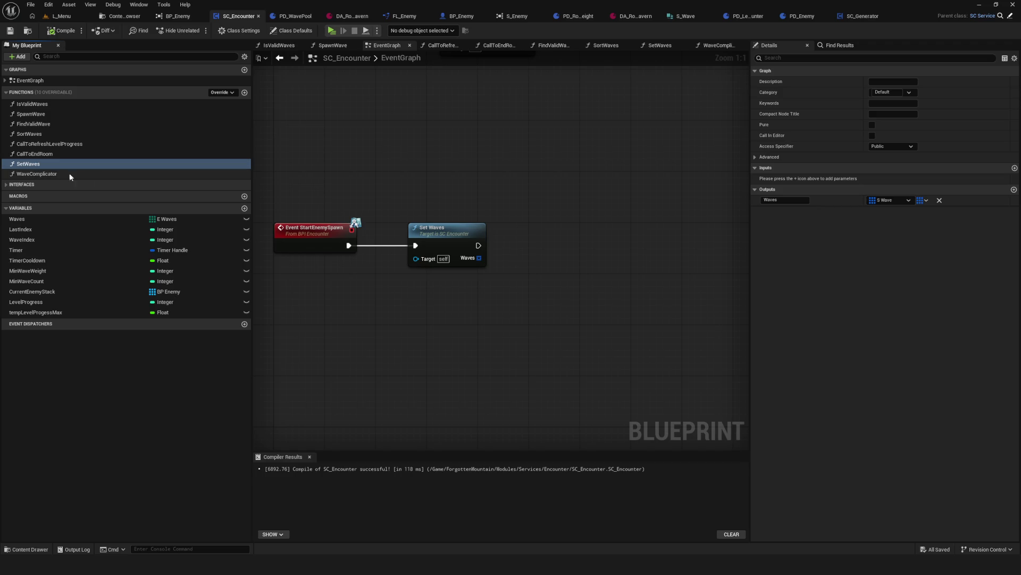
click(32, 165)
key(BackSpace)
key(BackSpace)
key(BackSpace)
text(as)
key(BackSpace)
key(BackSpace)
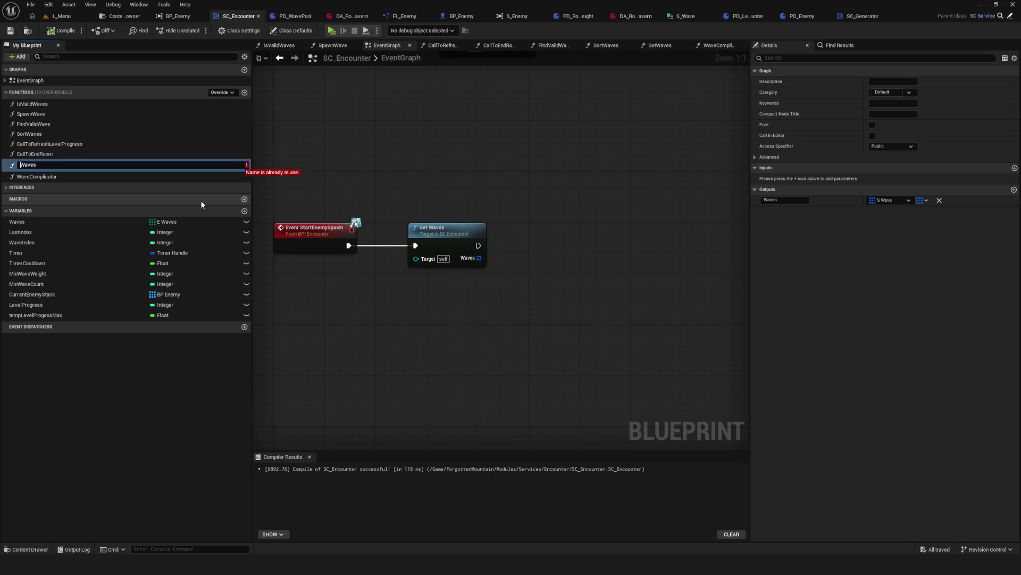
text(Get)
key(Return)
Step: Nudge the Get Waves node into place, then save and compile SC_Encounter
mouse_move(436, 228)
mouse_down()
mouse_move(416, 226)
mouse_move(457, 230)
mouse_up()
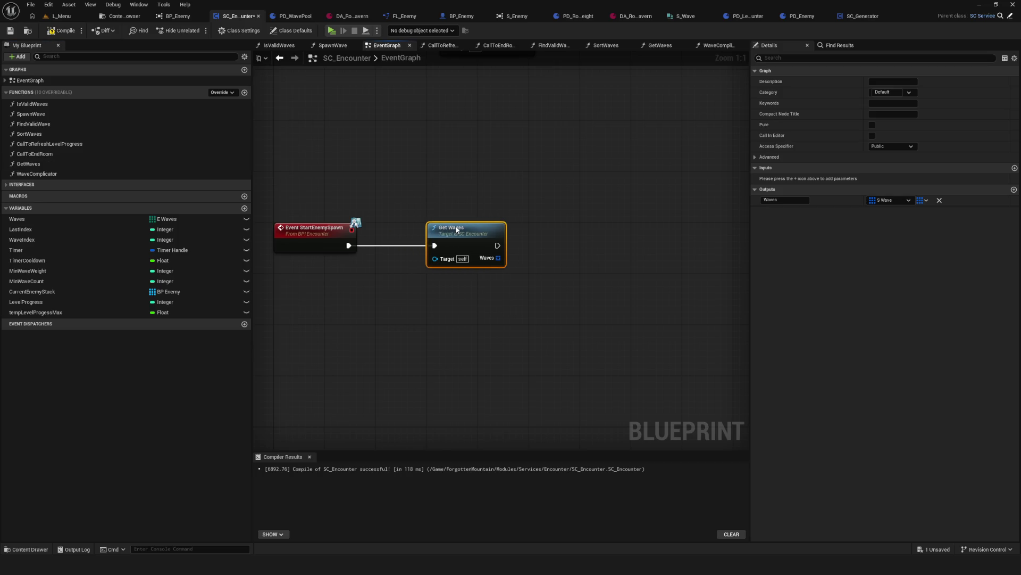
scroll(512, 235, down, 7)
scroll(492, 240, up, 4)
key(ctrl+s)
click(62, 30)
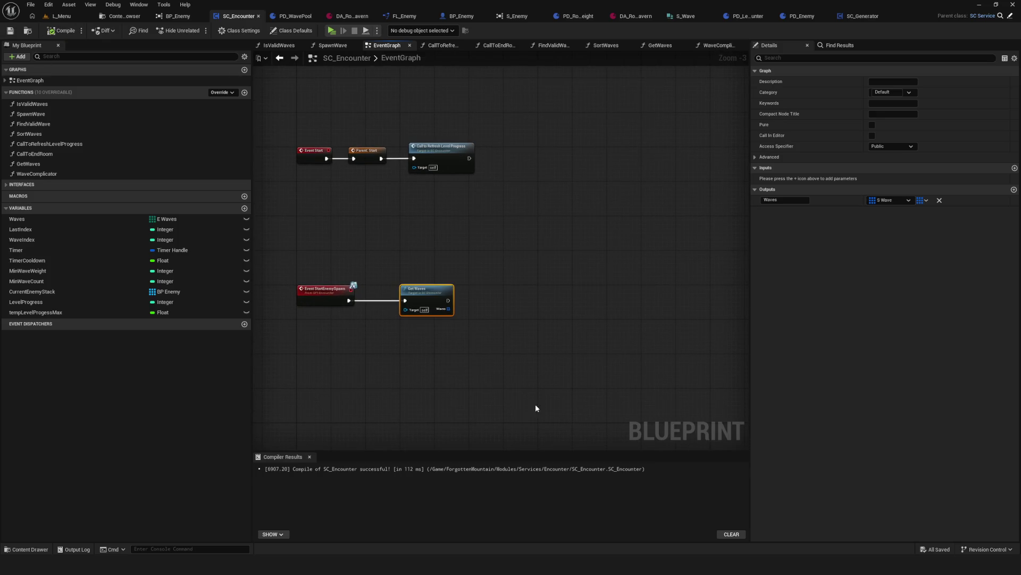
scroll(383, 405, up, 3)
scroll(420, 253, down, 5)
scroll(446, 274, up, 5)
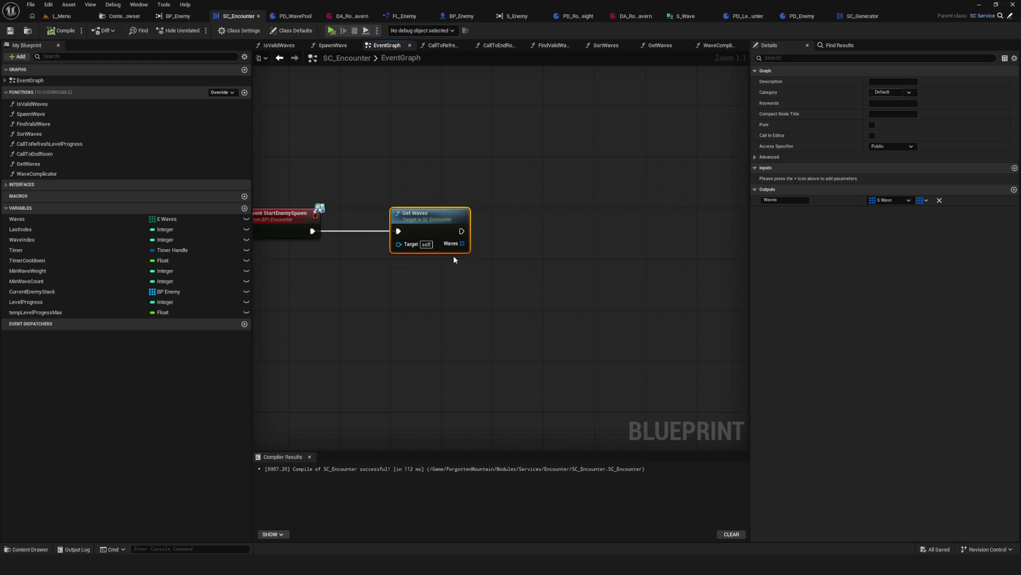
scroll(413, 181, down, 5)
scroll(413, 181, up, 4)
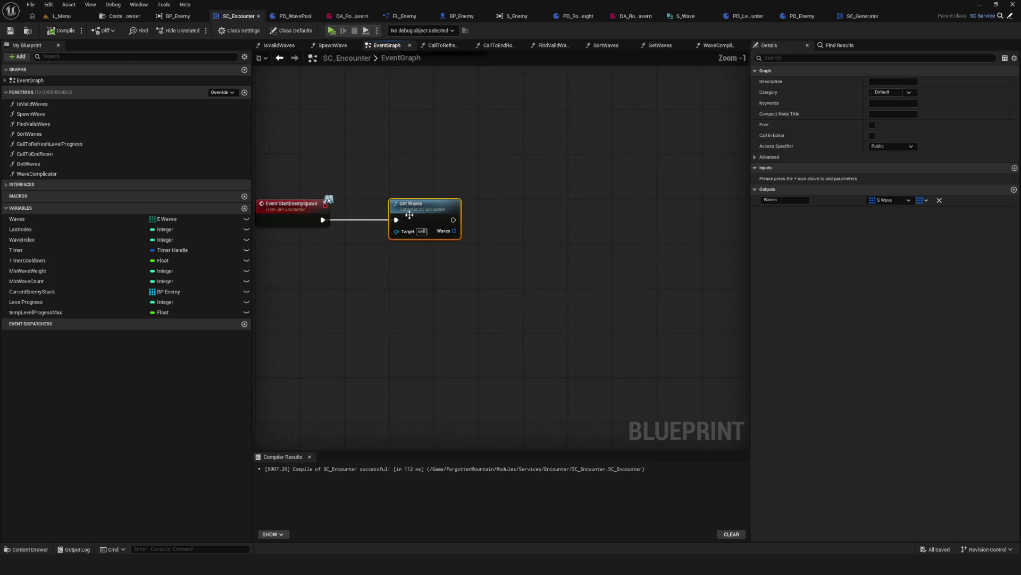
click(10, 30)
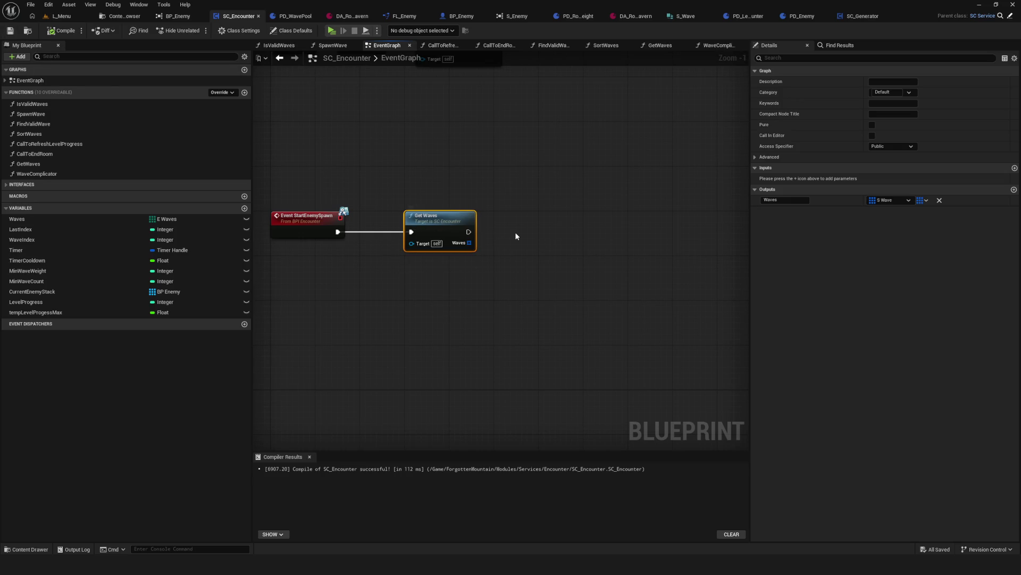
mouse_move(470, 296)
mouse_down()
mouse_move(347, 304)
mouse_move(503, 320)
mouse_up()
scroll(423, 218, down, 5)
scroll(445, 235, up, 6)
mouse_move(445, 235)
mouse_down()
mouse_move(435, 298)
mouse_move(358, 367)
mouse_up()
drag(452, 266, 499, 343)
click(436, 331)
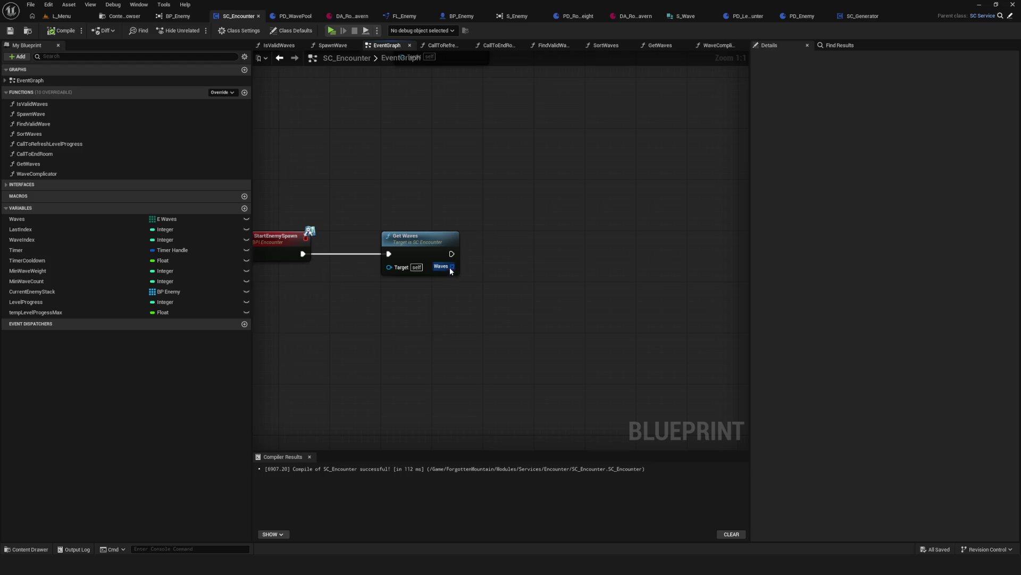
double_click(408, 241)
click(349, 262)
scroll(438, 268, down, 9)
scroll(439, 268, up, 10)
double_click(409, 221)
click(462, 276)
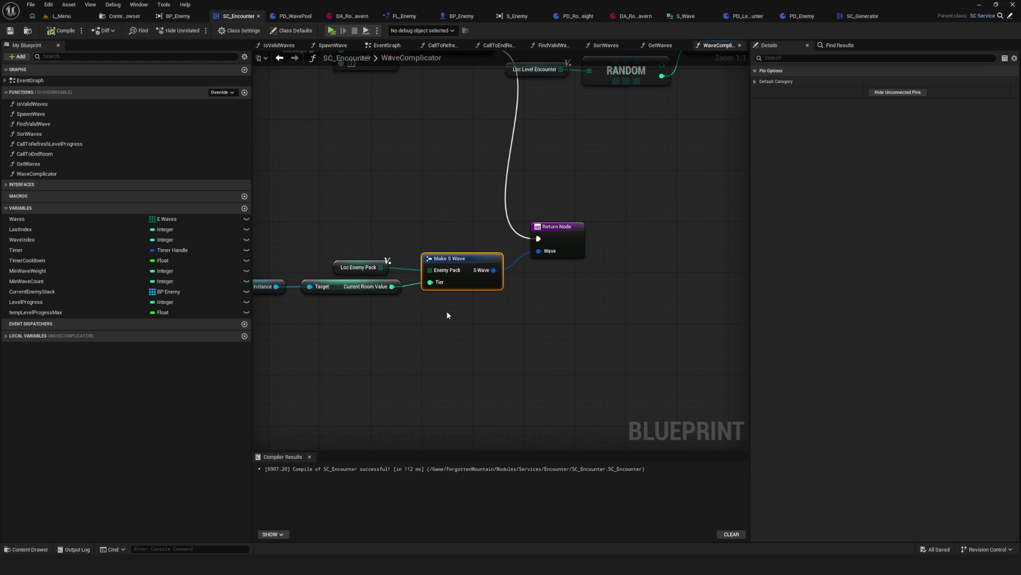
scroll(524, 333, down, 1)
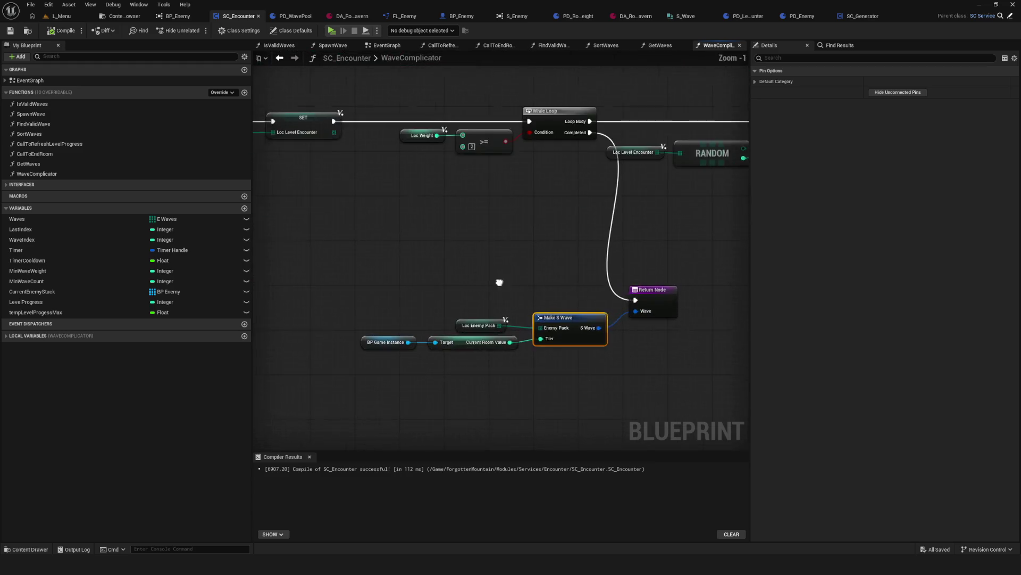
scroll(473, 174, down, 4)
scroll(473, 243, up, 5)
click(387, 45)
scroll(553, 248, down, 5)
scroll(553, 249, up, 4)
click(453, 250)
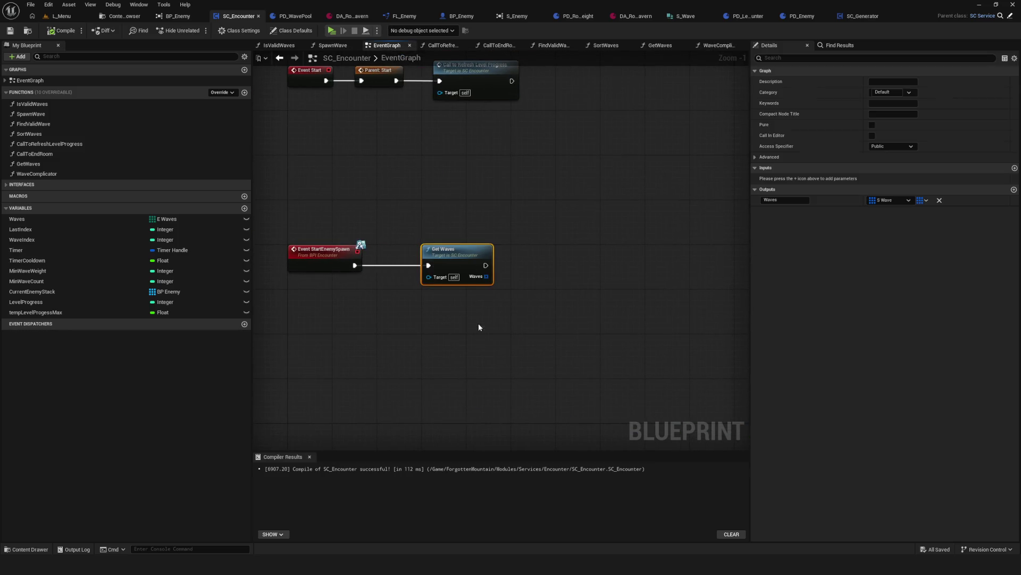